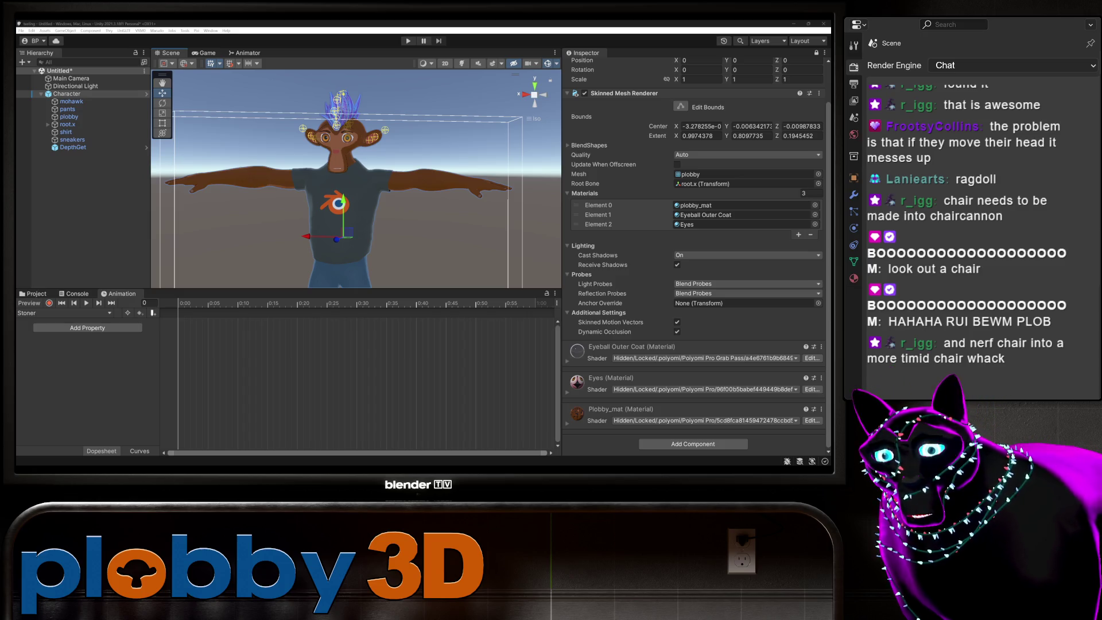
Create a new animation clip from the clip dropdown and save it as Fancyt.
{"action": "left_click", "coordinate": [63, 313]}
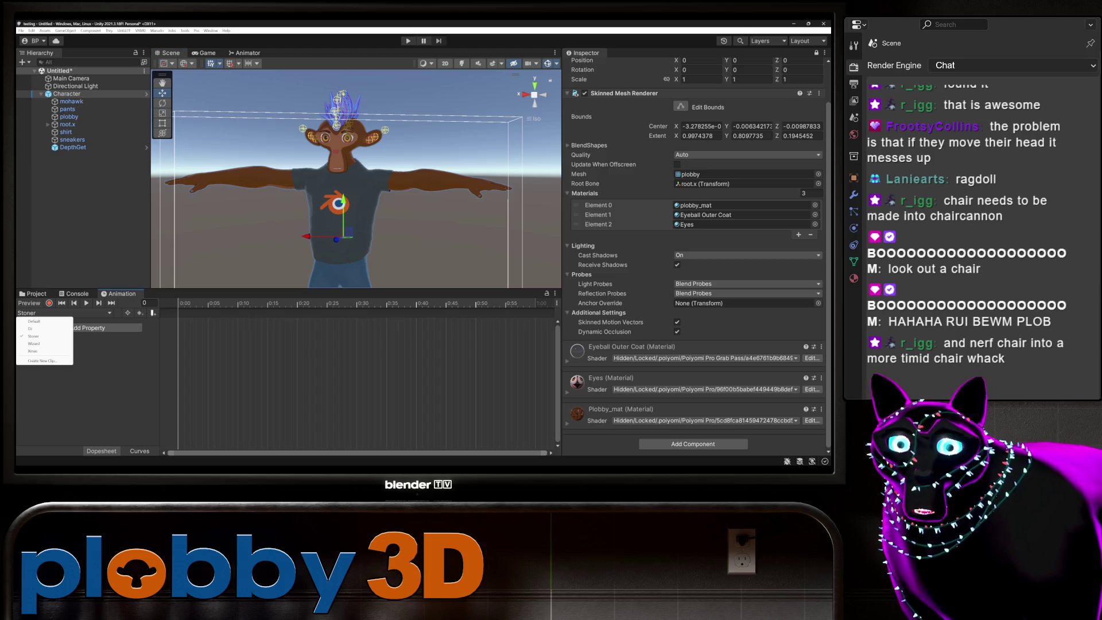
{"action": "mouse_move", "coordinate": [641, 466]}
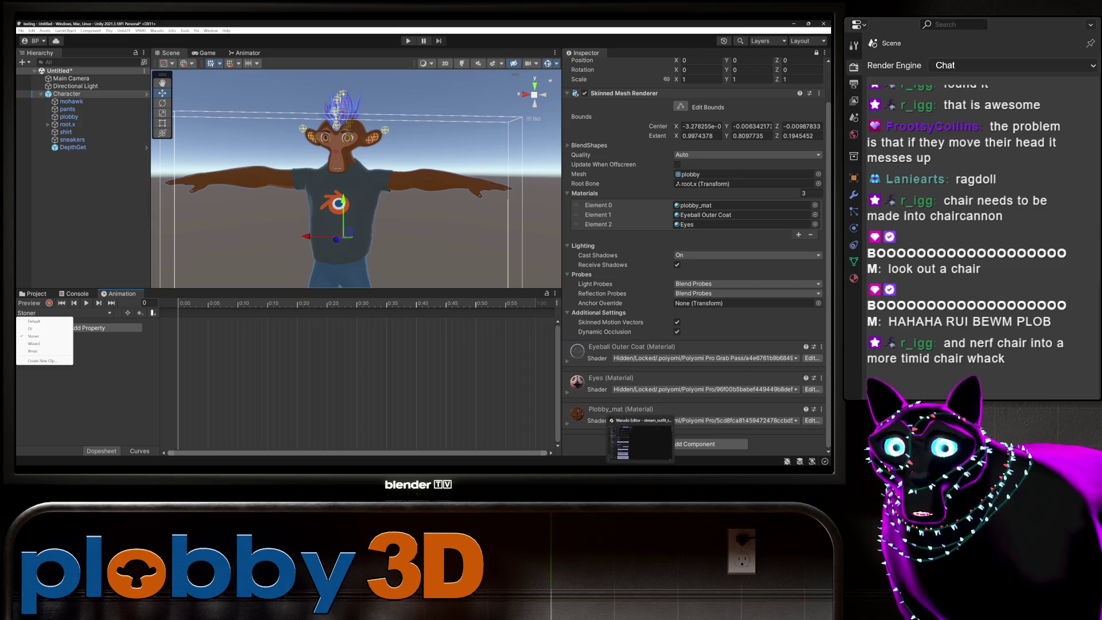
{"action": "key", "text": "alt+Tab"}
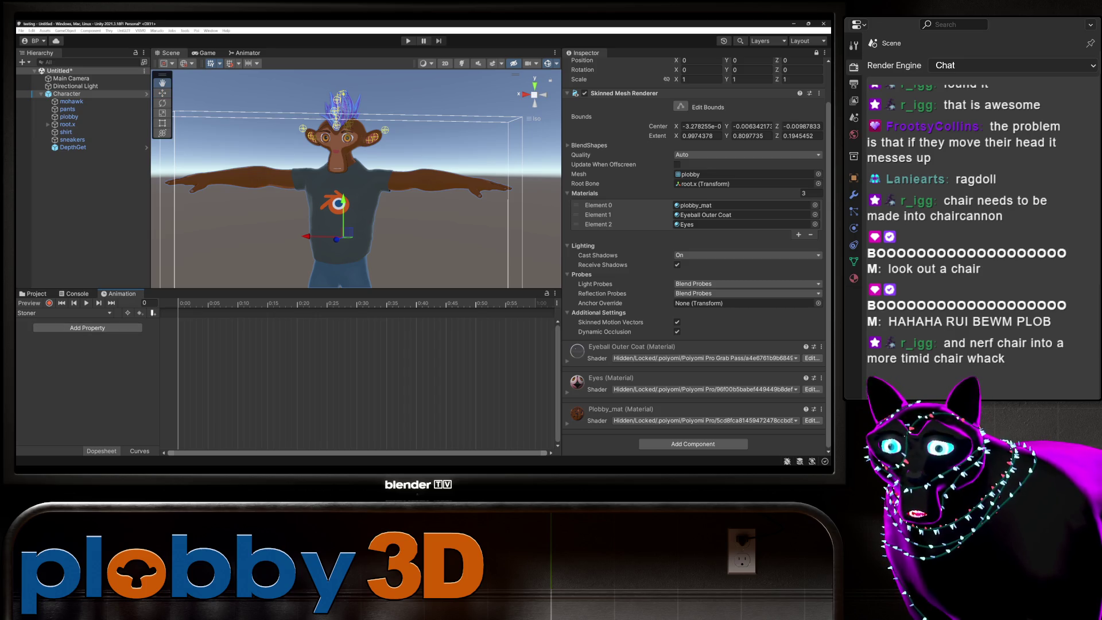
{"action": "left_click", "coordinate": [63, 313]}
{"action": "left_click", "coordinate": [43, 360]}
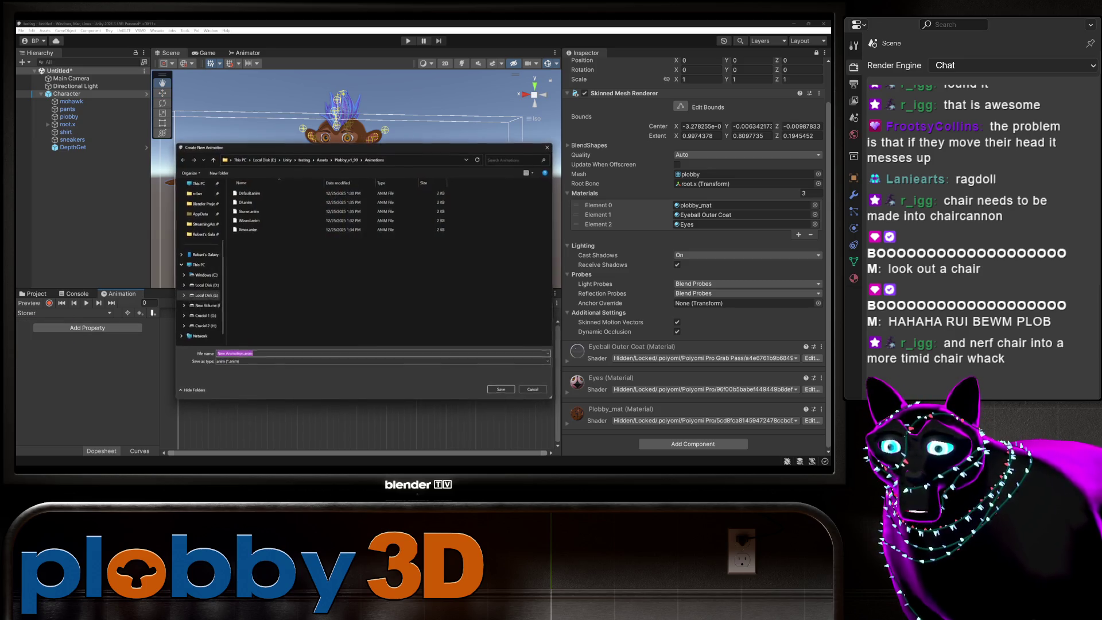
{"action": "left_click", "coordinate": [244, 354]}
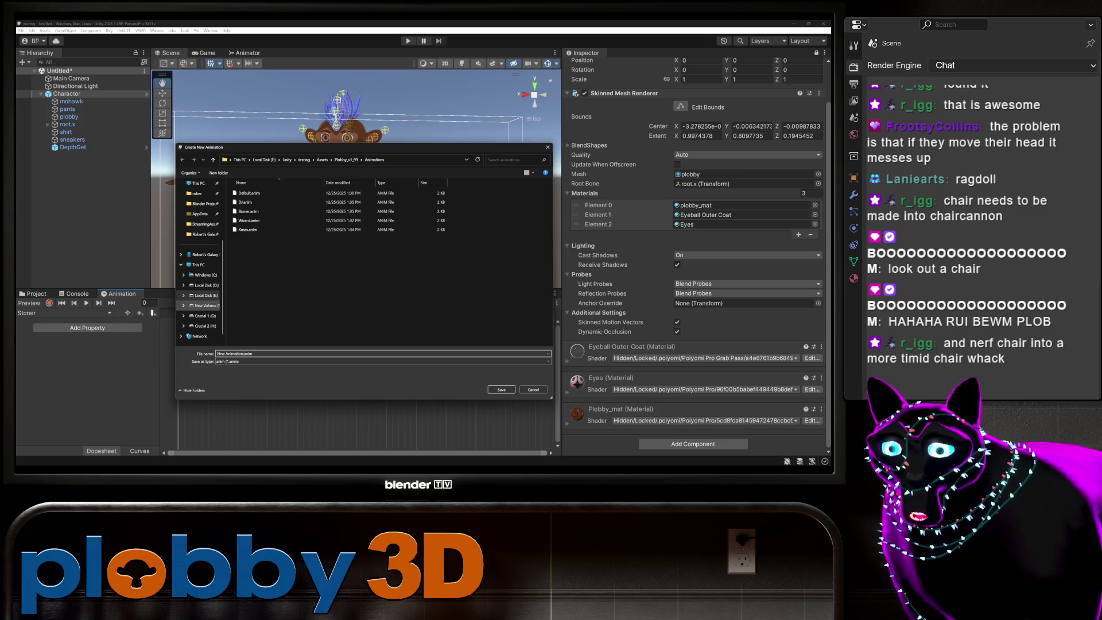
{"action": "key", "text": "ctrl+a"}
{"action": "type", "text": "Fancyt"}
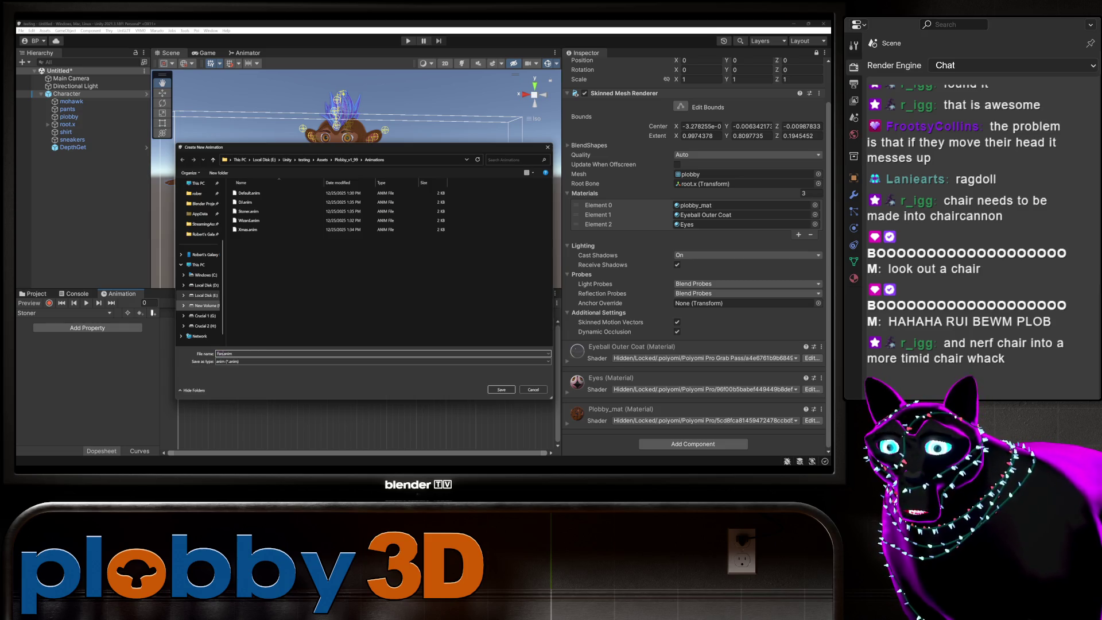
{"action": "key", "text": "Return"}
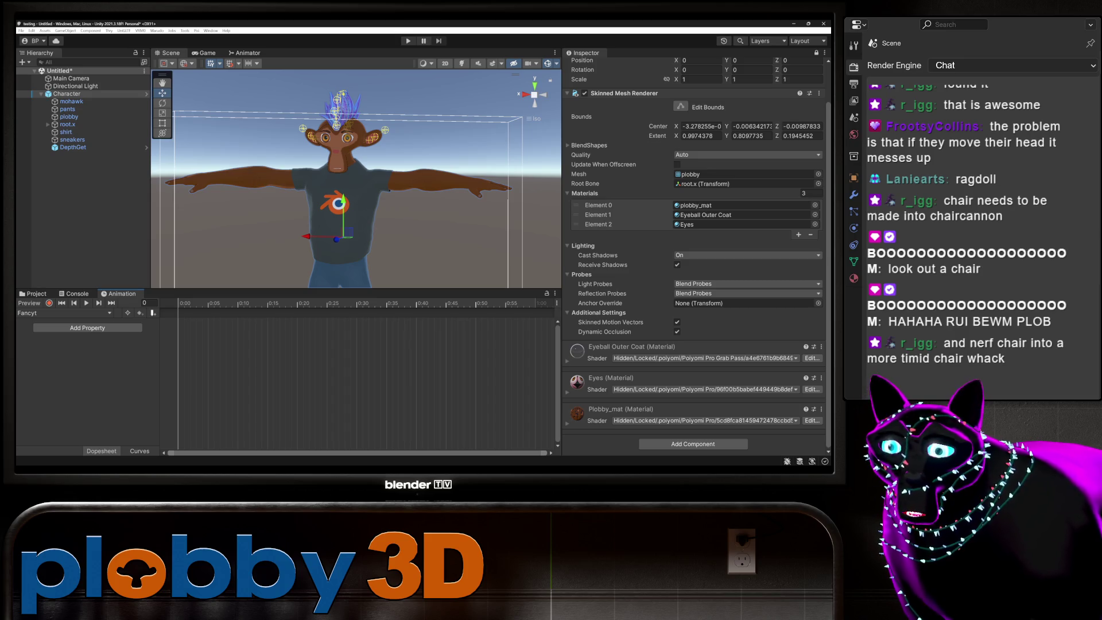
Rename the Fancyt clip asset to Fancy in the Animations folder.
{"action": "left_click", "coordinate": [57, 313]}
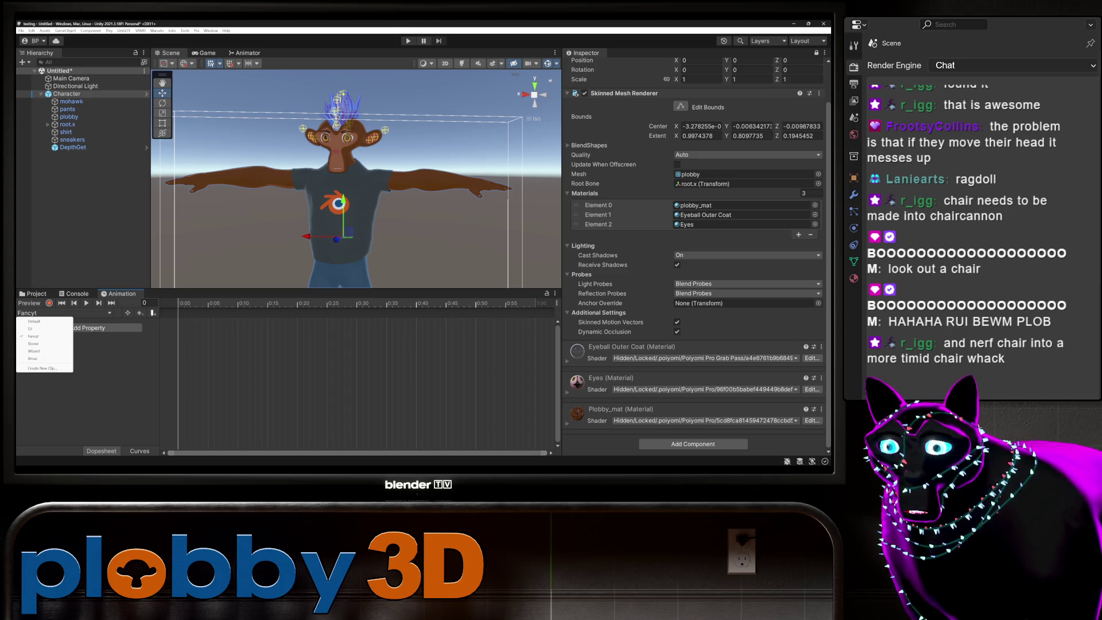
{"action": "key", "text": "ctrl+shift+c"}
{"action": "key", "text": "ctrl+5"}
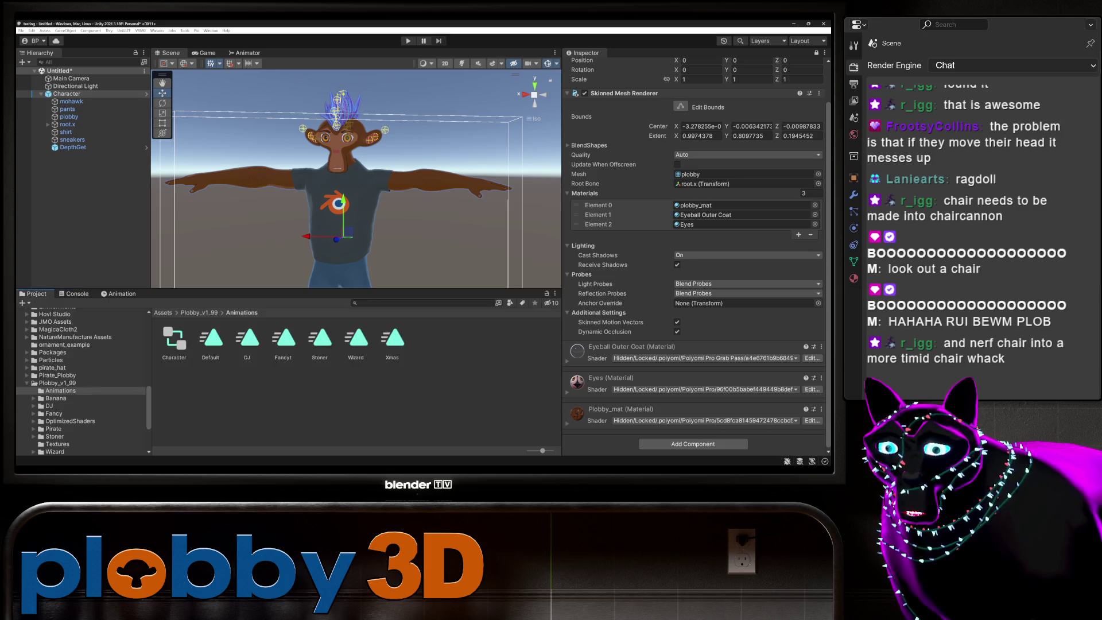
{"action": "left_click", "coordinate": [283, 339]}
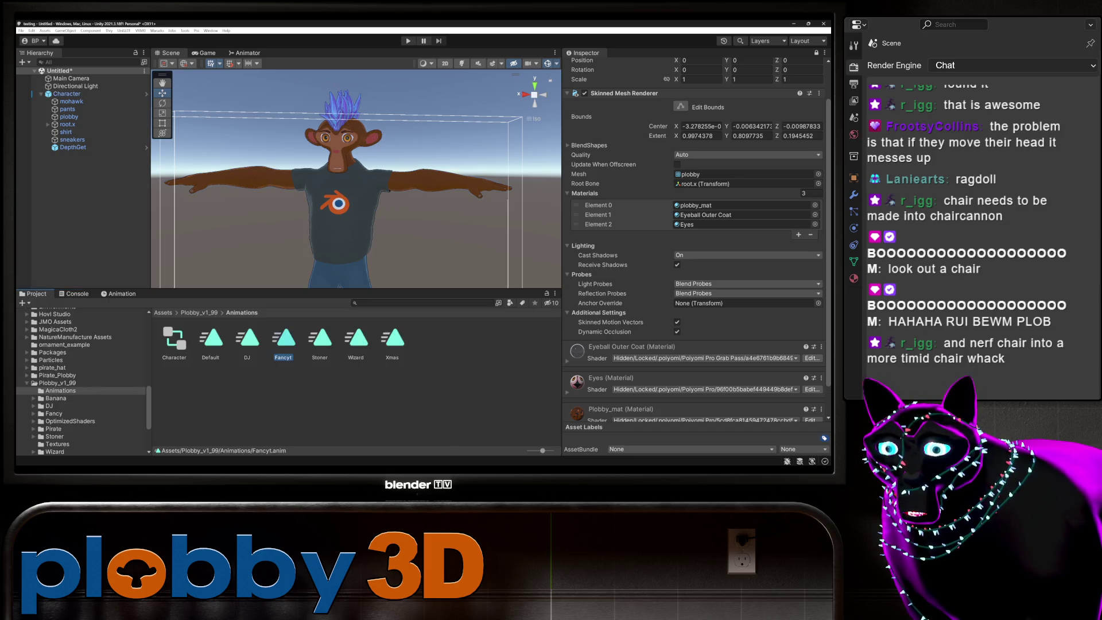
{"action": "key", "text": "F2"}
{"action": "key", "text": "BackSpace"}
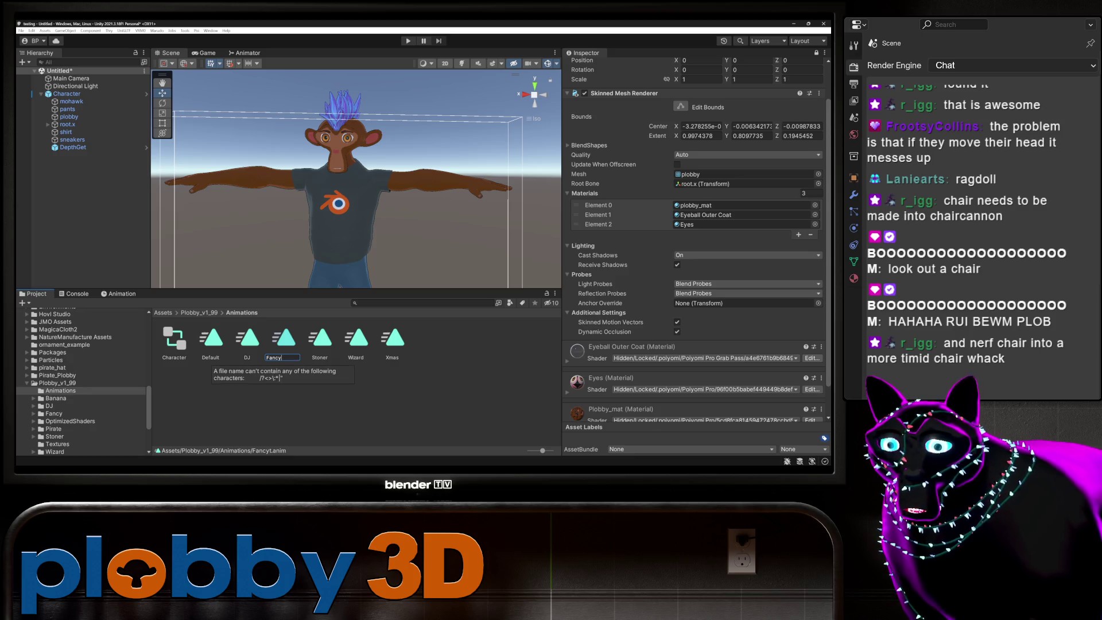
{"action": "key", "text": "Return"}
Reselect the Character object and return to the Animation timeline's clip list.
{"action": "key", "text": "ctrl+z"}
{"action": "key", "text": "ctrl+z"}
{"action": "key", "text": "ctrl+z"}
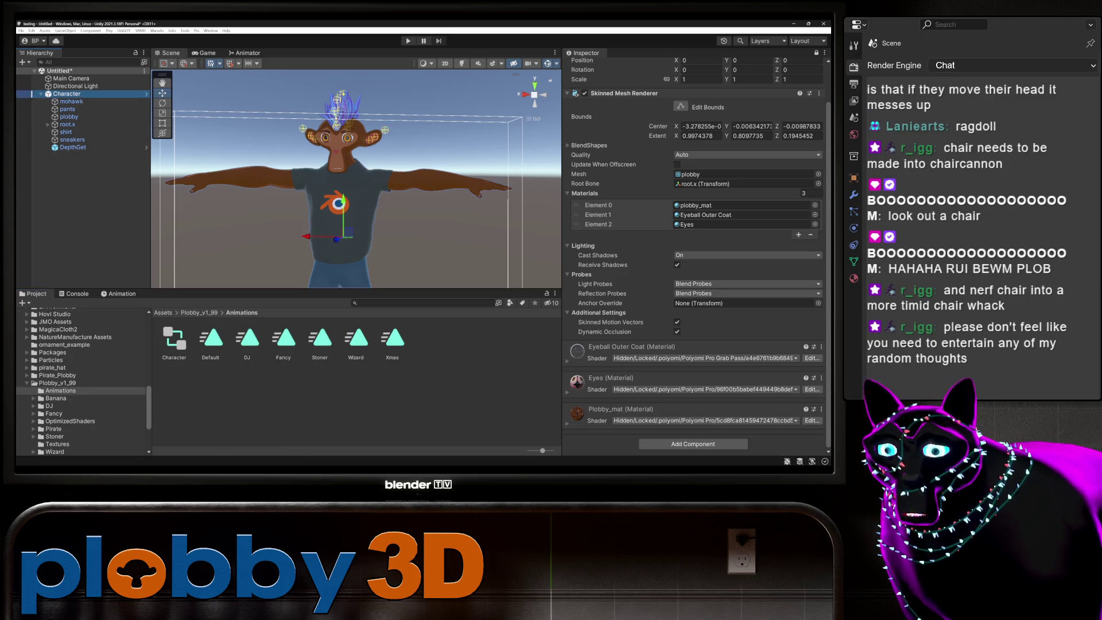
{"action": "left_click", "coordinate": [118, 294]}
{"action": "left_click", "coordinate": [64, 313]}
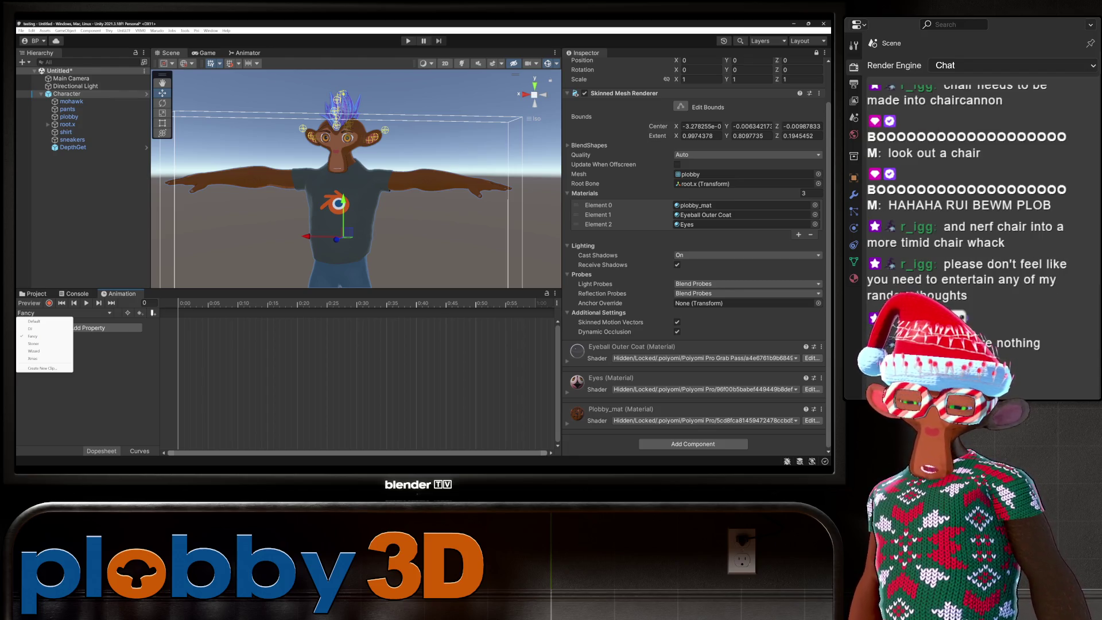
Create a new clip from the dropdown and save it as Pirate.anim.
{"action": "left_click", "coordinate": [41, 368]}
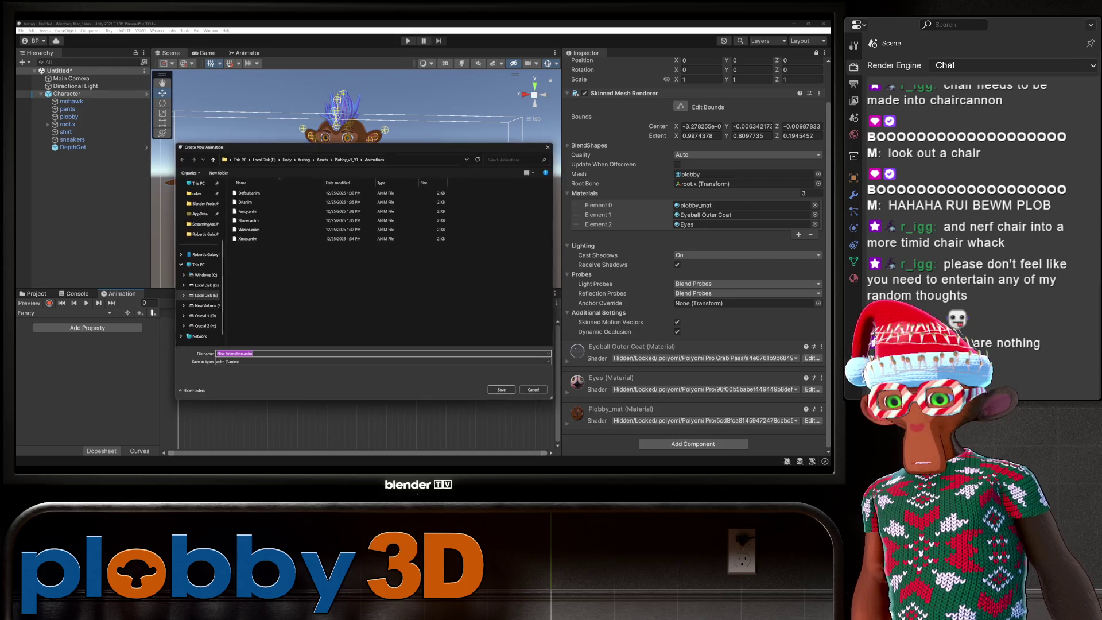
{"action": "left_click", "coordinate": [237, 354]}
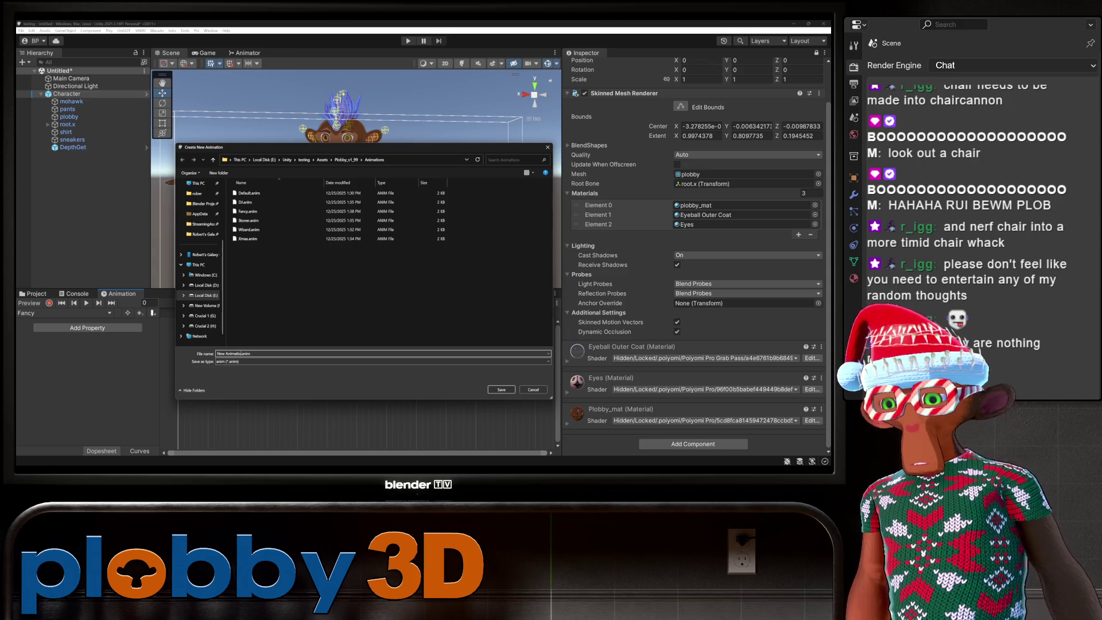
{"action": "key", "text": "BackSpace"}
{"action": "key", "text": "BackSpace"}
{"action": "key", "text": "BackSpace"}
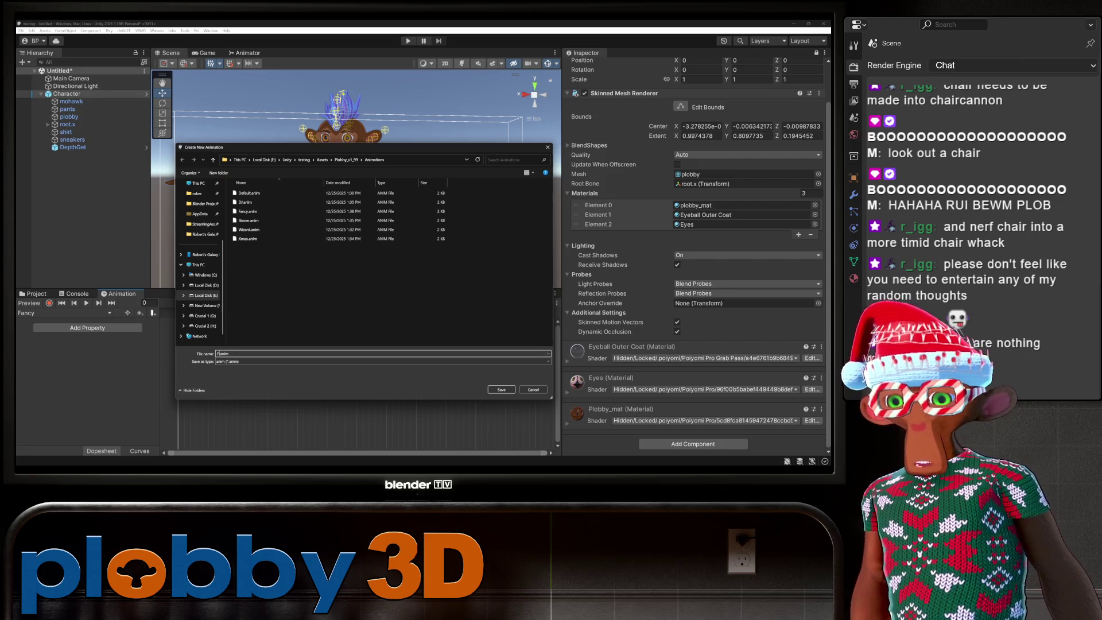
{"action": "type", "text": "irate"}
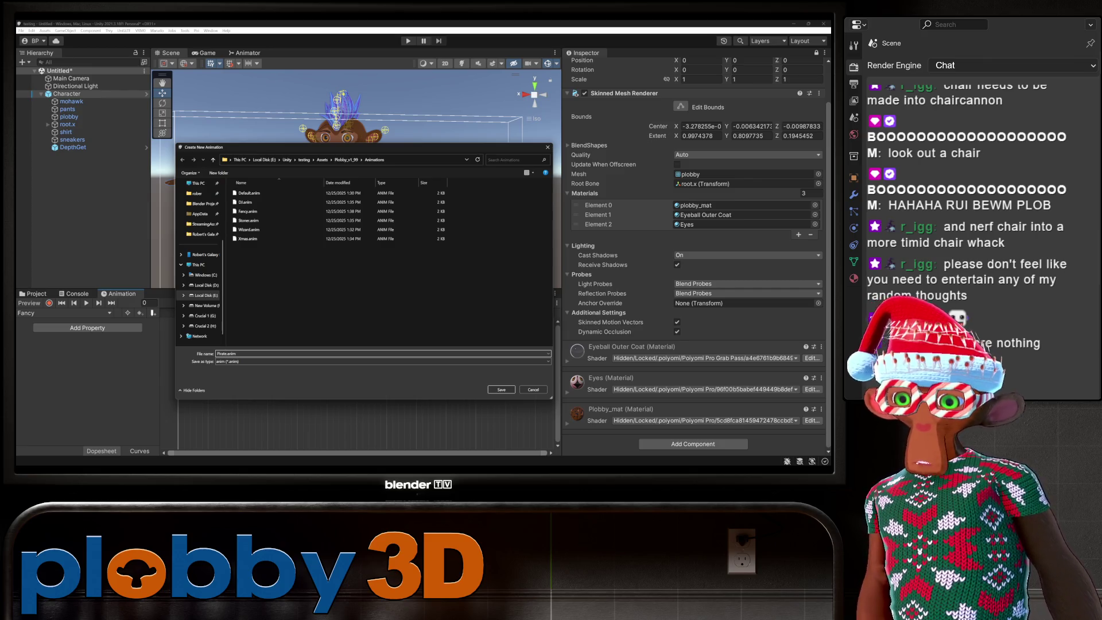
{"action": "key", "text": "Return"}
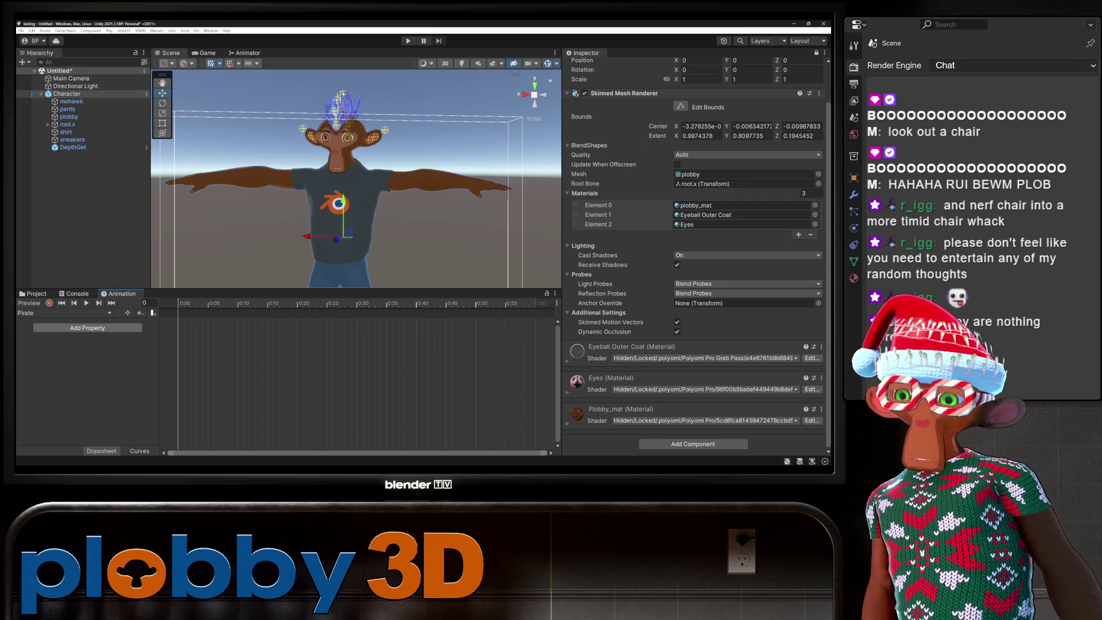
Create another clip from the clip dropdown and save it as Banana.anim.
{"action": "left_click", "coordinate": [58, 313]}
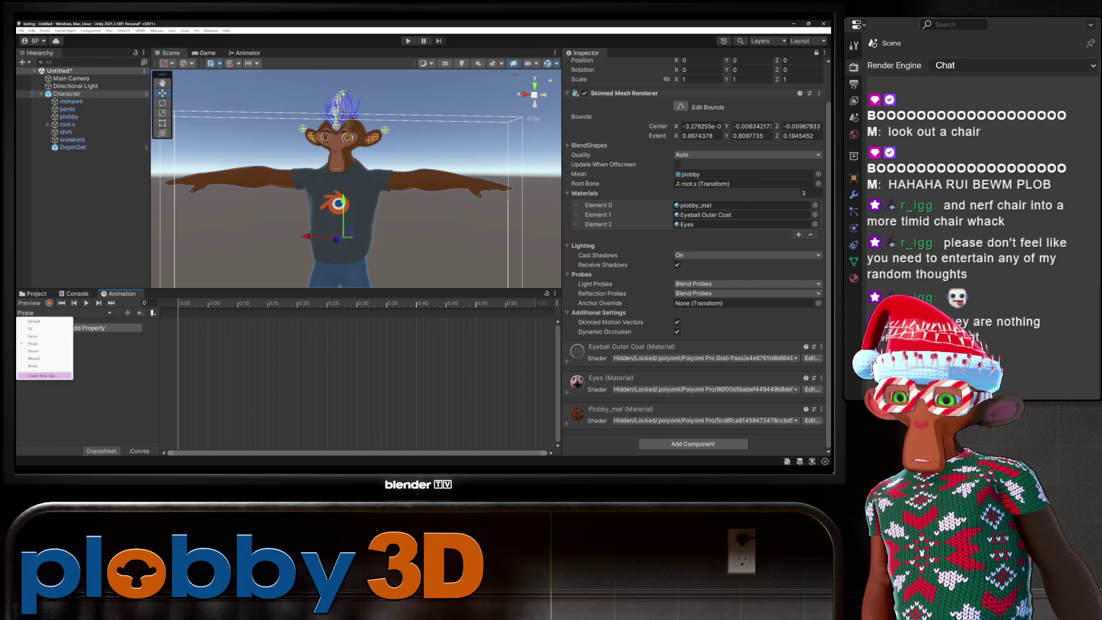
{"action": "left_click", "coordinate": [45, 376]}
{"action": "left_click", "coordinate": [241, 354]}
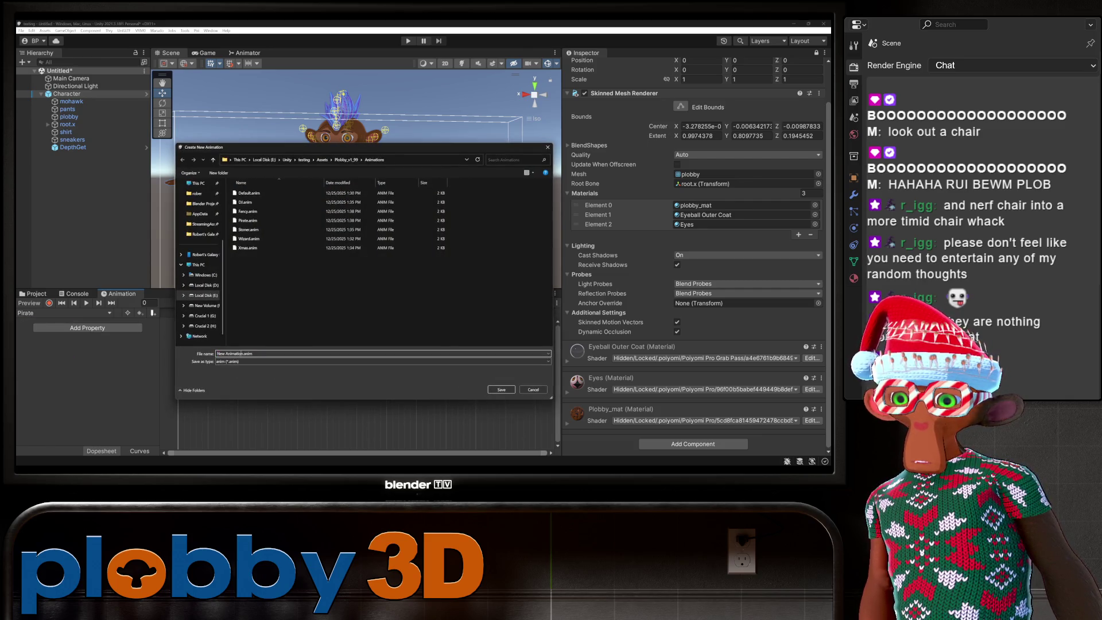
{"action": "key", "text": "BackSpace"}
{"action": "key", "text": "BackSpace"}
{"action": "key", "text": "BackSpace"}
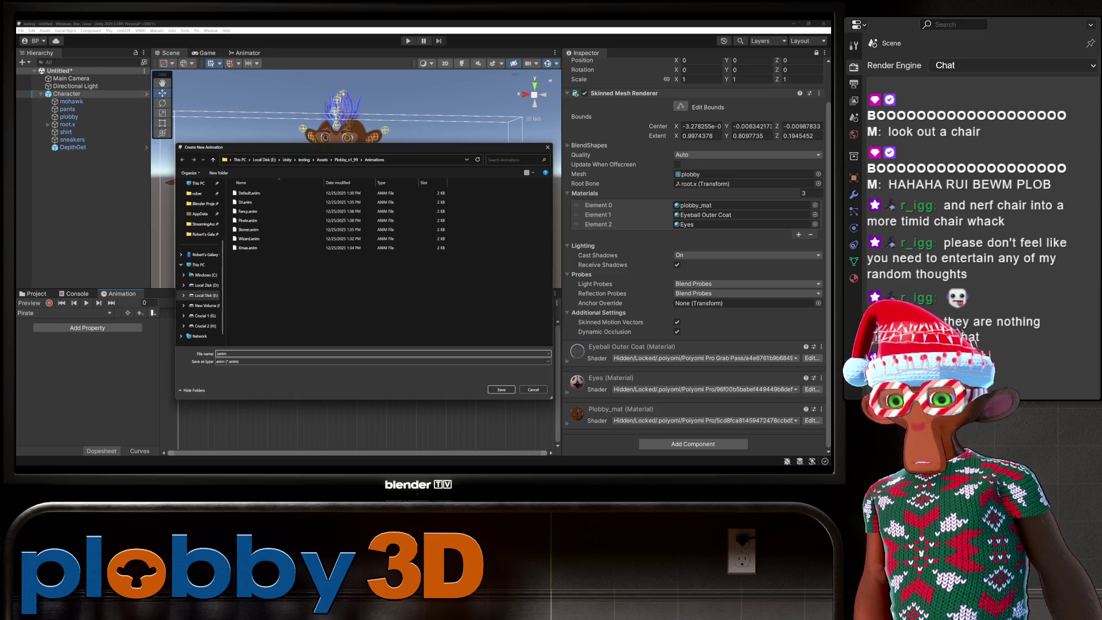
{"action": "type", "text": "Banana"}
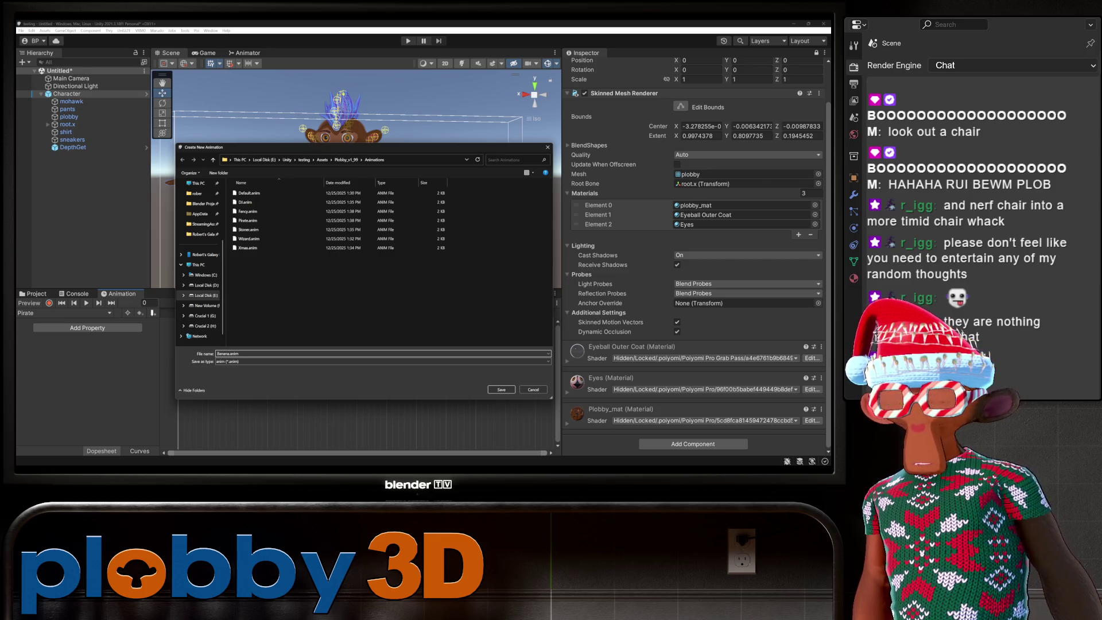
{"action": "key", "text": "Return"}
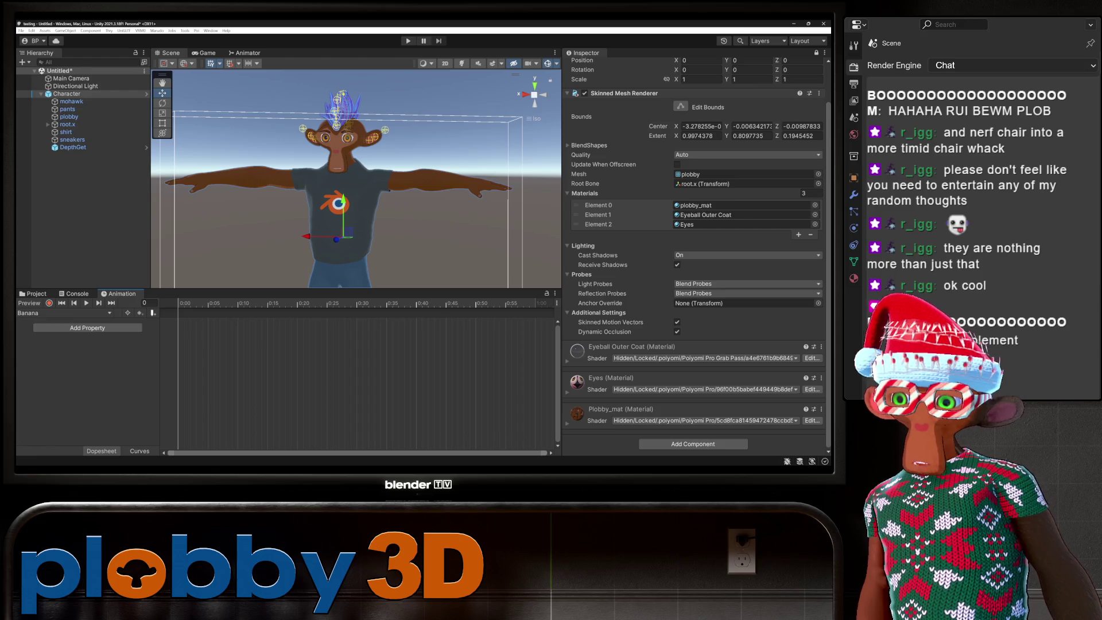
{"action": "left_click", "coordinate": [63, 313]}
Load the Wizard clip in the Animation window and turn on keyframe recording.
{"action": "left_click", "coordinate": [34, 328]}
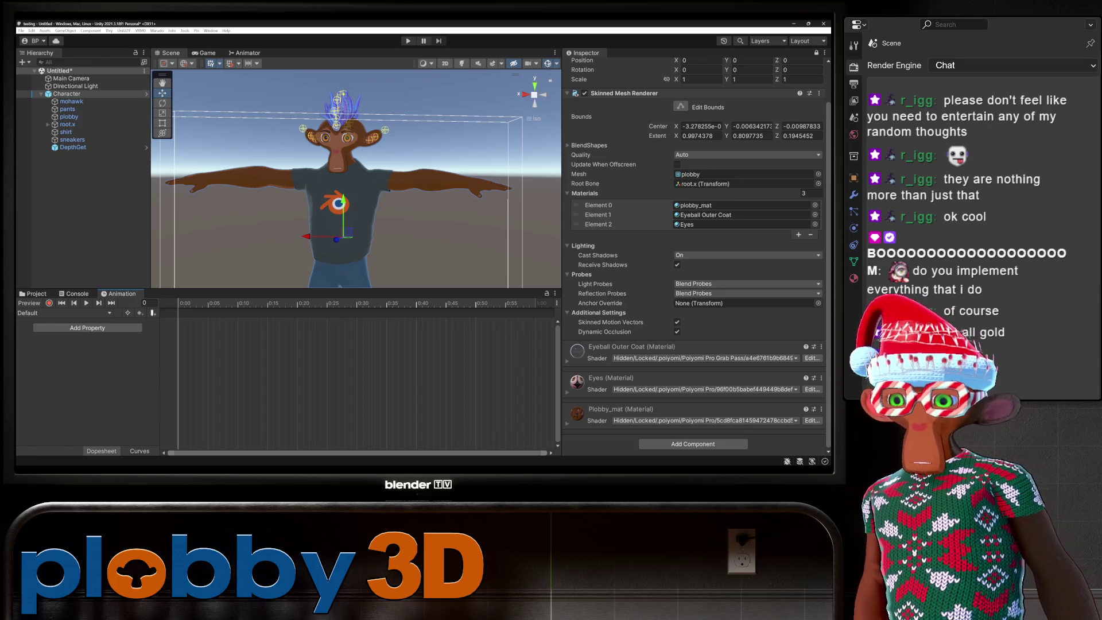
{"action": "left_click", "coordinate": [57, 313]}
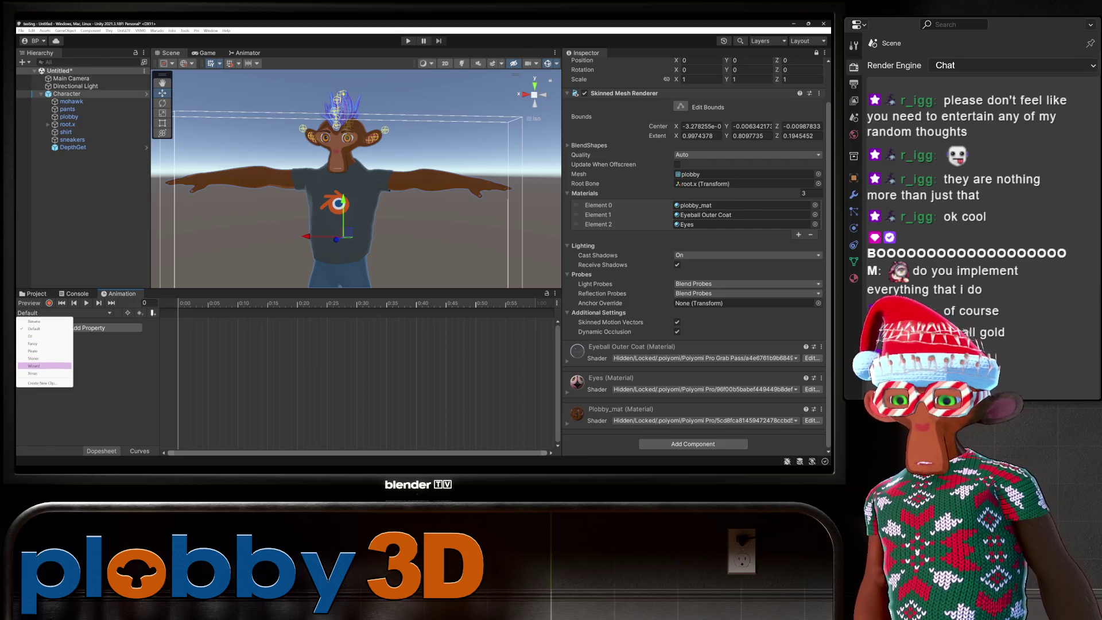
{"action": "left_click", "coordinate": [34, 365]}
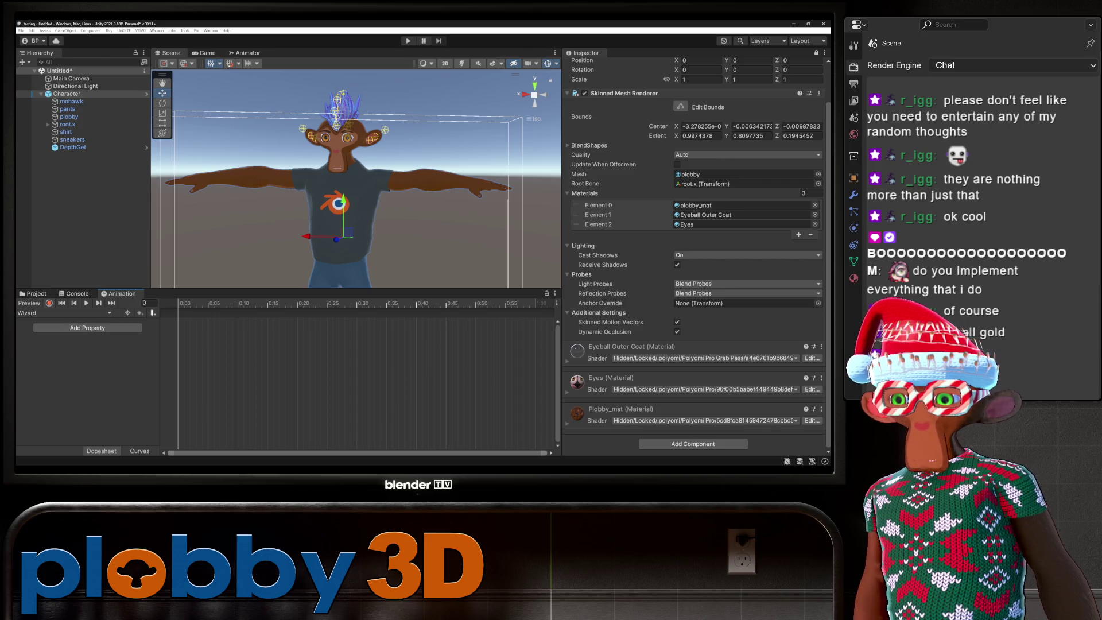
{"action": "left_click", "coordinate": [49, 303]}
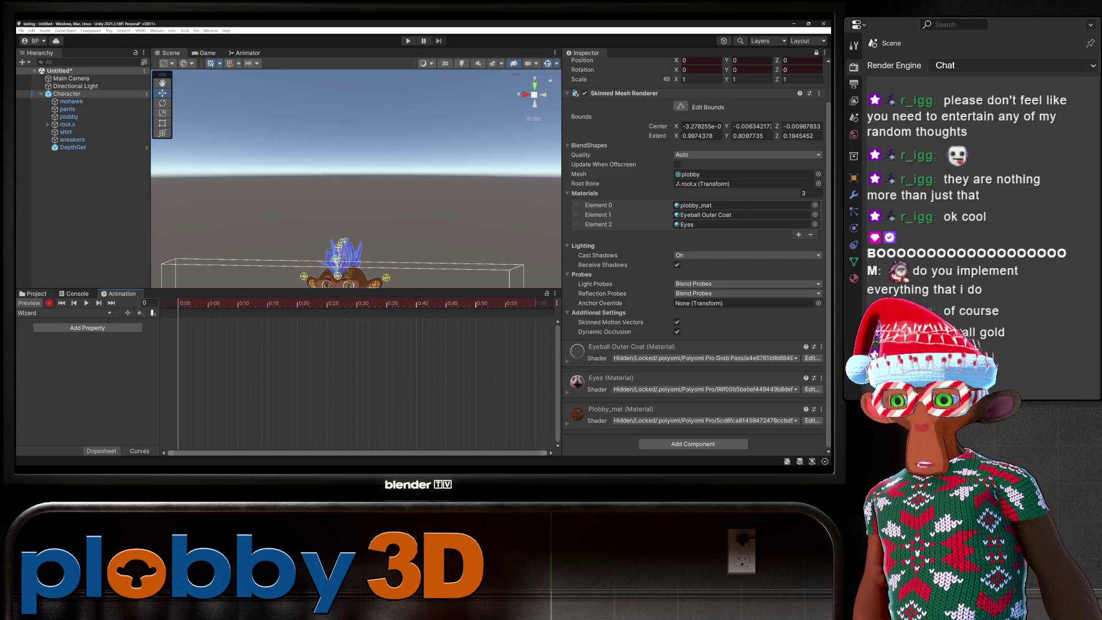
Browse to the Wizard asset folder and select the plobby body mesh in the Hierarchy.
{"action": "left_click", "coordinate": [36, 293]}
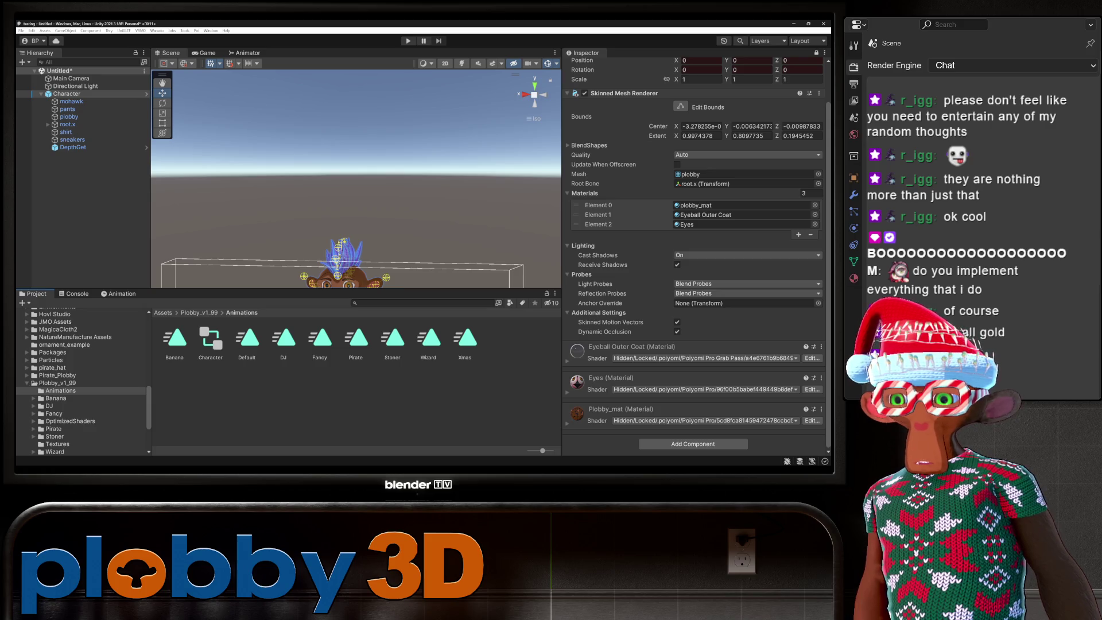
{"action": "left_click", "coordinate": [54, 452]}
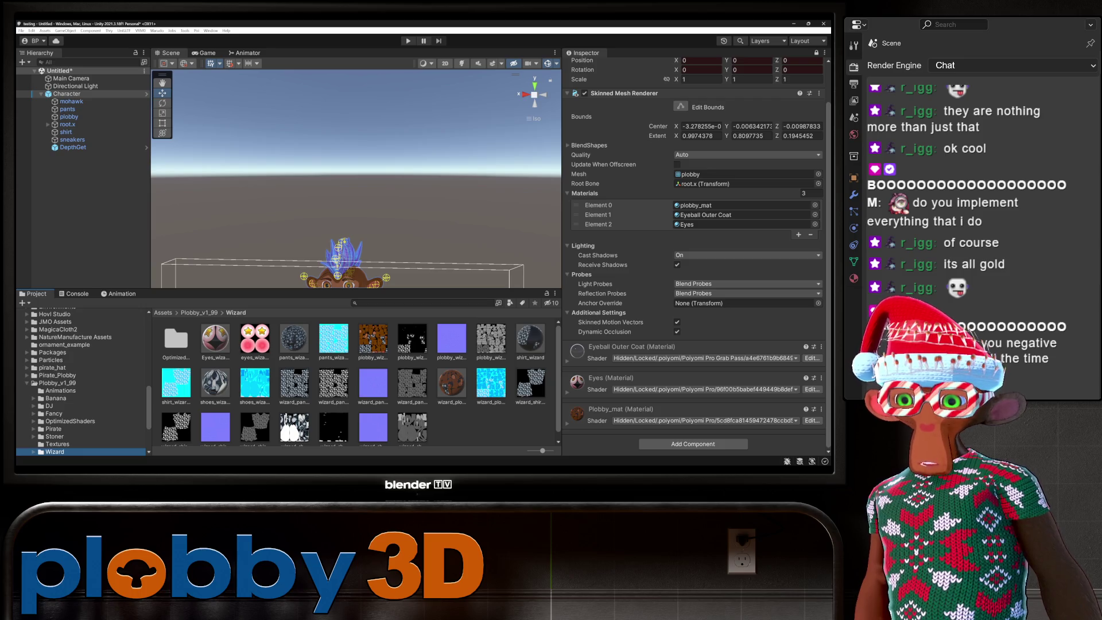
{"action": "left_click", "coordinate": [216, 339]}
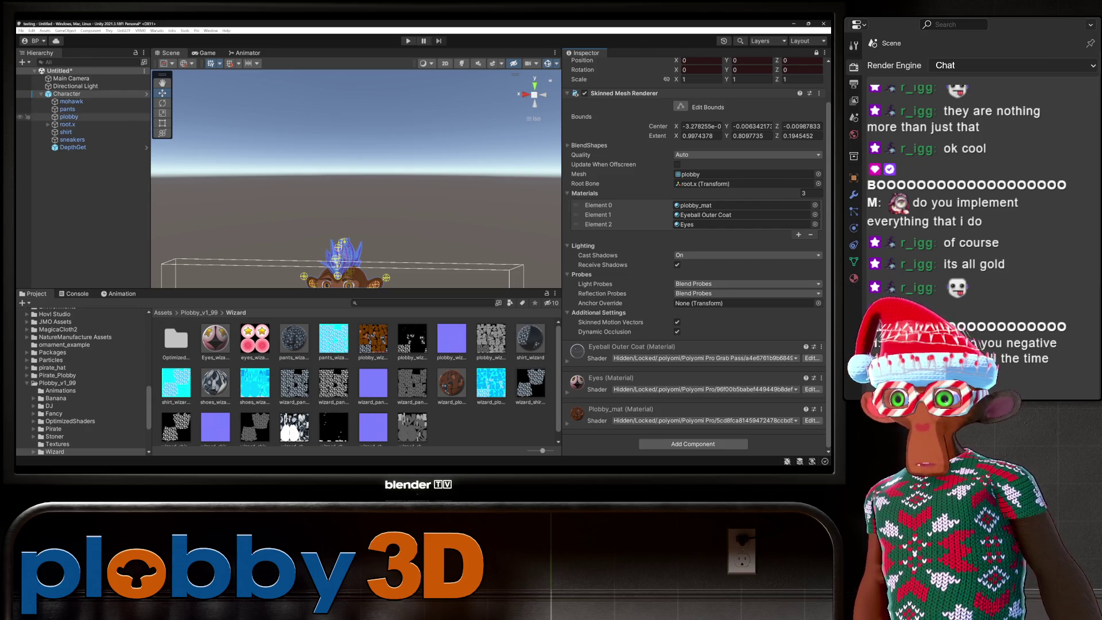
{"action": "left_click", "coordinate": [69, 117]}
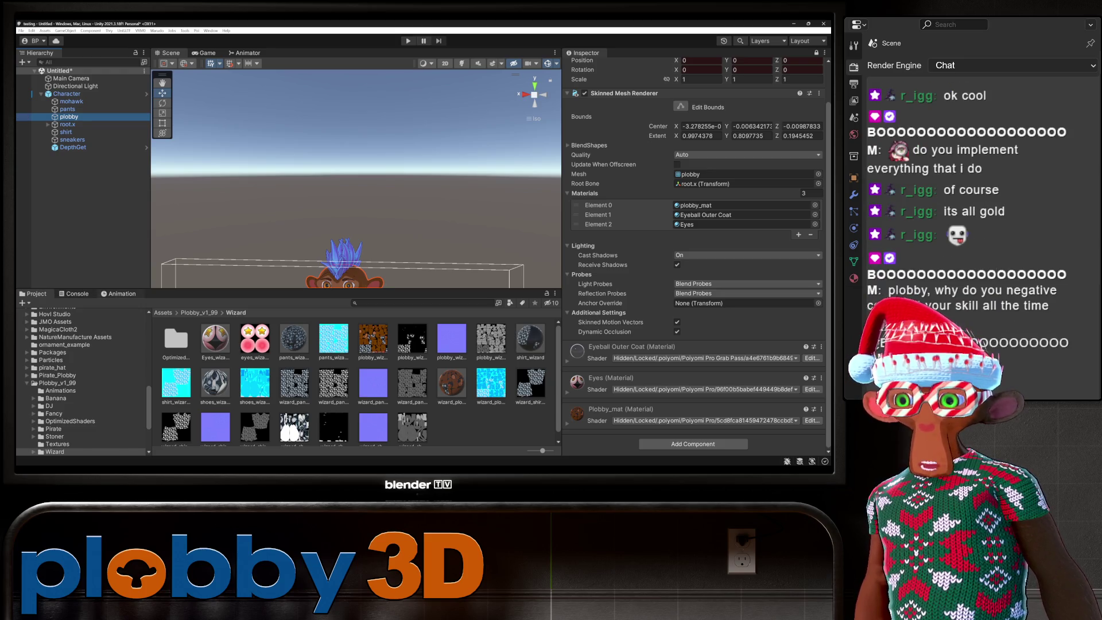
Check the eyeball material's shader choices and a renderer property's keying options.
{"action": "key", "text": "ctrl+6"}
{"action": "key", "text": "ctrl+5"}
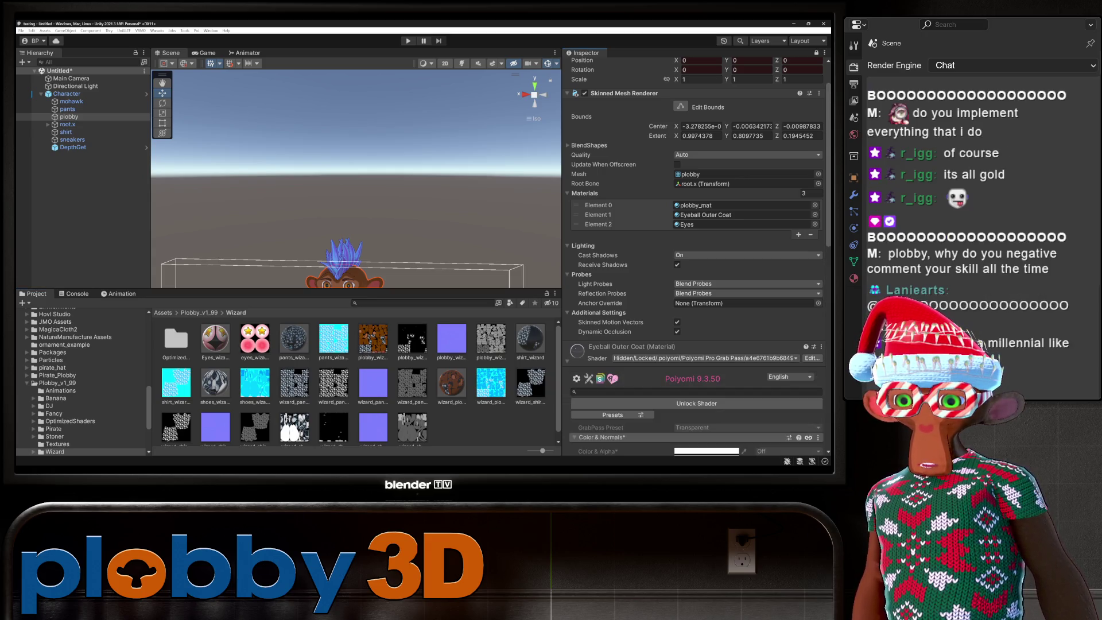
{"action": "left_click", "coordinate": [705, 358]}
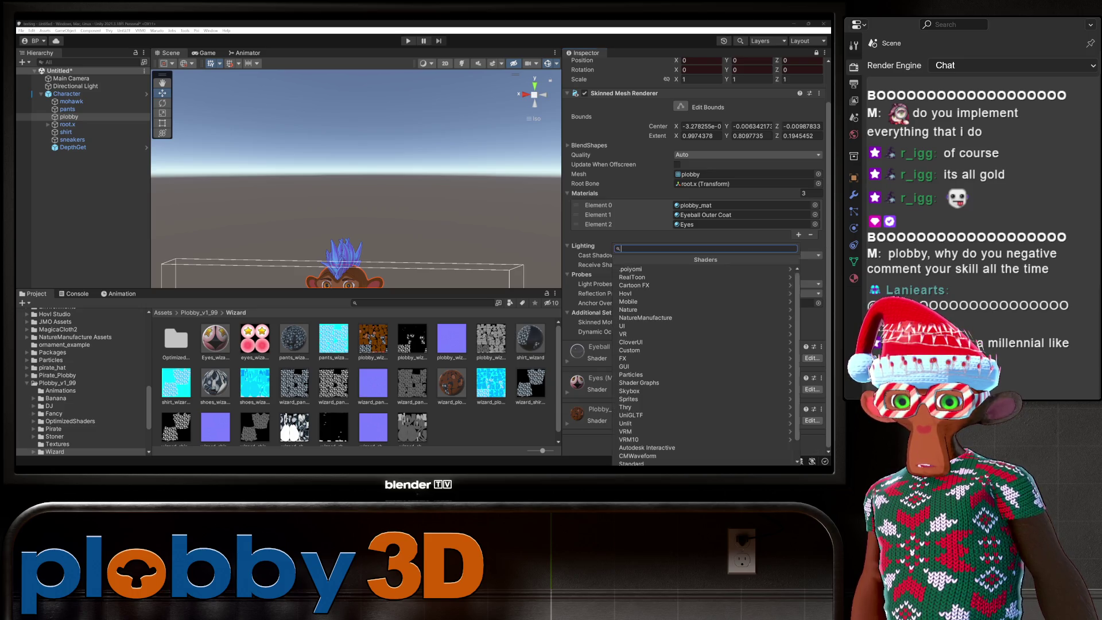
{"action": "right_click", "coordinate": [614, 322]}
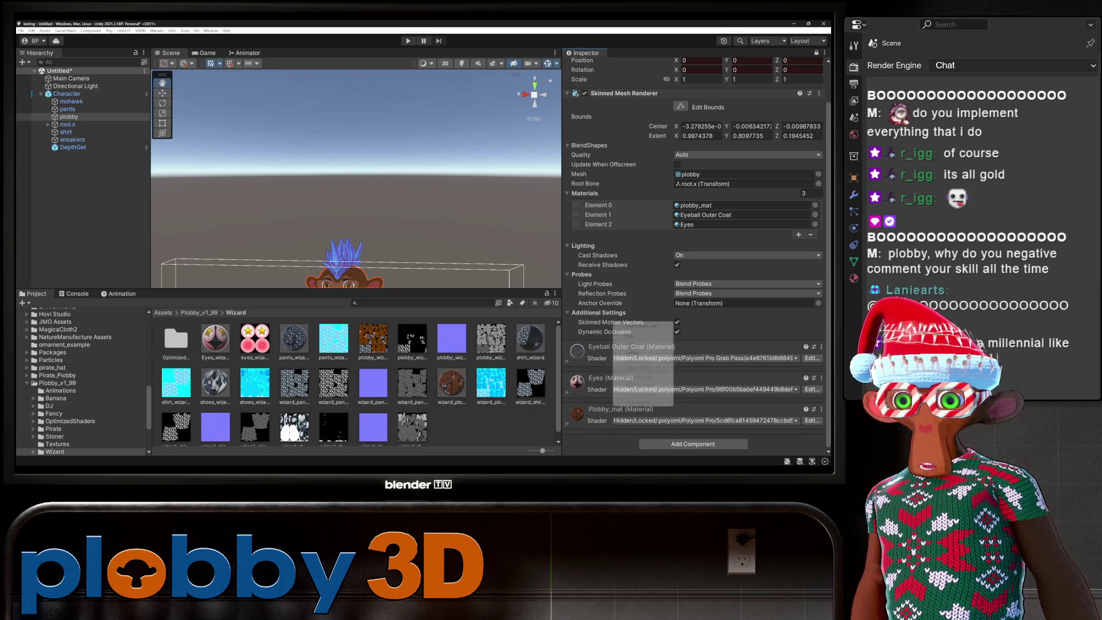
{"action": "key", "text": "Escape"}
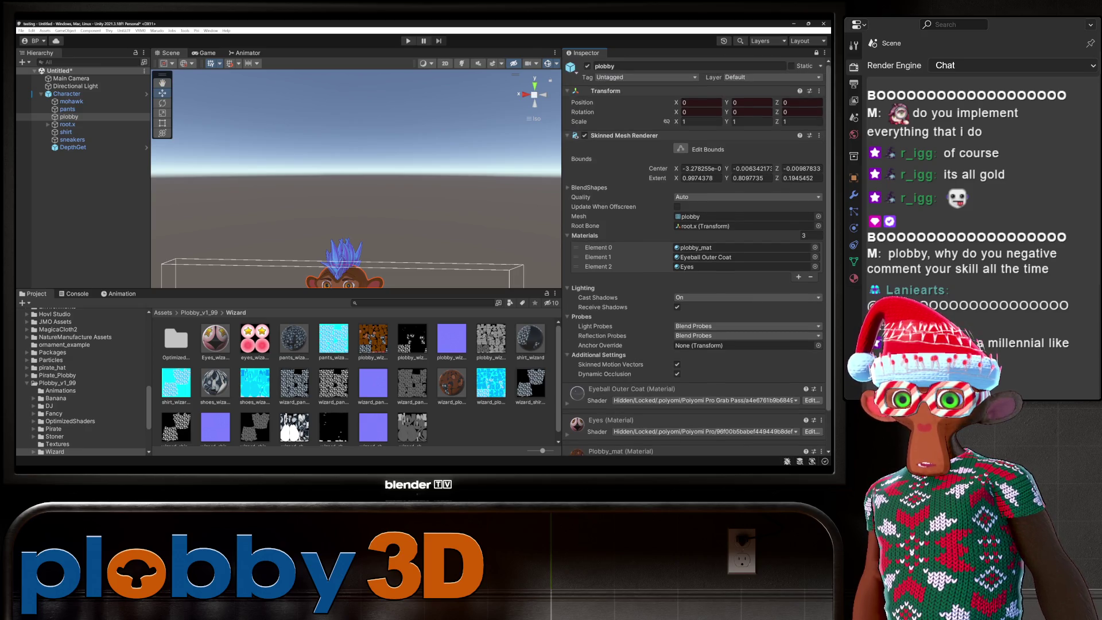
{"action": "scroll", "coordinate": [698, 255], "scroll_direction": "up", "scroll_amount": 3}
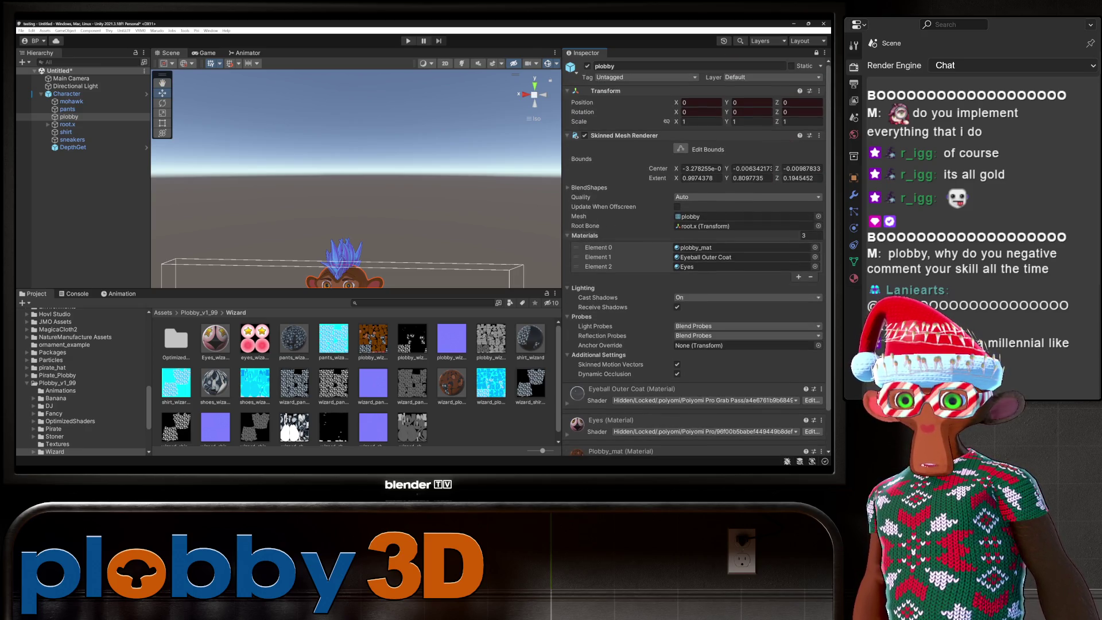
{"action": "scroll", "coordinate": [695, 256], "scroll_direction": "down", "scroll_amount": 3}
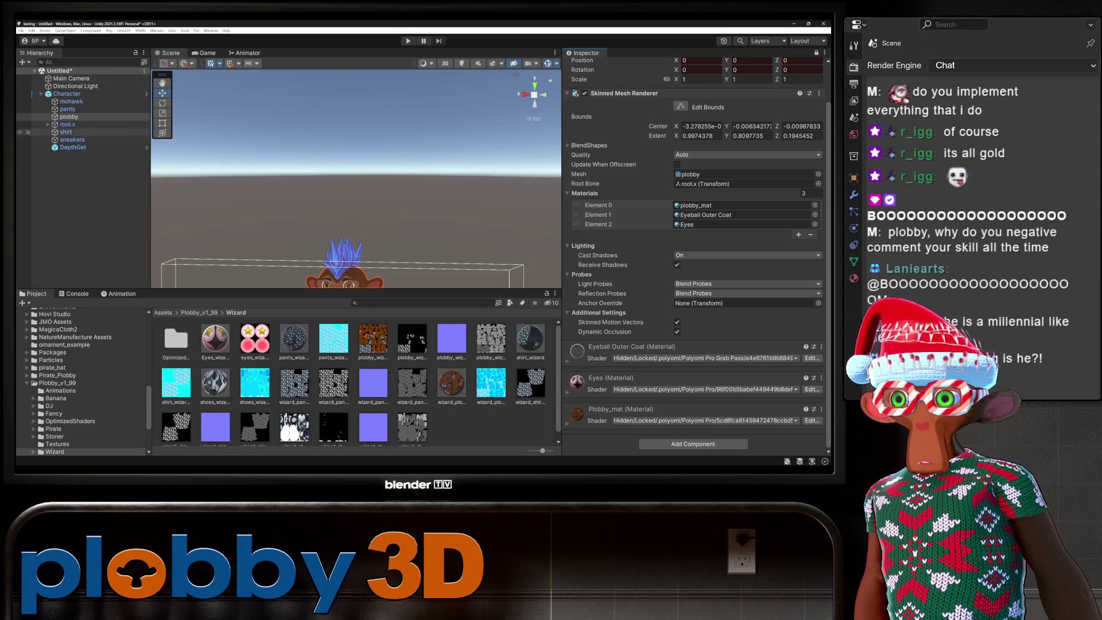
Select the shirt, then plobby again, and frame plobby in the Scene view.
{"action": "left_click", "coordinate": [66, 132]}
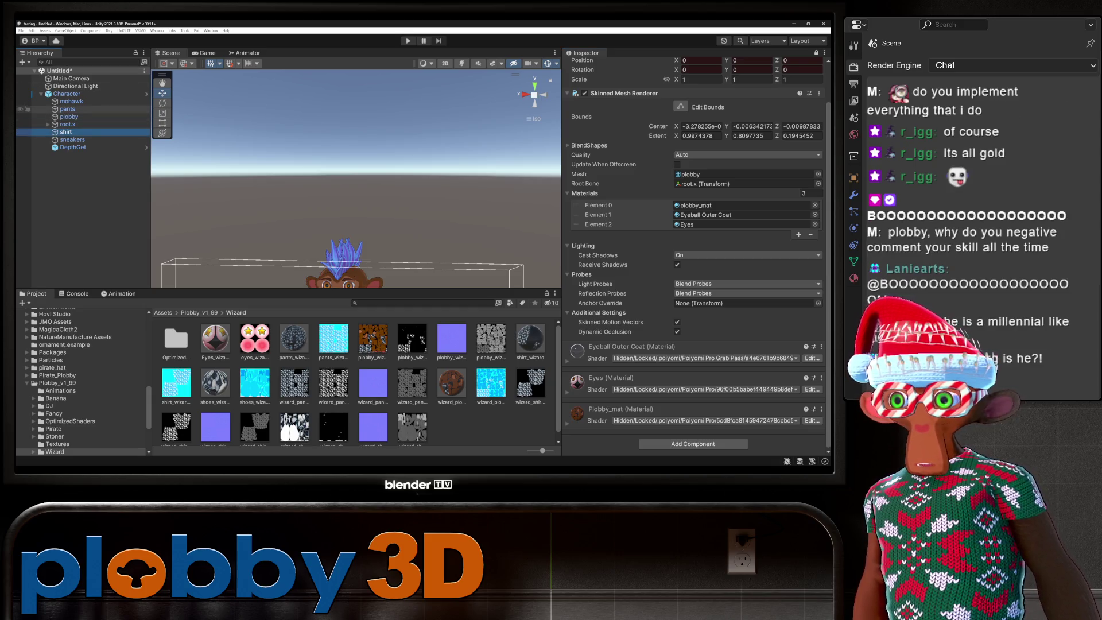
{"action": "left_click", "coordinate": [69, 117]}
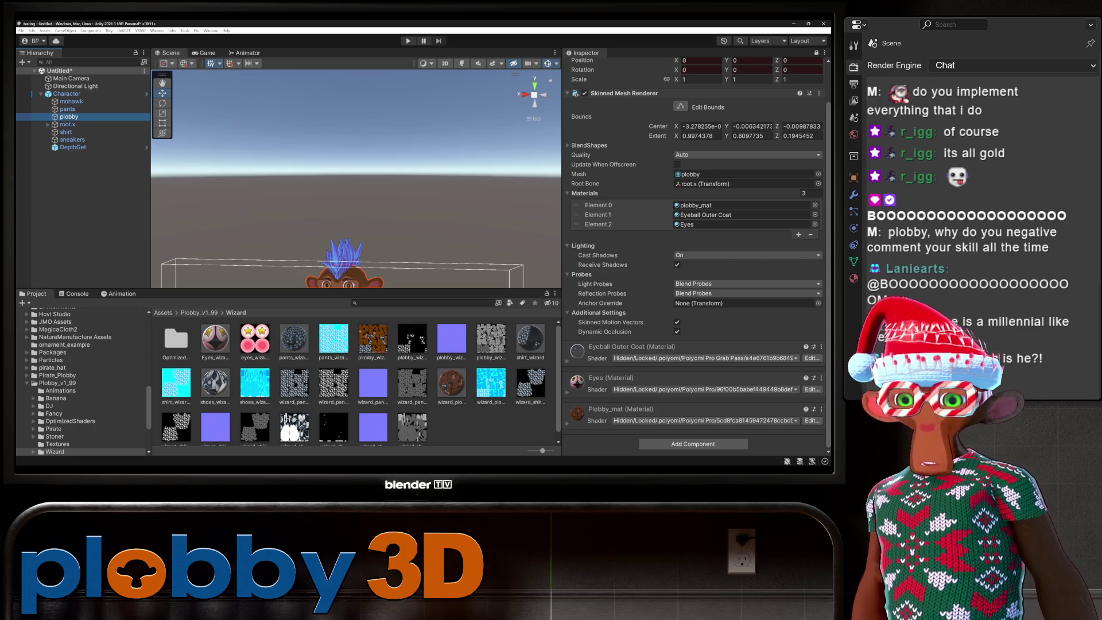
{"action": "key", "text": "f"}
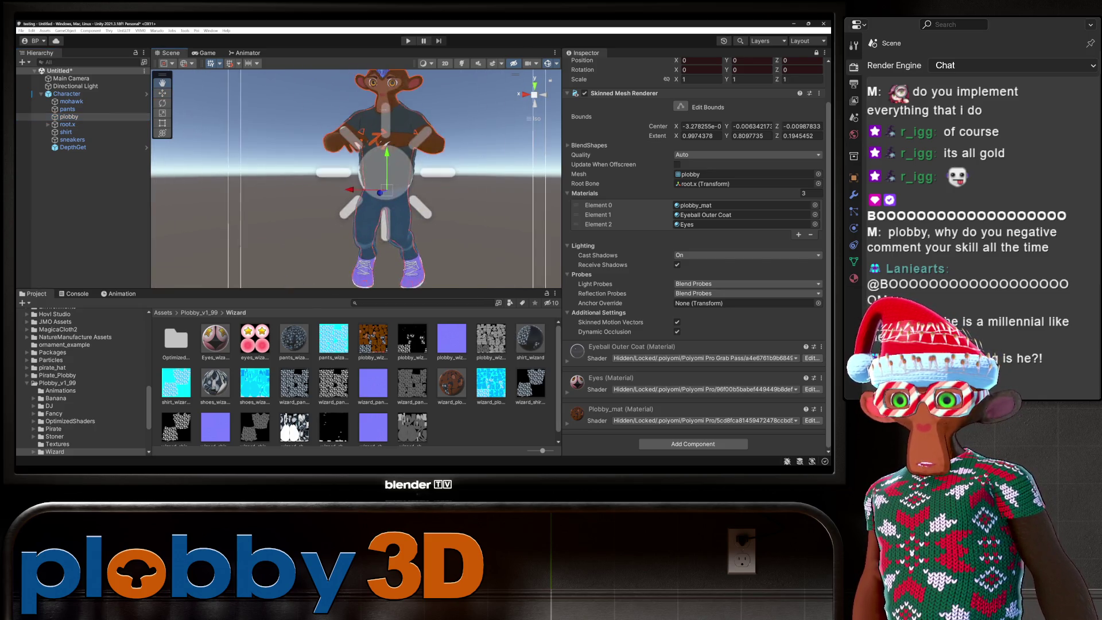
{"action": "mouse_move", "coordinate": [356, 172]}
{"action": "left_mouse_down"}
{"action": "mouse_move", "coordinate": [505, 172]}
{"action": "mouse_move", "coordinate": [401, 173]}
{"action": "left_mouse_up"}
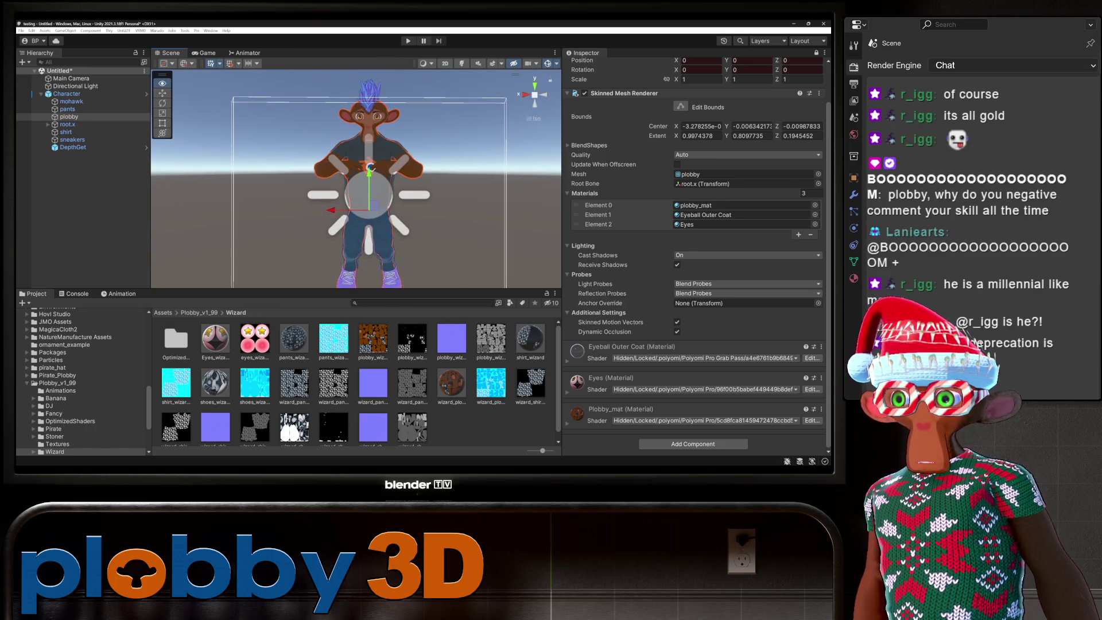
{"action": "key", "text": "ctrl+6"}
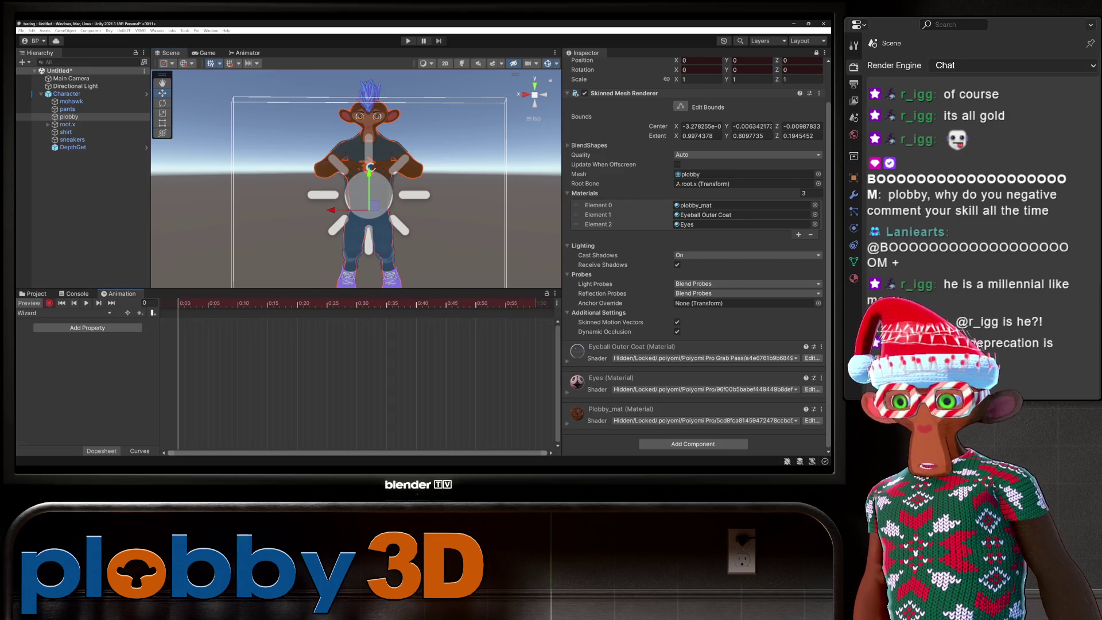
{"action": "left_click", "coordinate": [67, 109]}
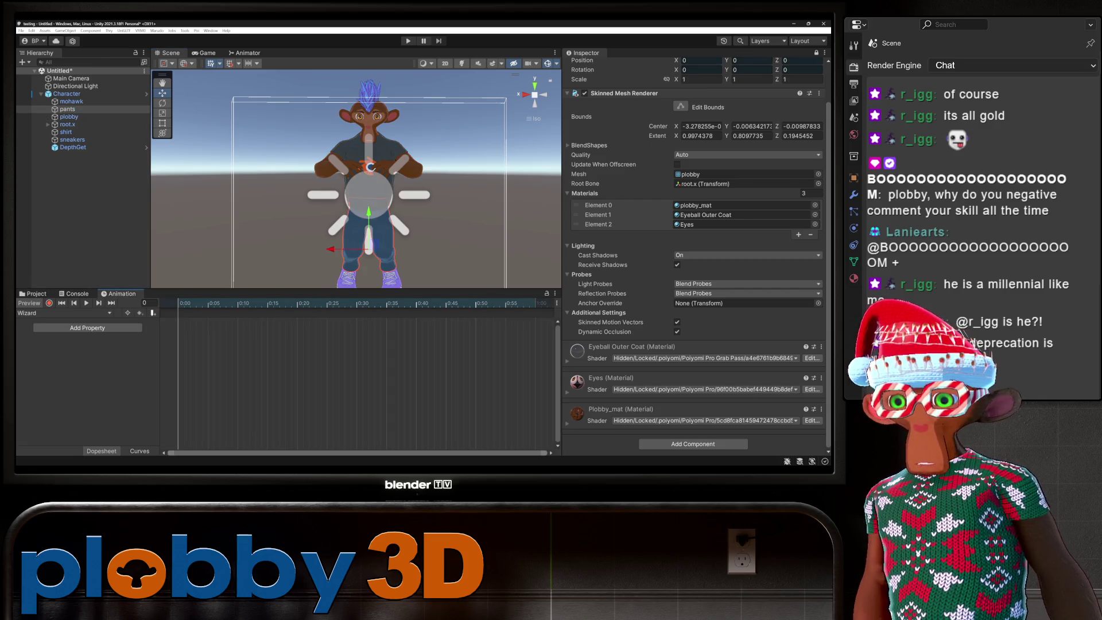
{"action": "left_click", "coordinate": [66, 132]}
{"action": "left_click", "coordinate": [69, 116]}
{"action": "left_click", "coordinate": [66, 94]}
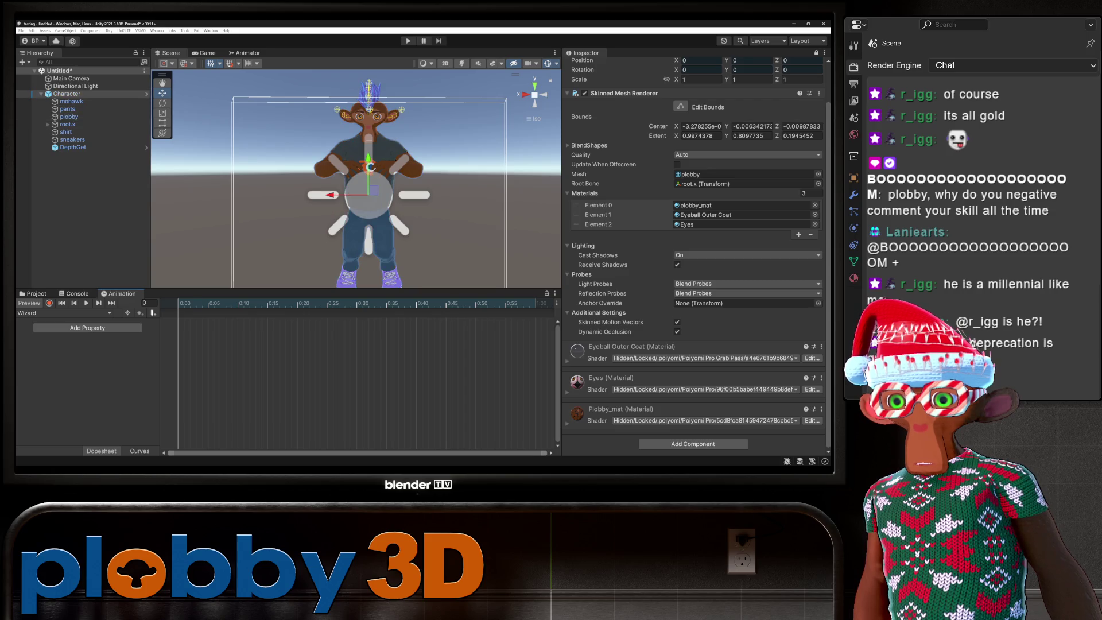
{"action": "key", "text": "f"}
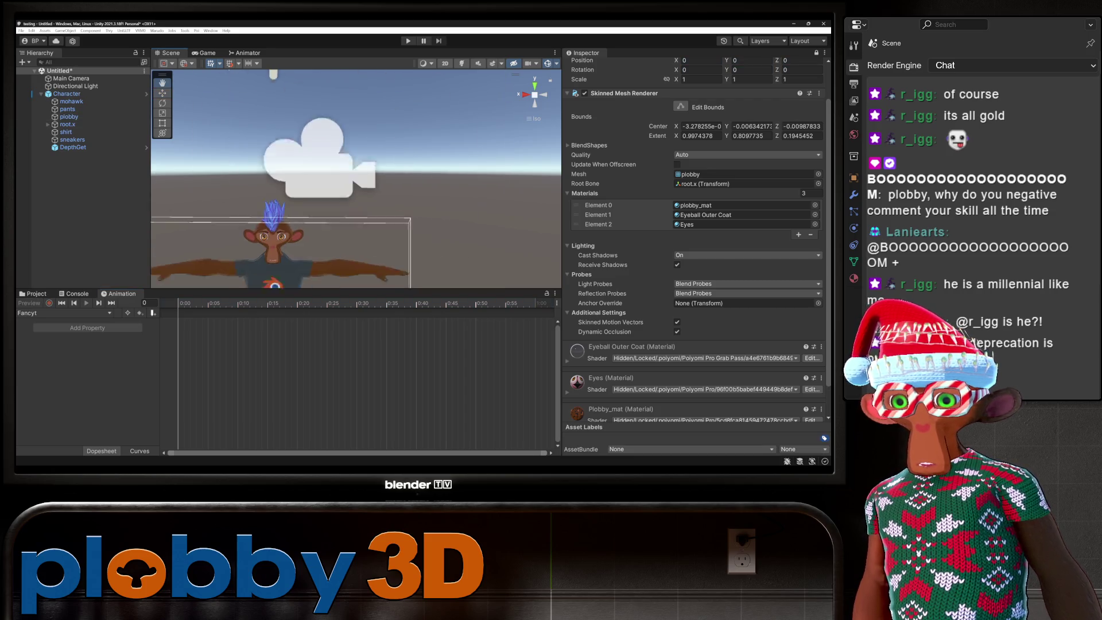
{"action": "key", "text": "f"}
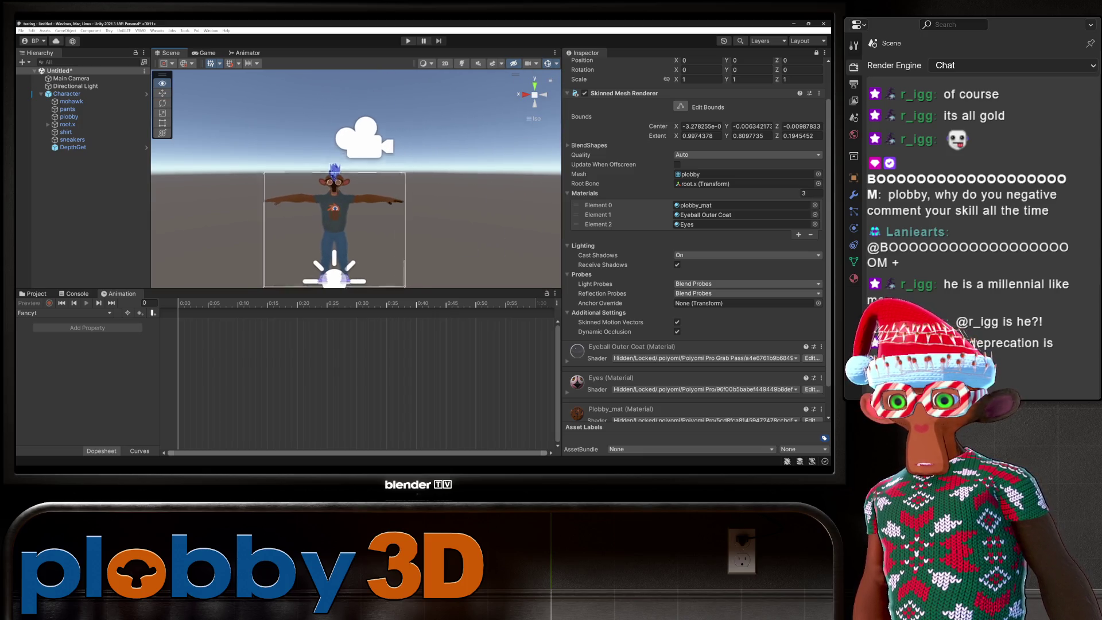
{"action": "scroll", "coordinate": [353, 204], "scroll_direction": "up", "scroll_amount": 2}
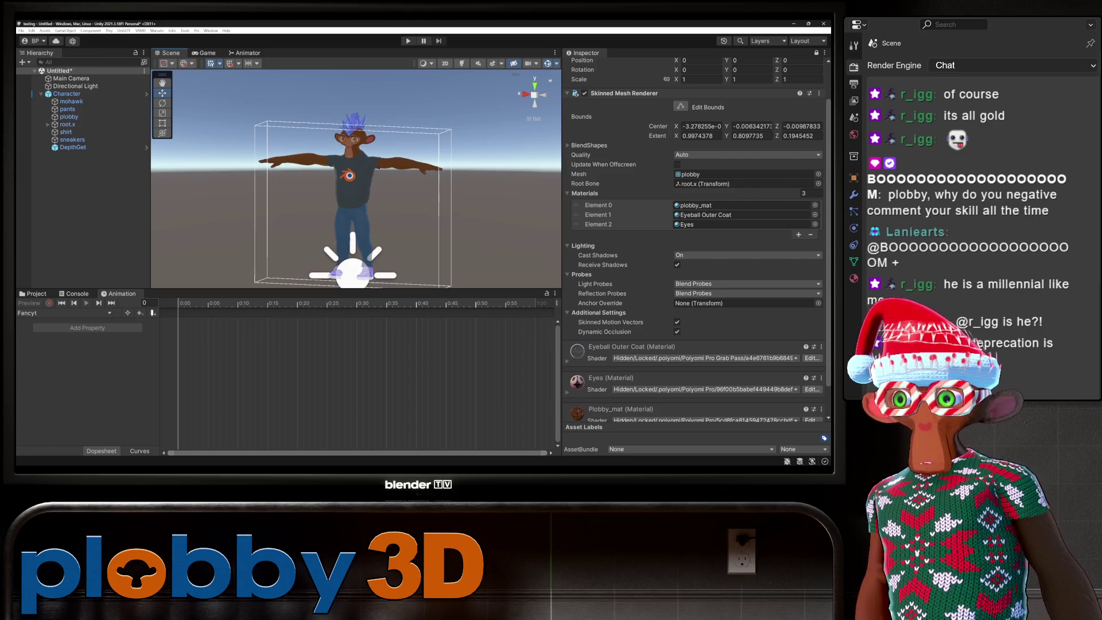
{"action": "left_click_drag", "start_coordinate": [353, 204], "coordinate": [324, 189]}
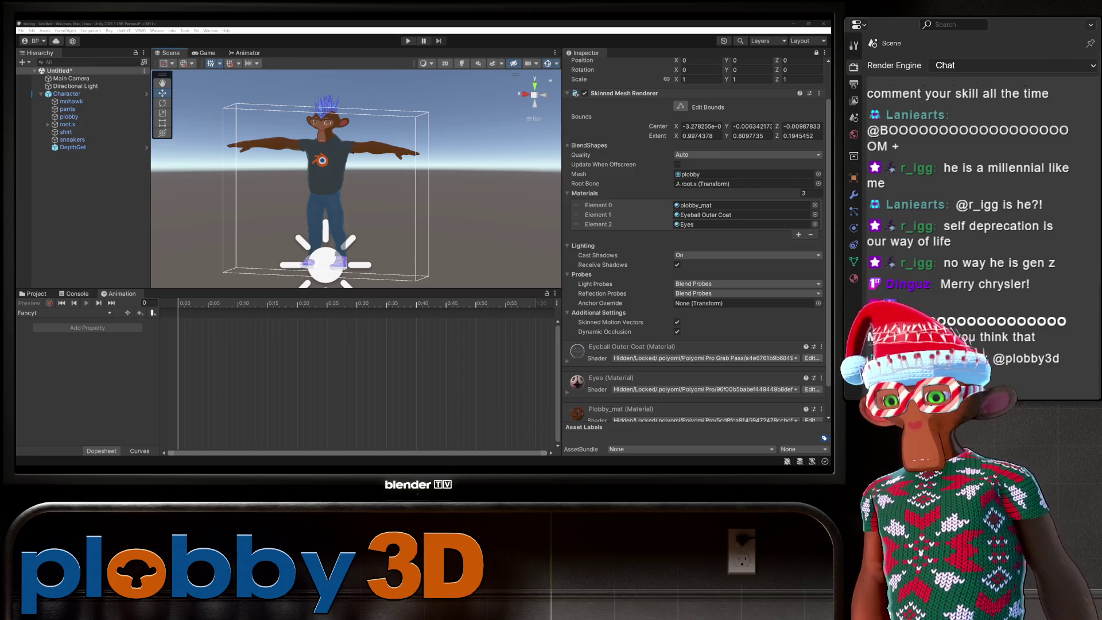
{"action": "key", "text": "ctrl+5"}
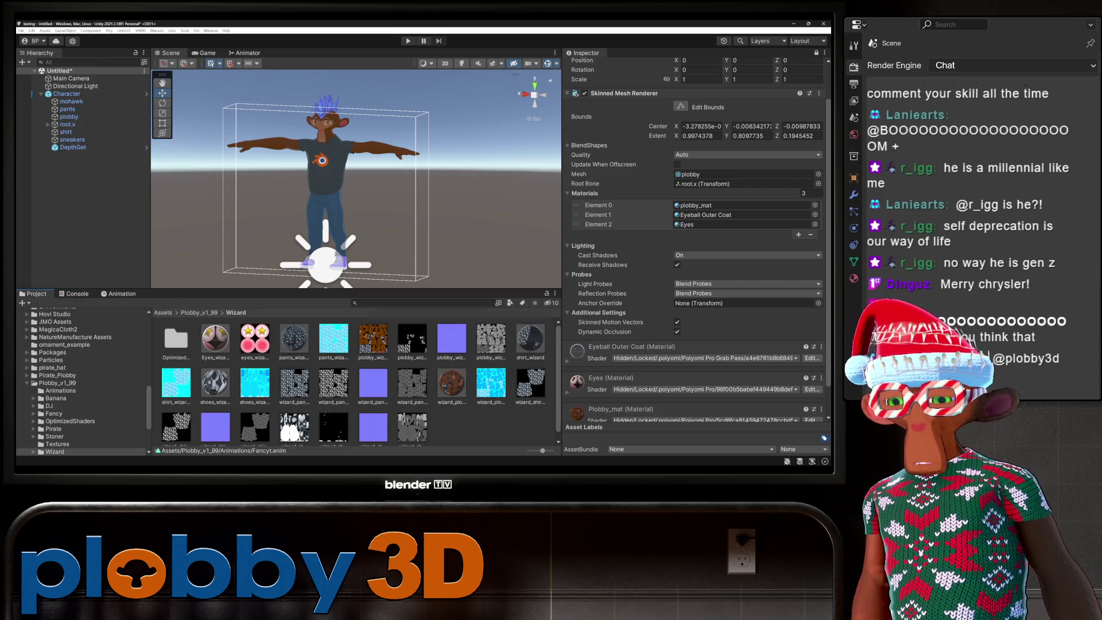
Delete the old Character object and its children from the Hierarchy.
{"action": "left_click", "coordinate": [198, 313]}
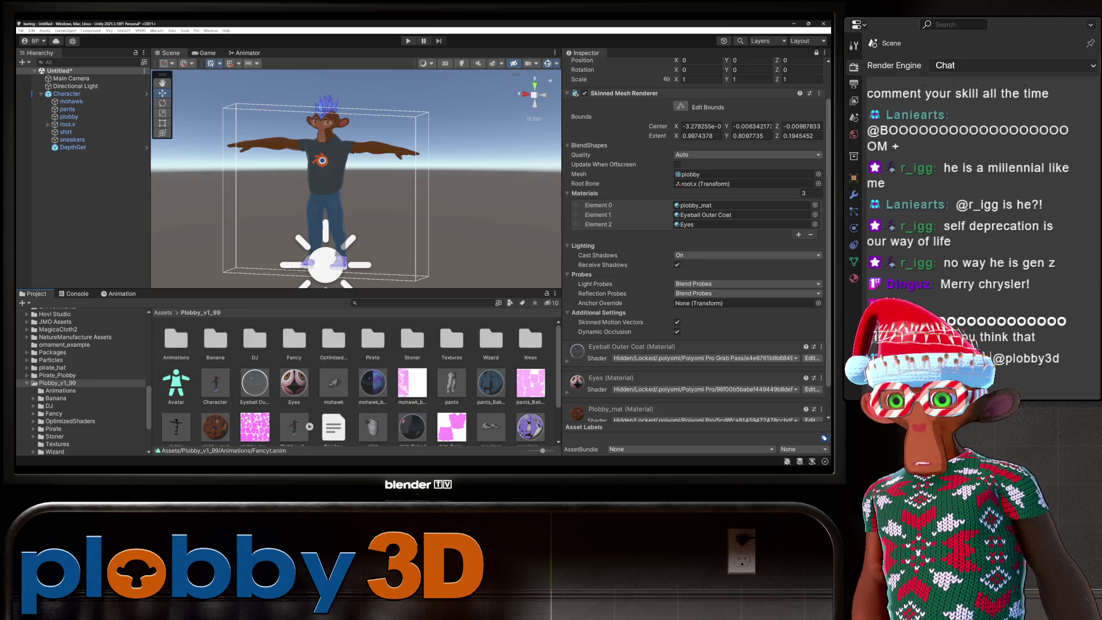
{"action": "right_click", "coordinate": [98, 93]}
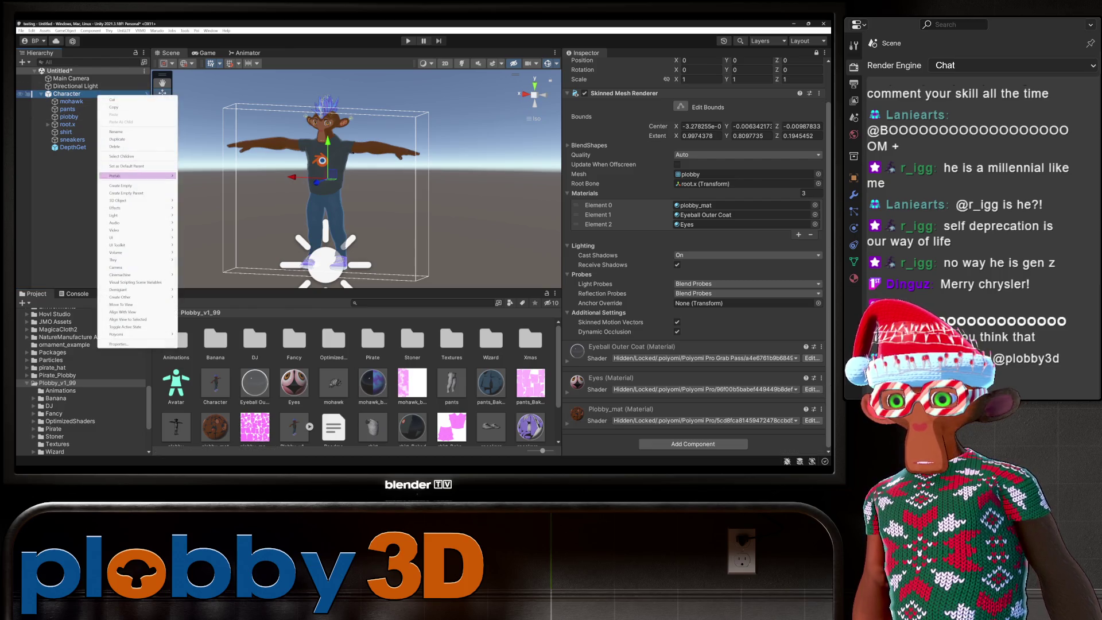
{"action": "left_click", "coordinate": [115, 146]}
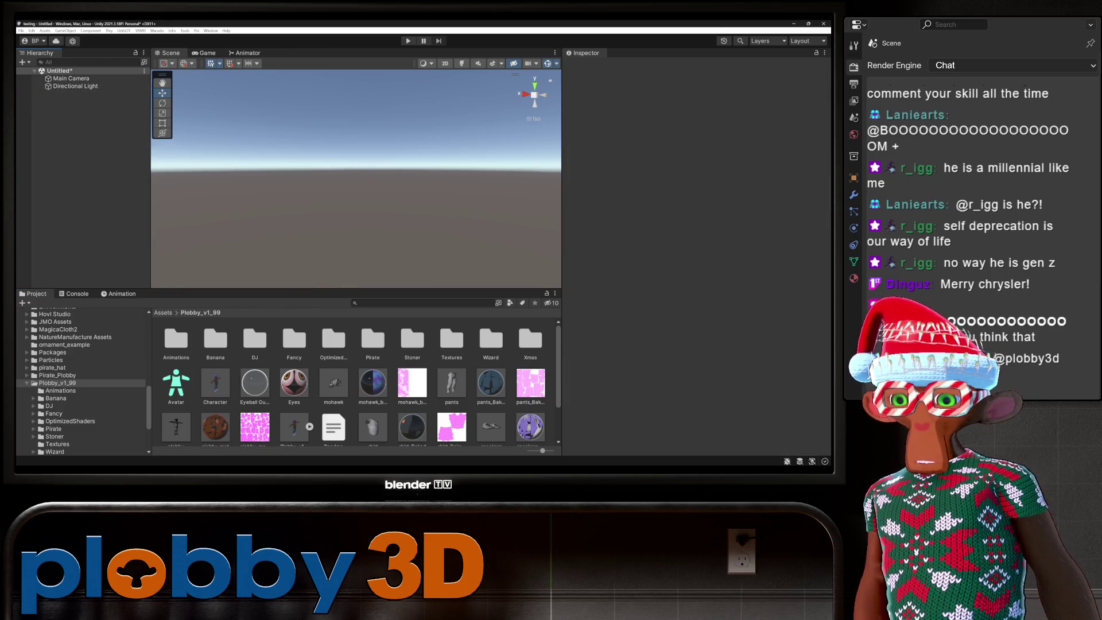
{"action": "scroll", "coordinate": [358, 379], "scroll_direction": "down", "scroll_amount": 2}
{"action": "scroll", "coordinate": [358, 379], "scroll_direction": "up", "scroll_amount": 1}
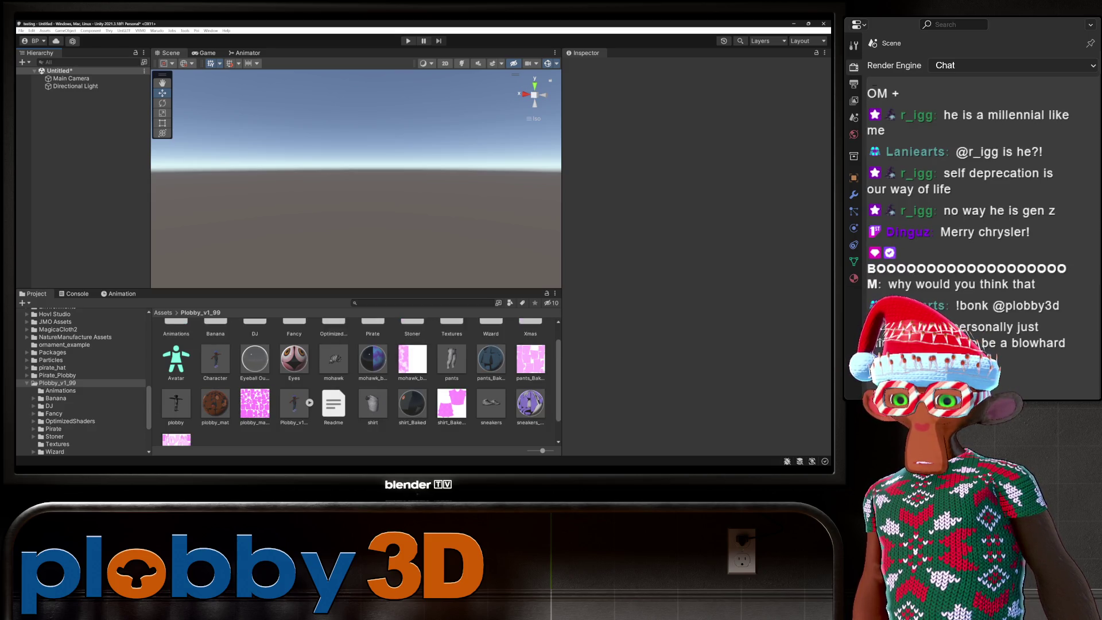
Drag the Plobby_v1_99 model into the scene and zoom in on the avatar.
{"action": "mouse_move", "coordinate": [294, 405]}
{"action": "left_mouse_down"}
{"action": "mouse_move", "coordinate": [270, 397]}
{"action": "mouse_move", "coordinate": [86, 173]}
{"action": "mouse_move", "coordinate": [75, 101]}
{"action": "left_mouse_up"}
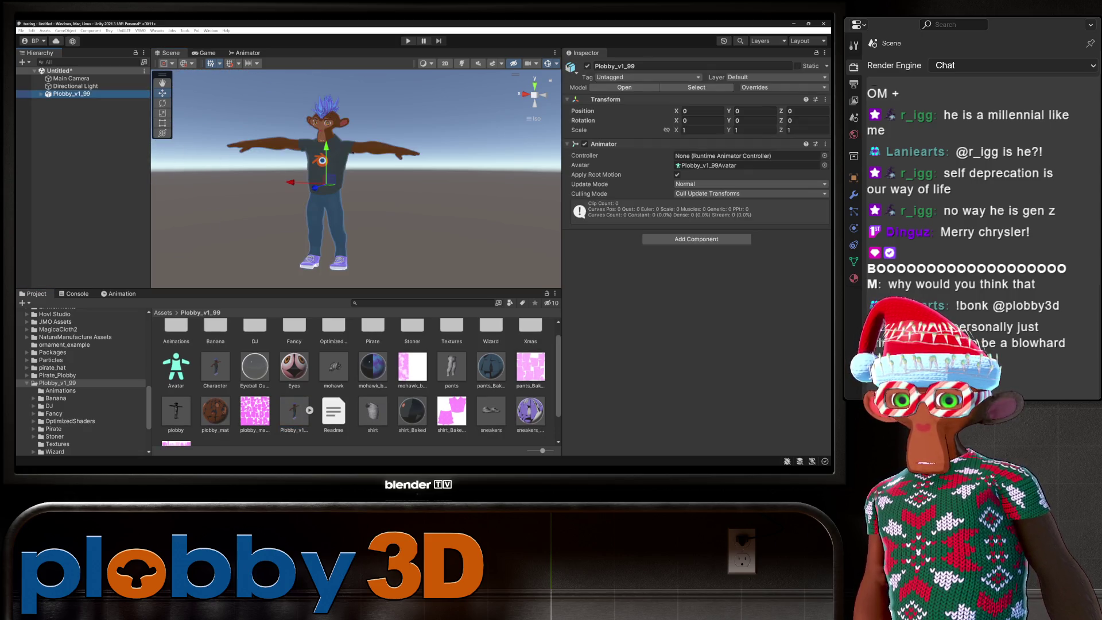
{"action": "scroll", "coordinate": [356, 183], "scroll_direction": "up", "scroll_amount": 3}
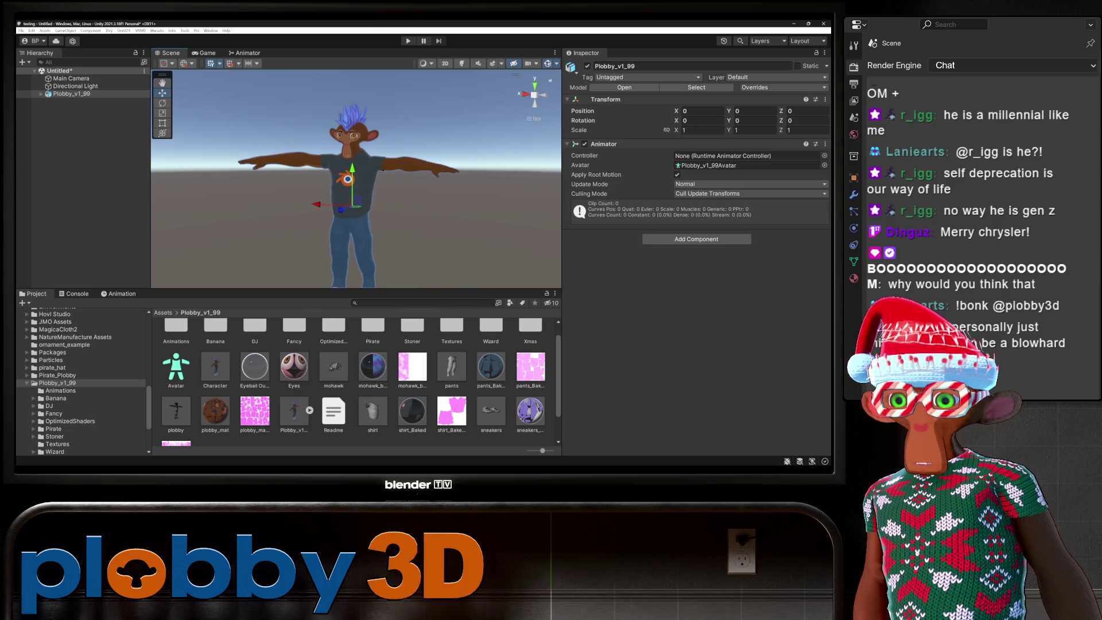
{"action": "mouse_move", "coordinate": [356, 184]}
{"action": "left_mouse_down"}
{"action": "mouse_move", "coordinate": [396, 177]}
{"action": "mouse_move", "coordinate": [339, 180]}
{"action": "left_mouse_up"}
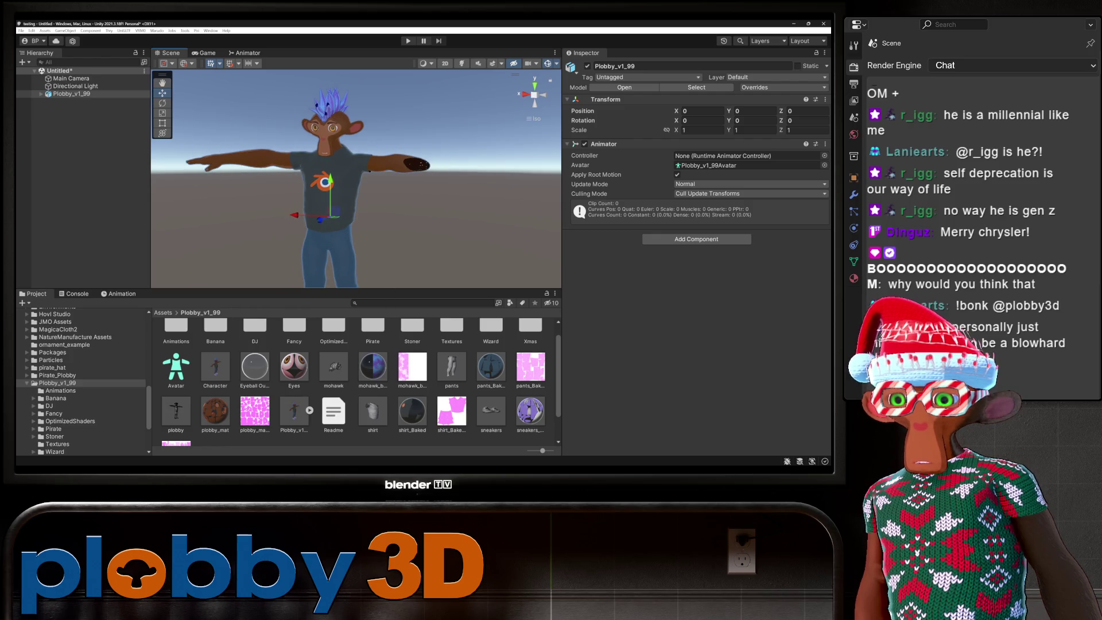
{"action": "scroll", "coordinate": [83, 381], "scroll_direction": "up", "scroll_amount": 15}
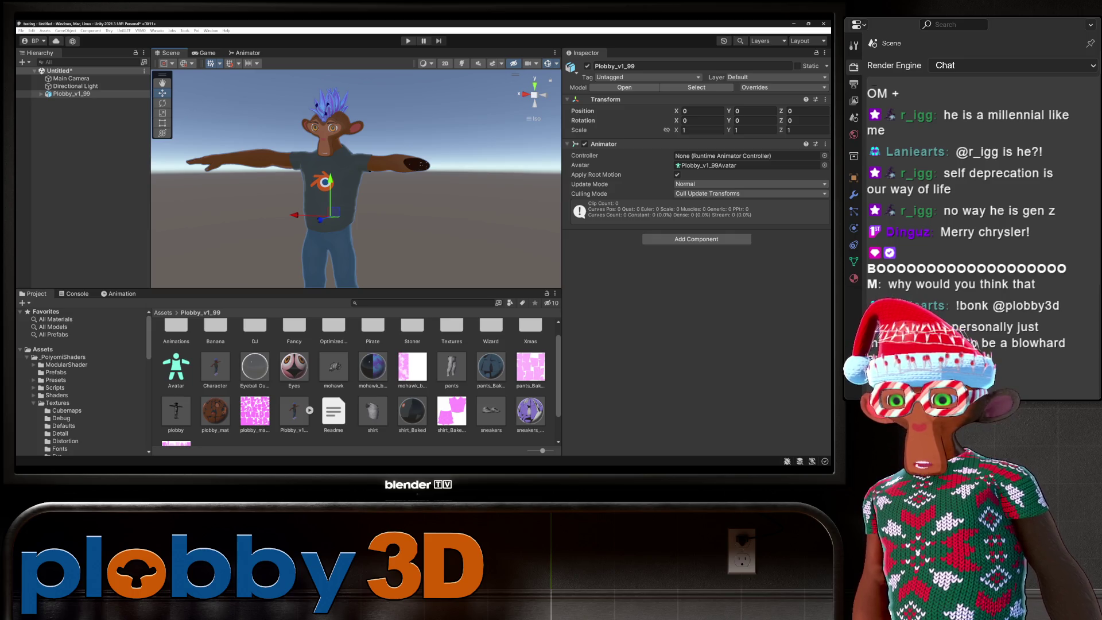
{"action": "left_click", "coordinate": [56, 372]}
Place the DepthGet prefab under Plobby_v1_99 and select the character object.
{"action": "mouse_move", "coordinate": [174, 339]}
{"action": "left_mouse_down"}
{"action": "mouse_move", "coordinate": [72, 94]}
{"action": "mouse_move", "coordinate": [25, 93]}
{"action": "mouse_move", "coordinate": [92, 93]}
{"action": "mouse_move", "coordinate": [71, 94]}
{"action": "left_mouse_up"}
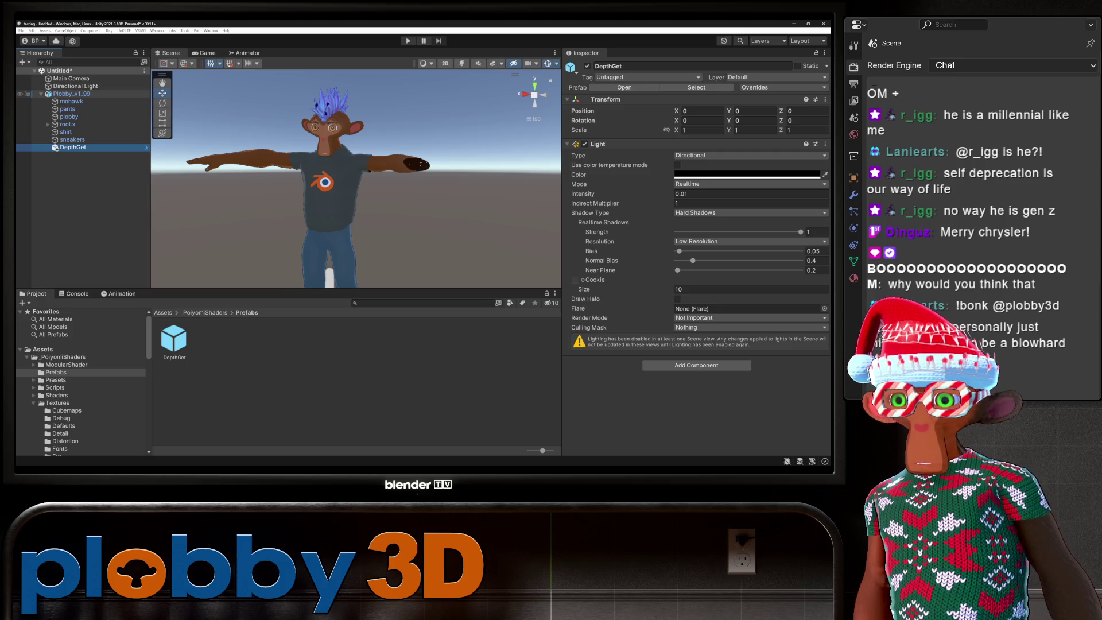
{"action": "left_click", "coordinate": [68, 93]}
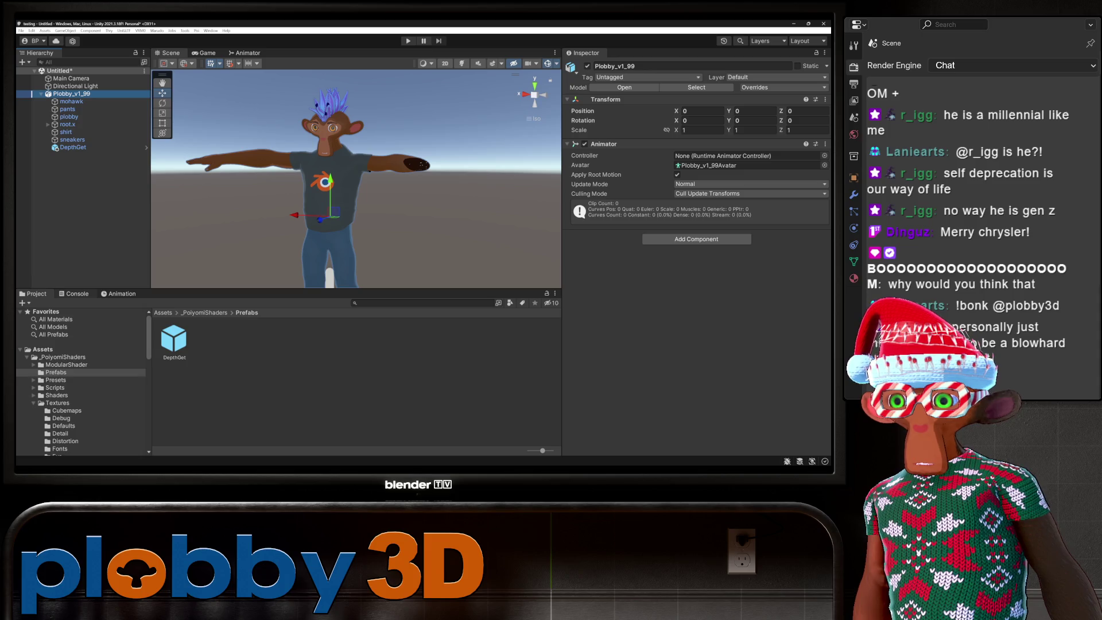
{"action": "left_click", "coordinate": [75, 293]}
{"action": "left_click", "coordinate": [33, 294]}
{"action": "left_click", "coordinate": [119, 293]}
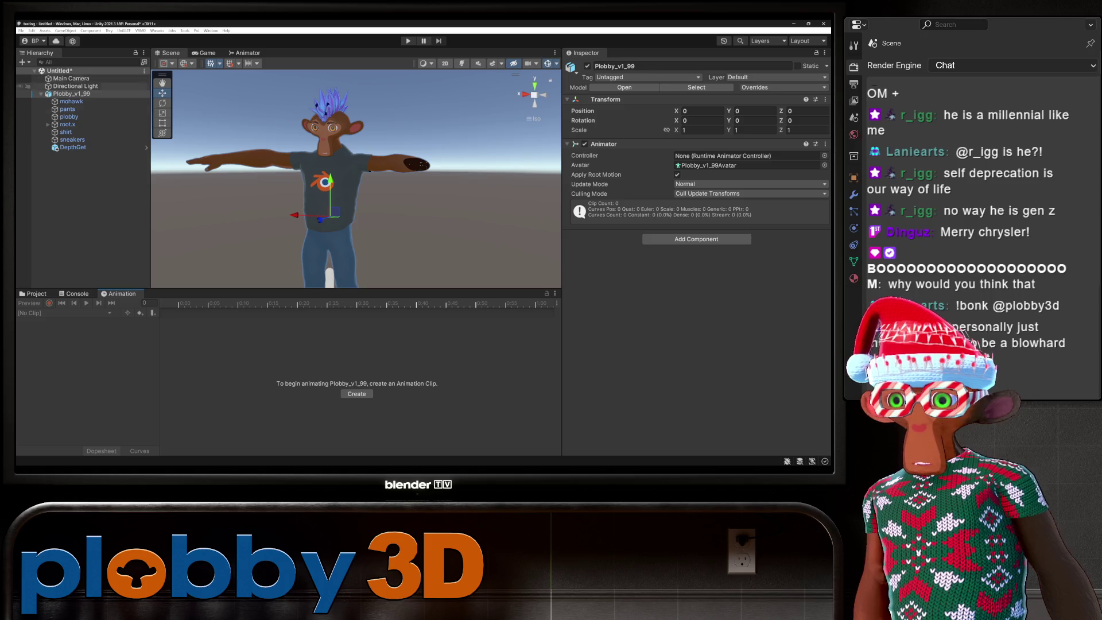
Go back to the Project files and open the Plobby_v1_99 folder.
{"action": "left_click", "coordinate": [74, 293]}
{"action": "left_click", "coordinate": [33, 293]}
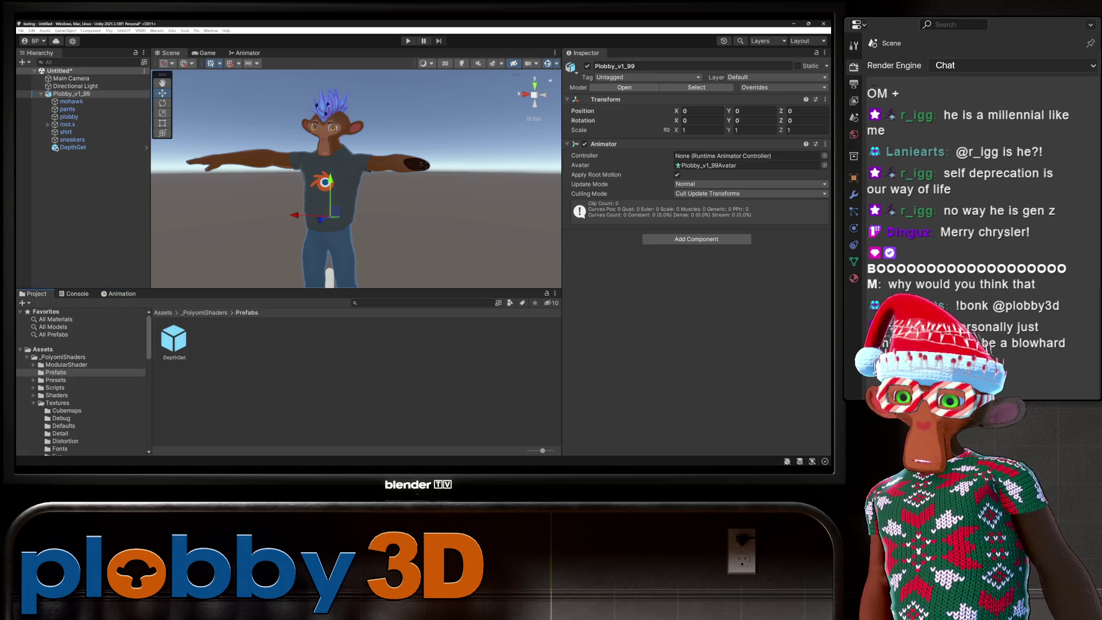
{"action": "scroll", "coordinate": [80, 381], "scroll_direction": "down", "scroll_amount": 10}
{"action": "left_click", "coordinate": [57, 420]}
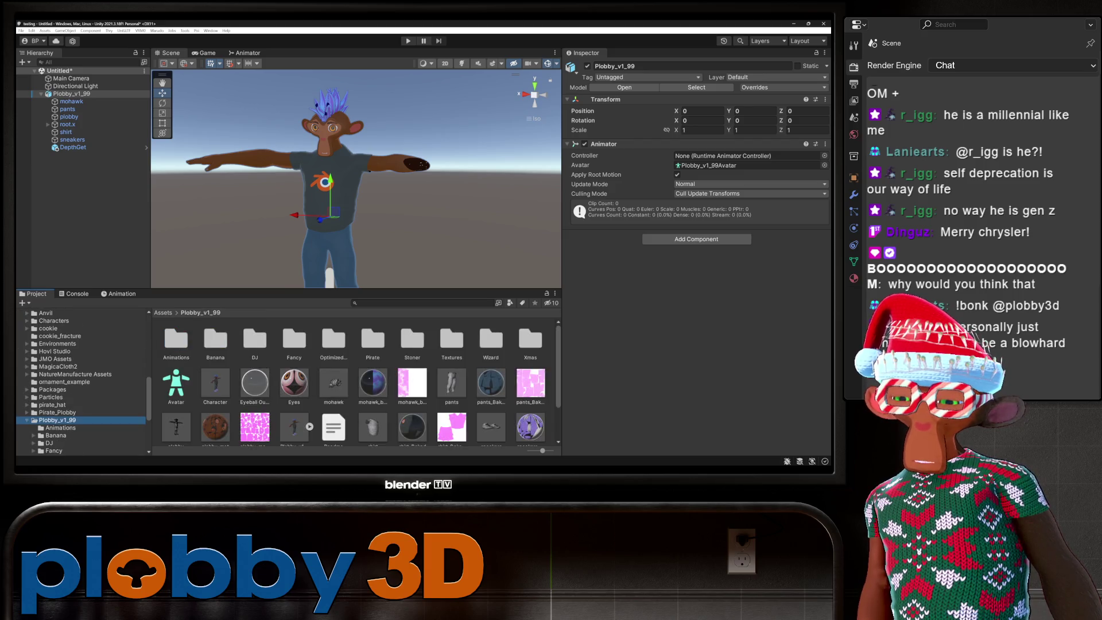
Select all the clips in Plobby_v1_99/Animations and delete them, confirming the dialog.
{"action": "left_click", "coordinate": [60, 428]}
{"action": "left_click", "coordinate": [175, 339]}
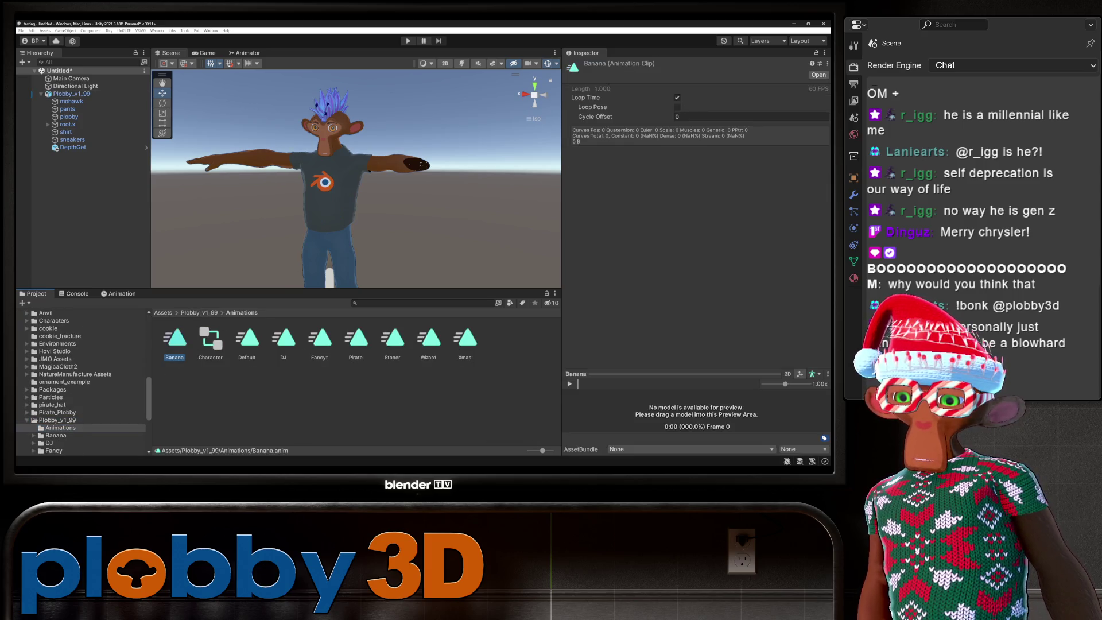
{"action": "left_click", "coordinate": [466, 338], "text": "shift"}
{"action": "right_click", "coordinate": [466, 338]}
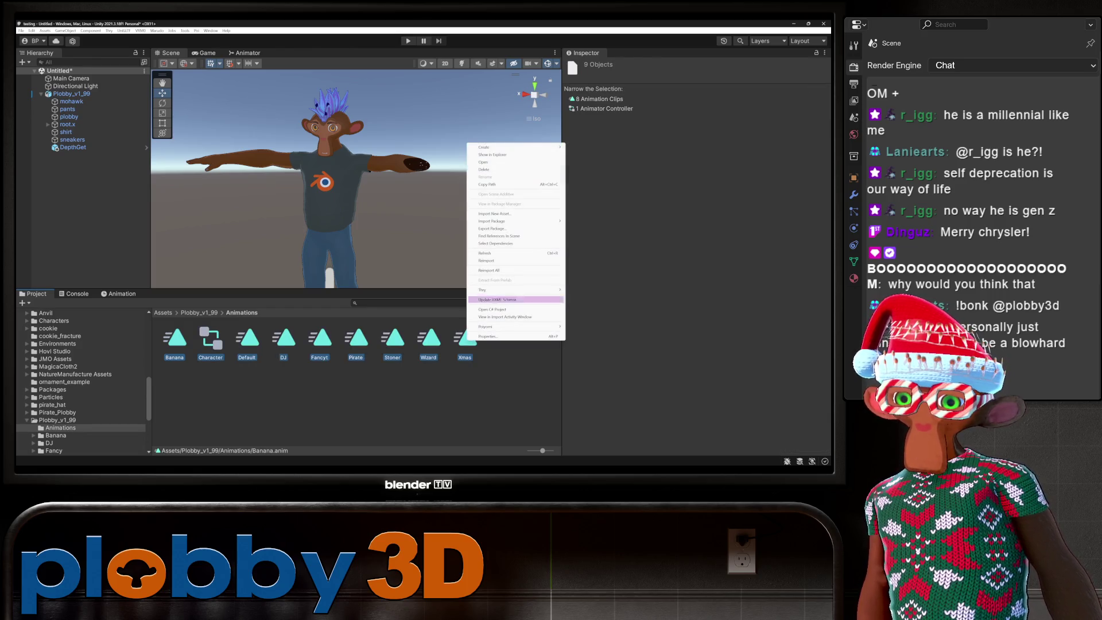
{"action": "left_click", "coordinate": [485, 169]}
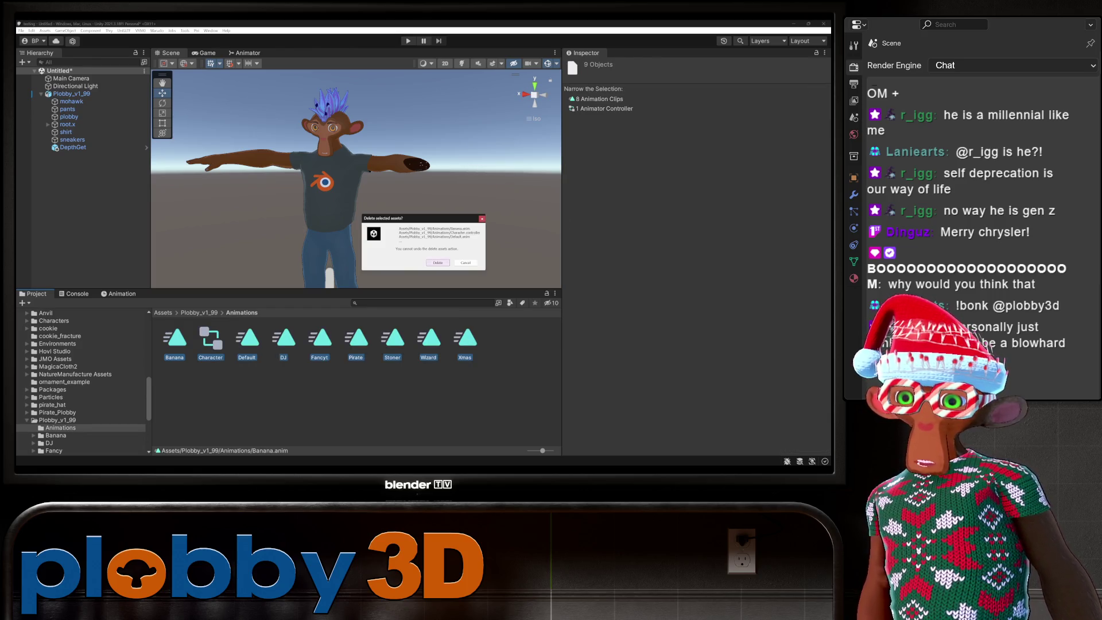
{"action": "left_click", "coordinate": [438, 262]}
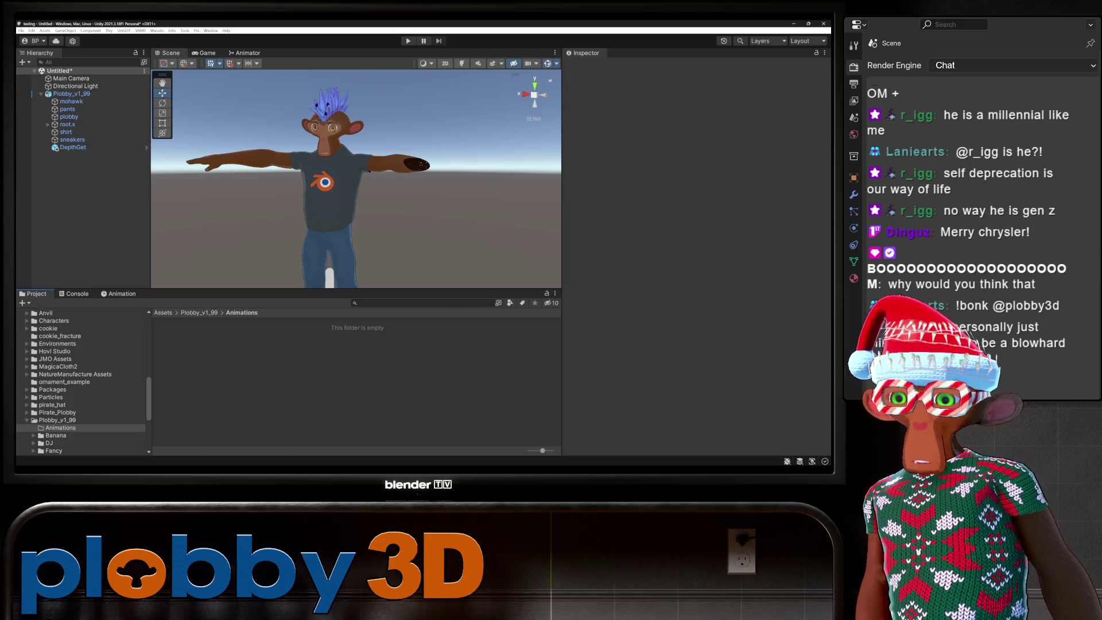
{"action": "left_click", "coordinate": [119, 293]}
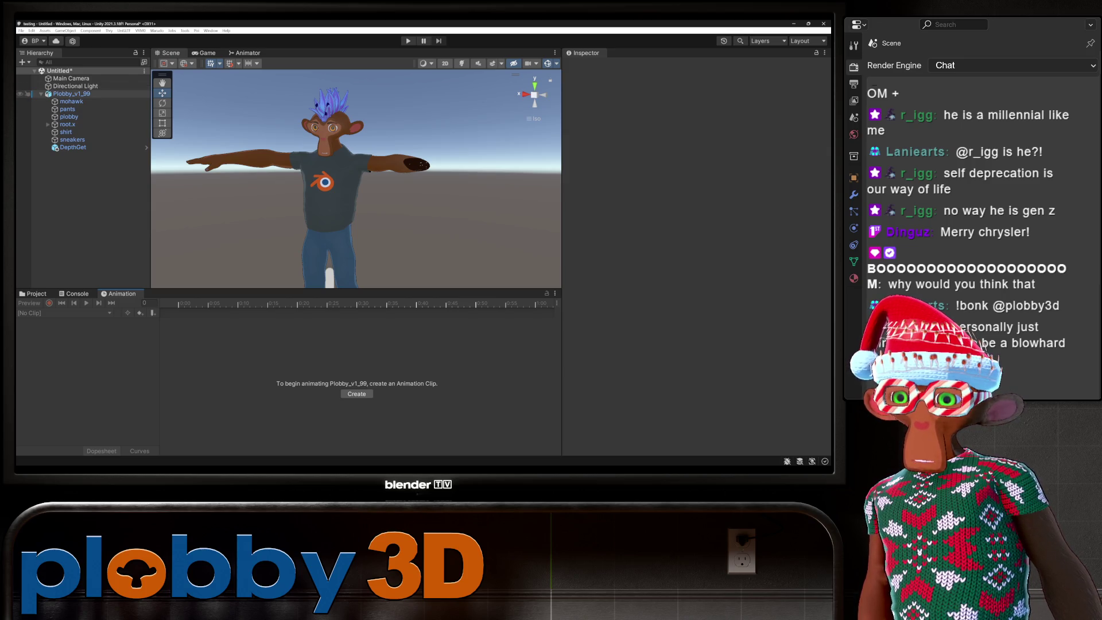
Select Plobby_v1_99 and create its first clip, saved as Default.
{"action": "left_click", "coordinate": [32, 94]}
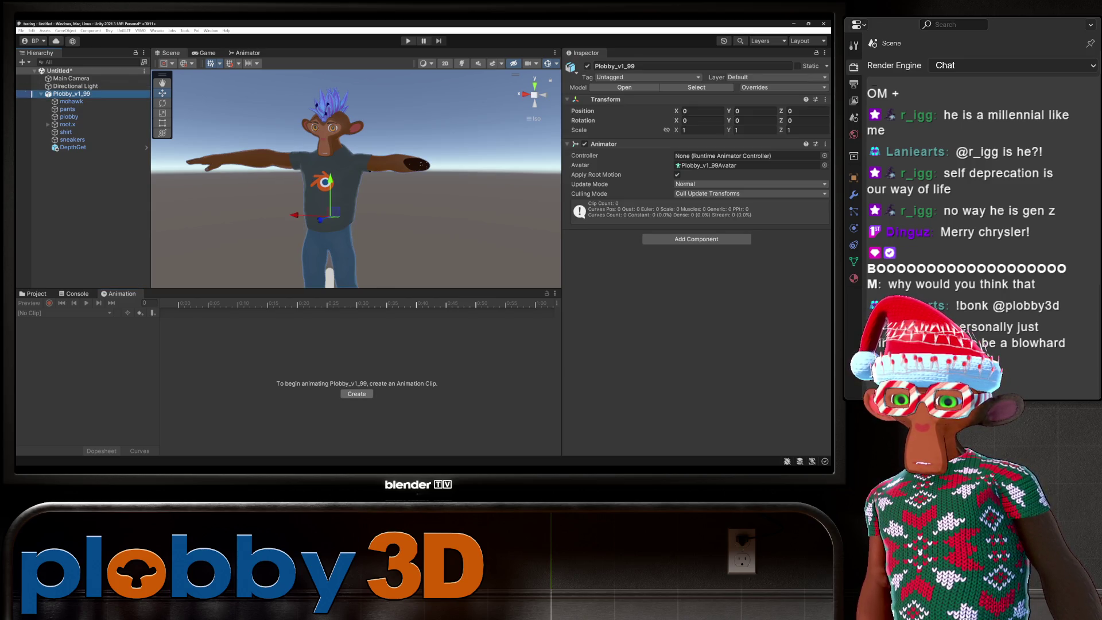
{"action": "left_click", "coordinate": [356, 394]}
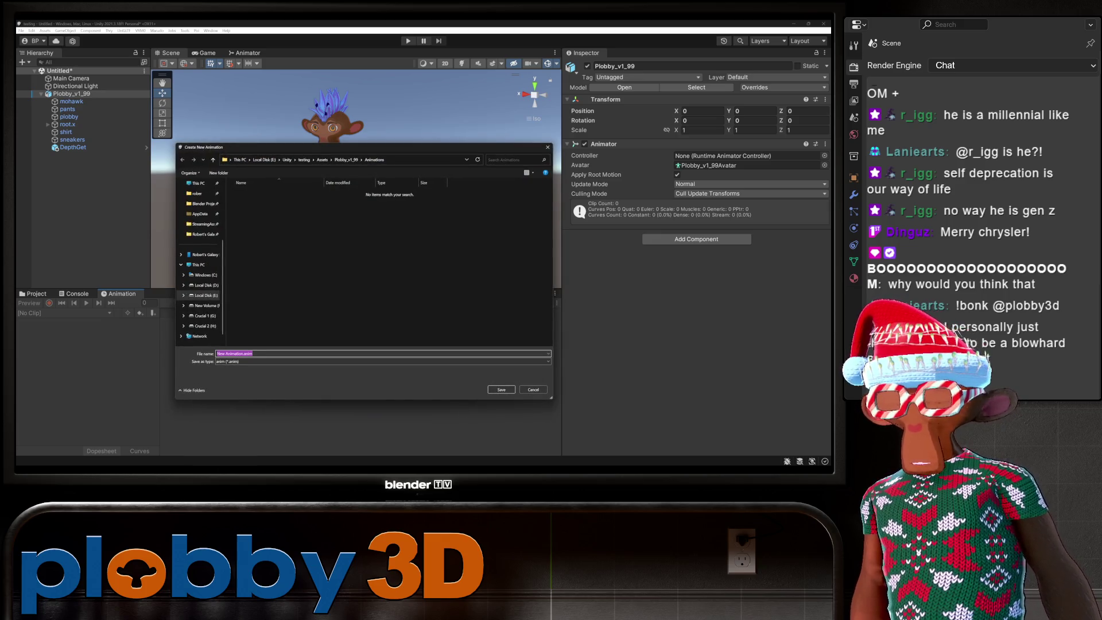
{"action": "type", "text": "Dep"}
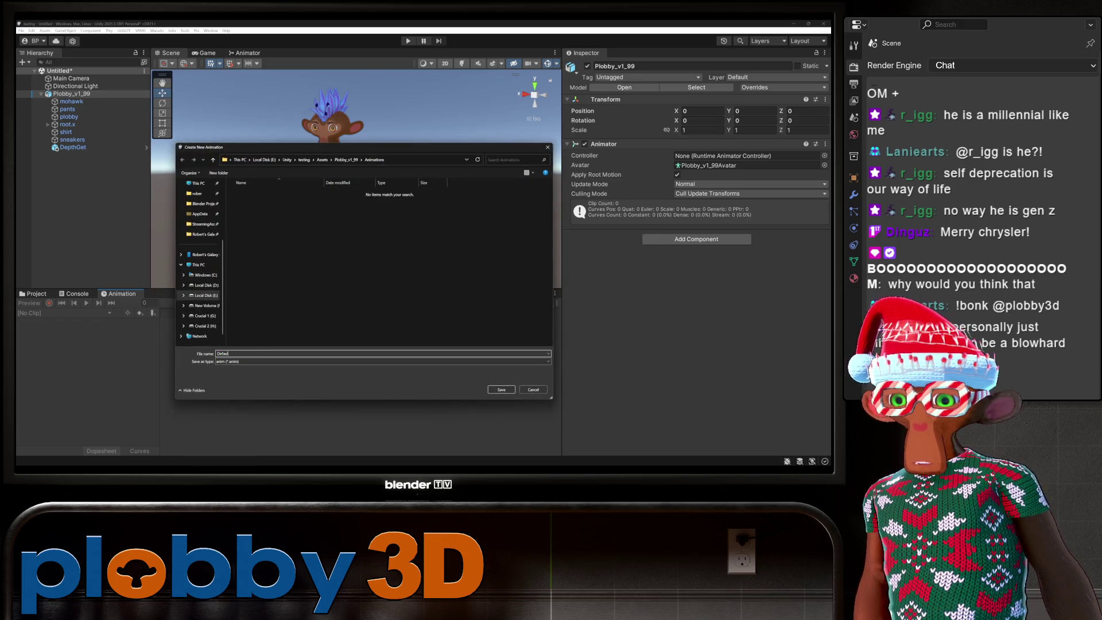
{"action": "type", "text": "t"}
{"action": "key", "text": "Return"}
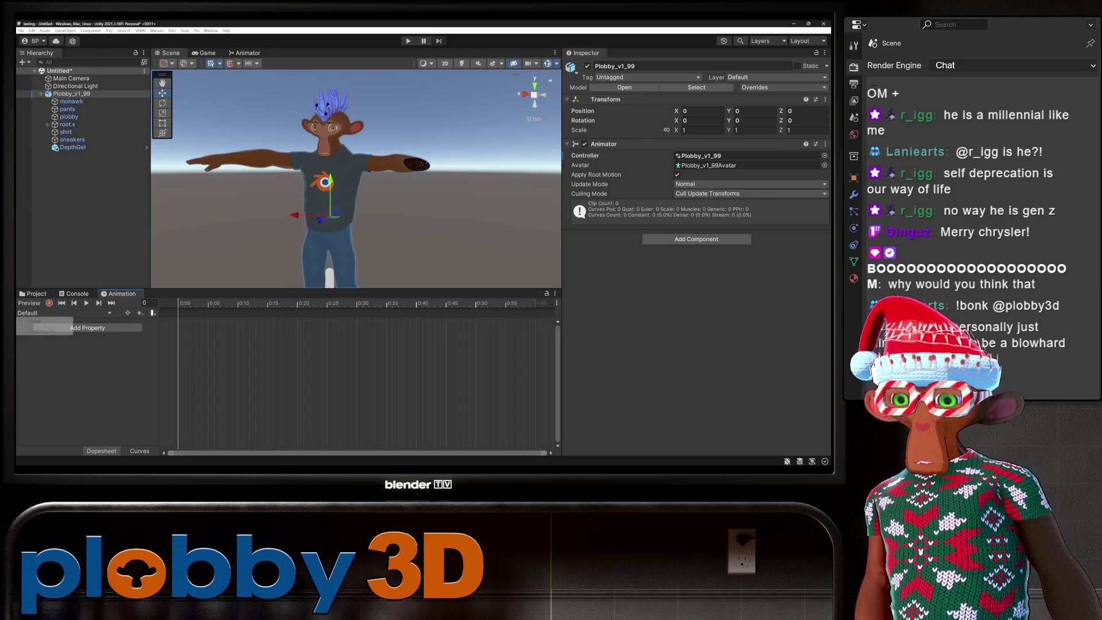
Create a second clip for the character, saved as Wizard.
{"action": "left_click", "coordinate": [44, 330]}
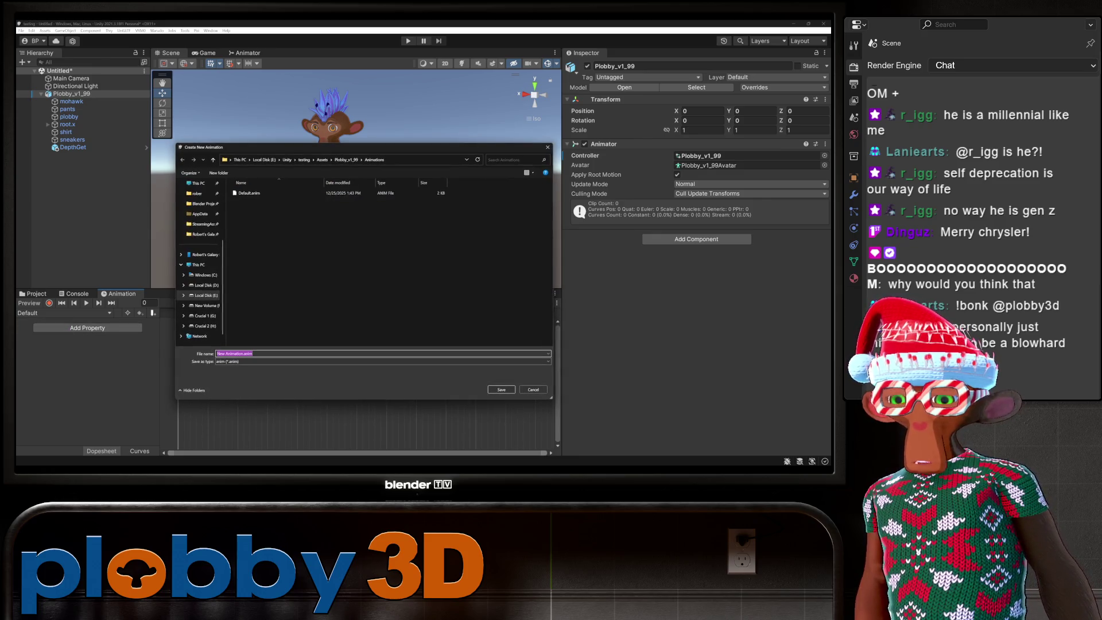
{"action": "type", "text": "Wizard"}
{"action": "key", "text": "Return"}
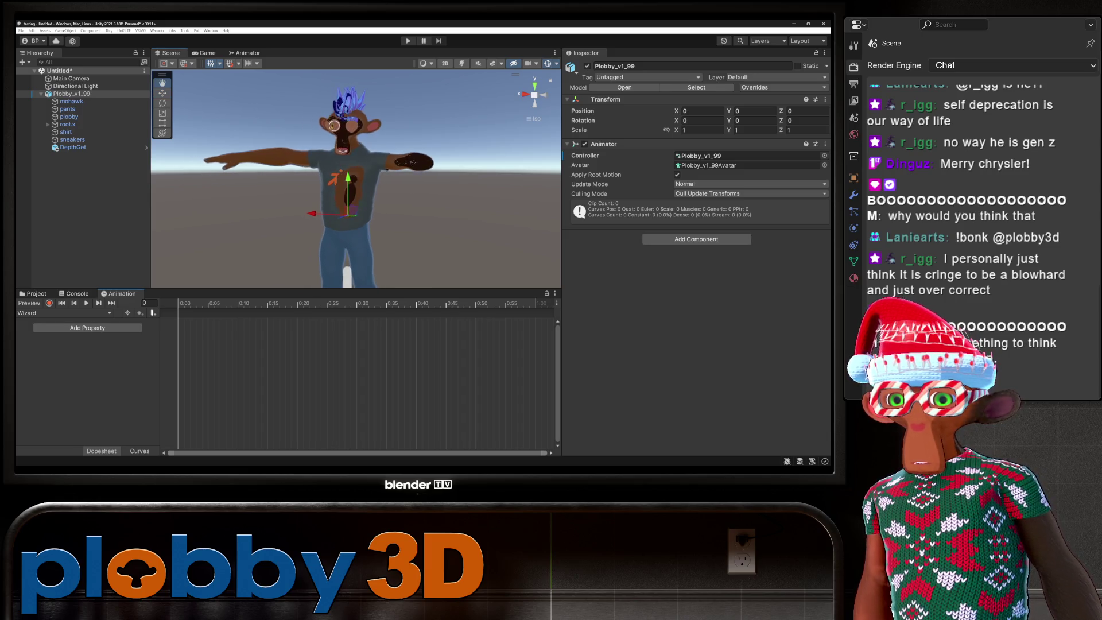
{"action": "left_click", "coordinate": [69, 116]}
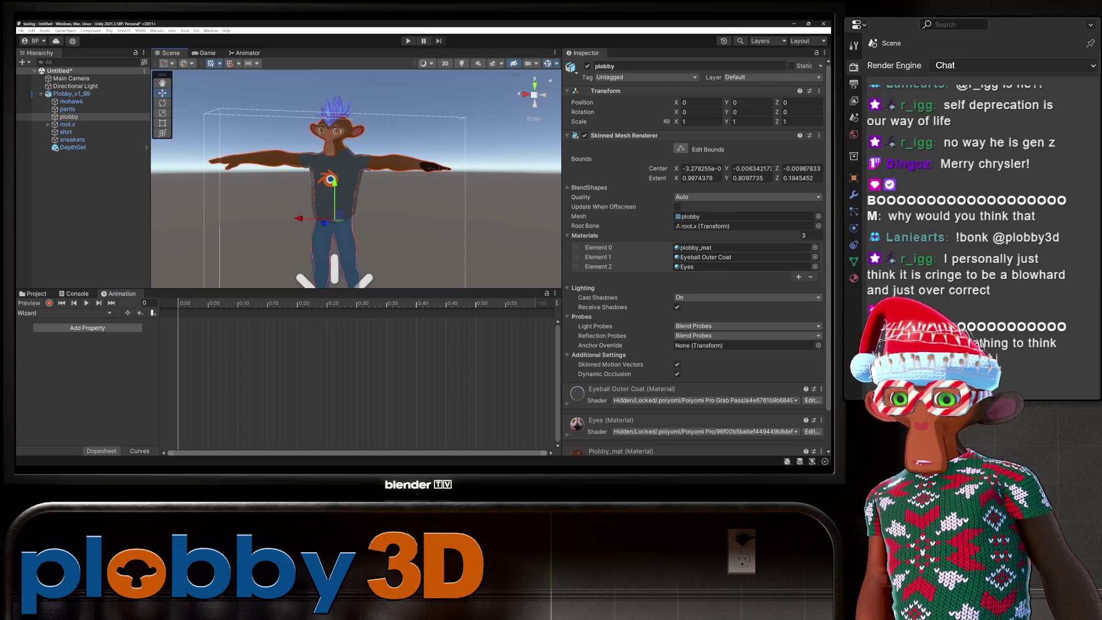
Frame the plobby body mesh with F and zoom the Scene view in on it.
{"action": "key", "text": "f"}
{"action": "scroll", "coordinate": [356, 178], "scroll_direction": "up", "scroll_amount": 5}
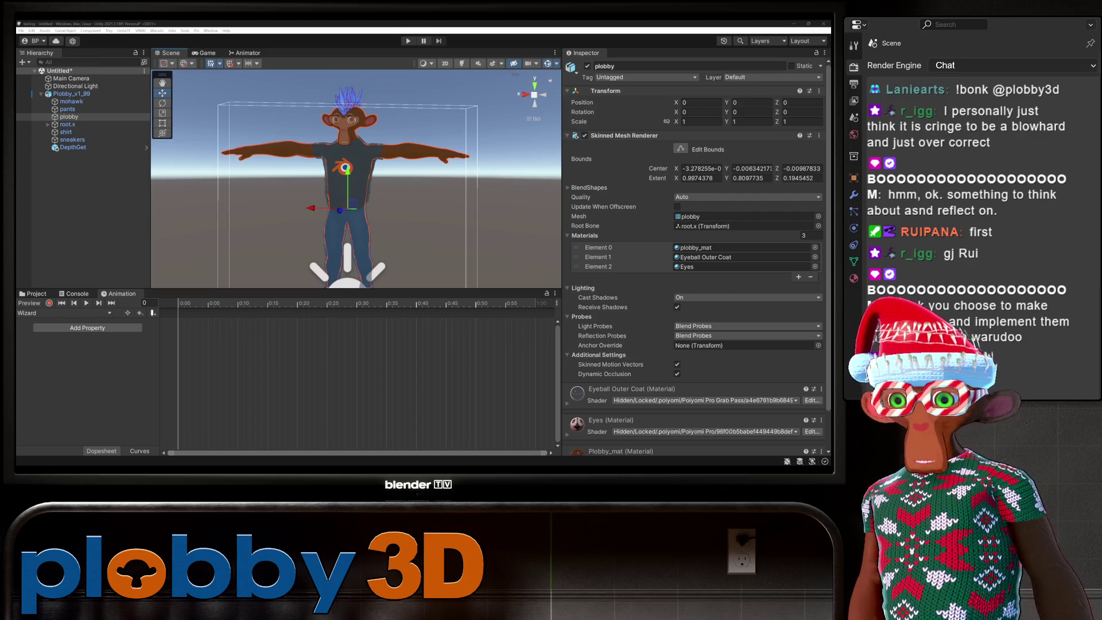
Browse to the Plobby_v1_99 folder and view the model's Materials import settings.
{"action": "left_click", "coordinate": [72, 94]}
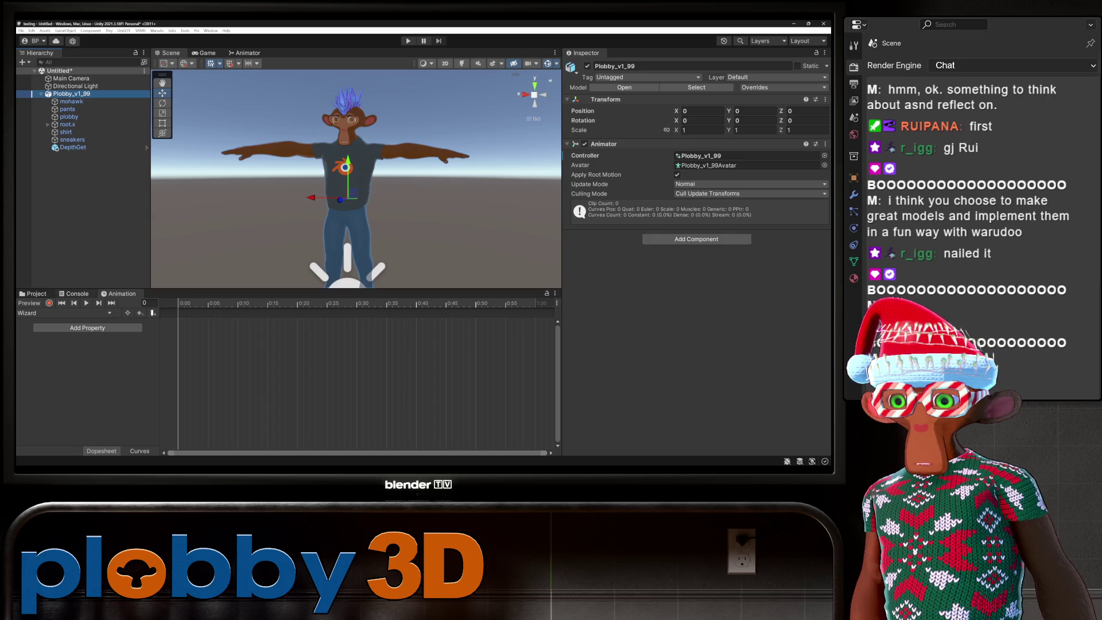
{"action": "left_click", "coordinate": [75, 294]}
{"action": "left_click", "coordinate": [33, 293]}
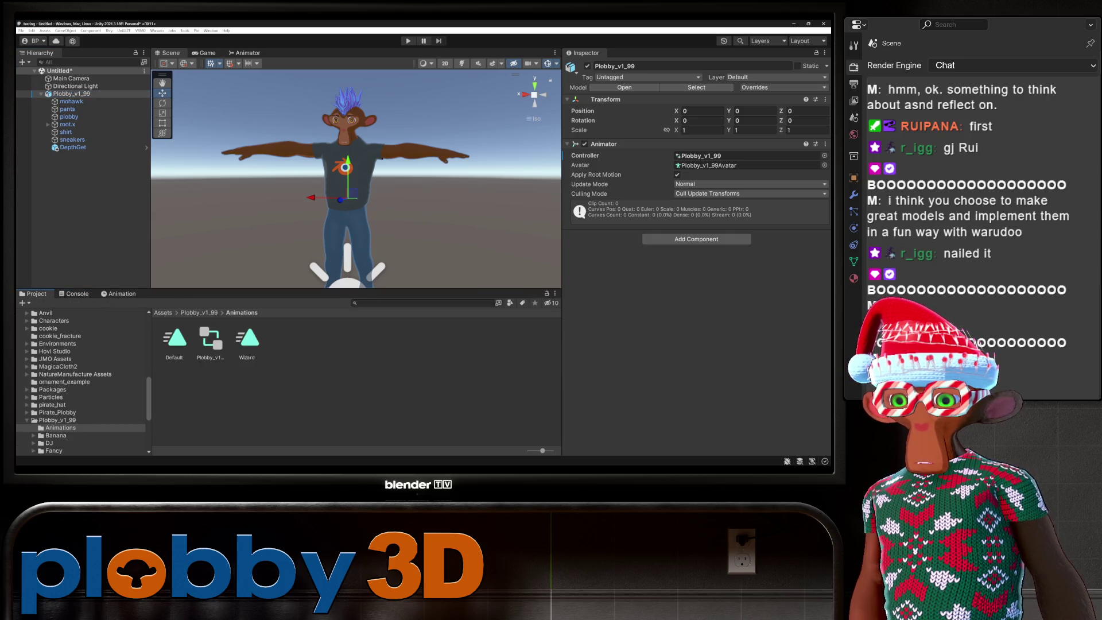
{"action": "left_click", "coordinate": [57, 420]}
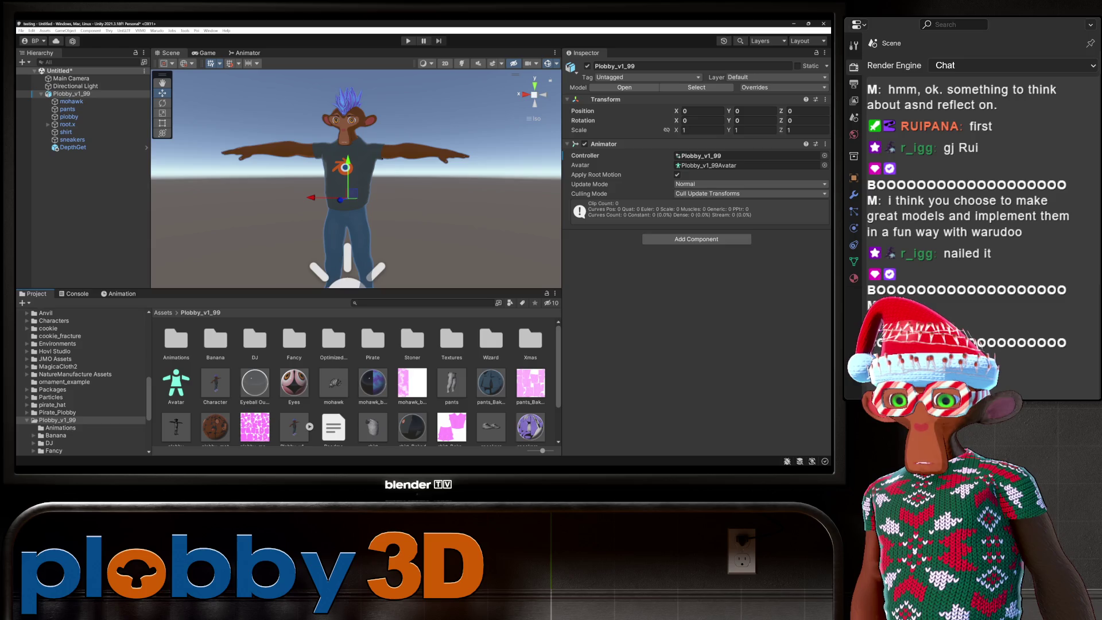
{"action": "left_click", "coordinate": [216, 383]}
{"action": "scroll", "coordinate": [361, 379], "scroll_direction": "down", "scroll_amount": 1}
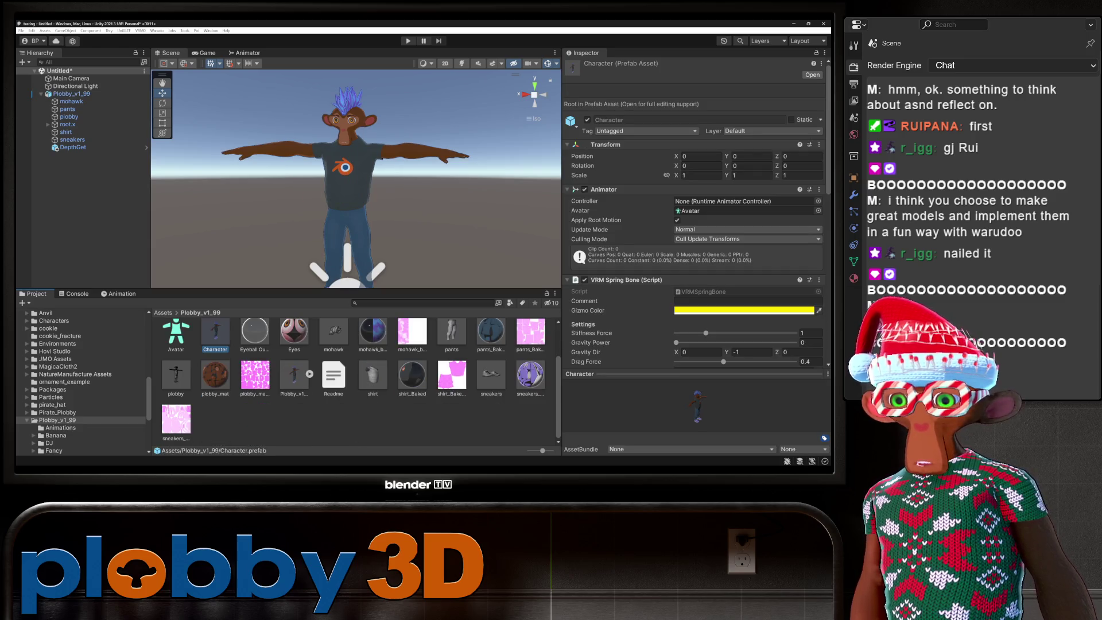
{"action": "left_click", "coordinate": [293, 376]}
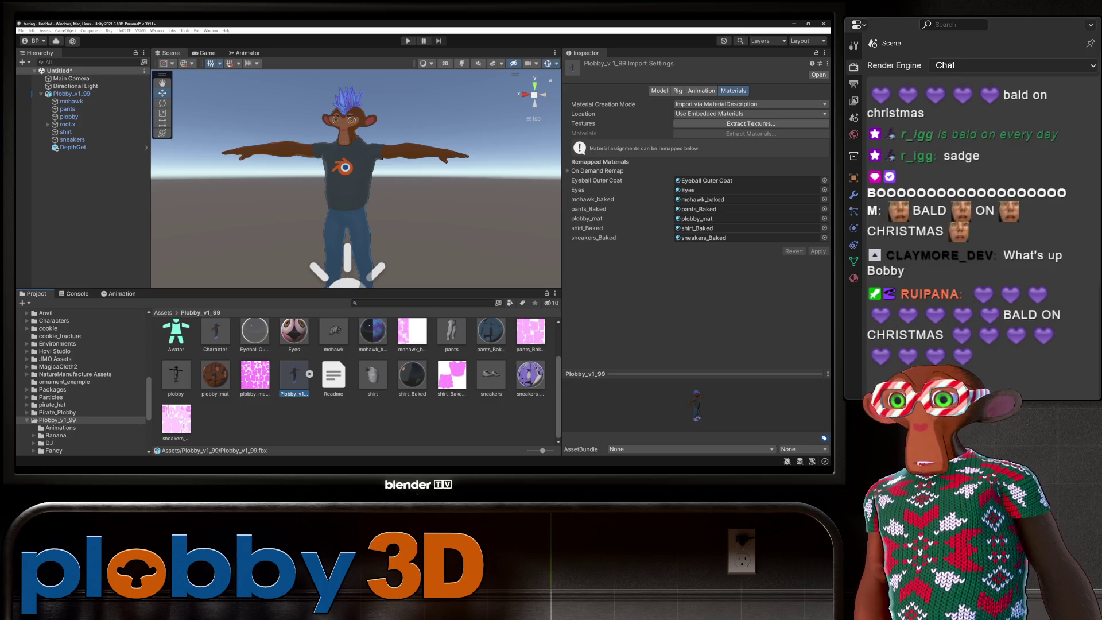
{"action": "left_click", "coordinate": [72, 94]}
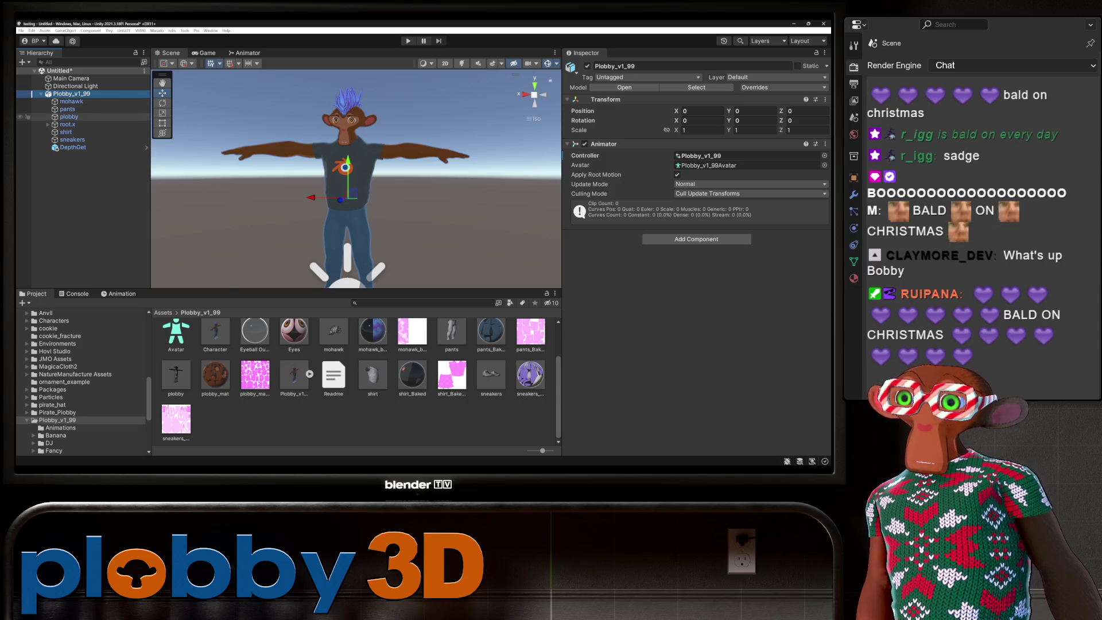
Check the body materials, then select Plobby_v1_99 with all children and open its context menu.
{"action": "left_click", "coordinate": [69, 116]}
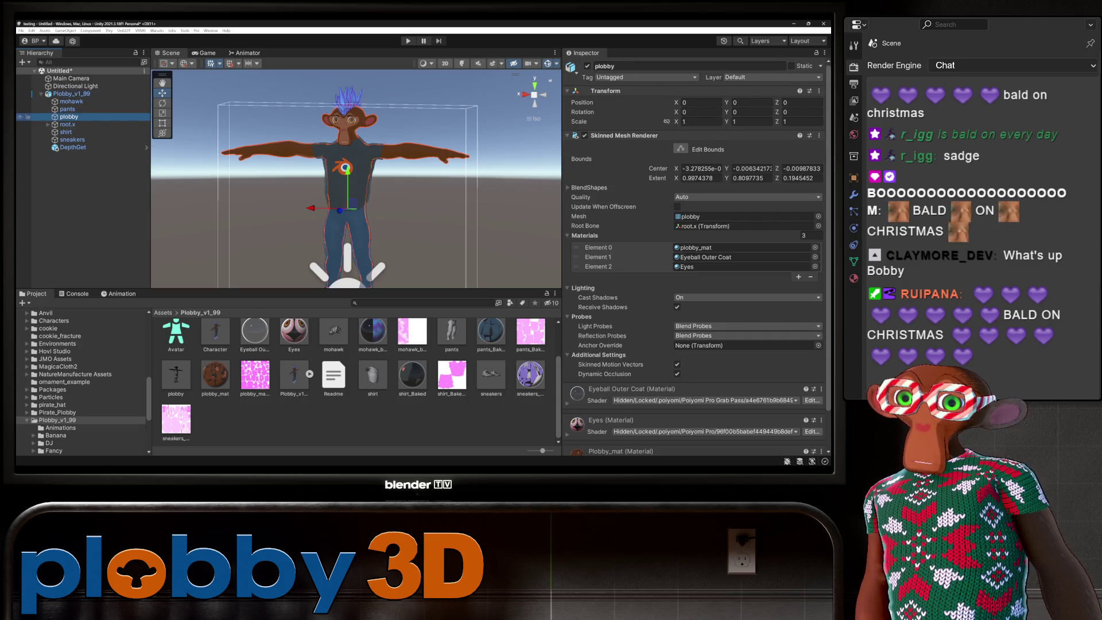
{"action": "left_click", "coordinate": [294, 376]}
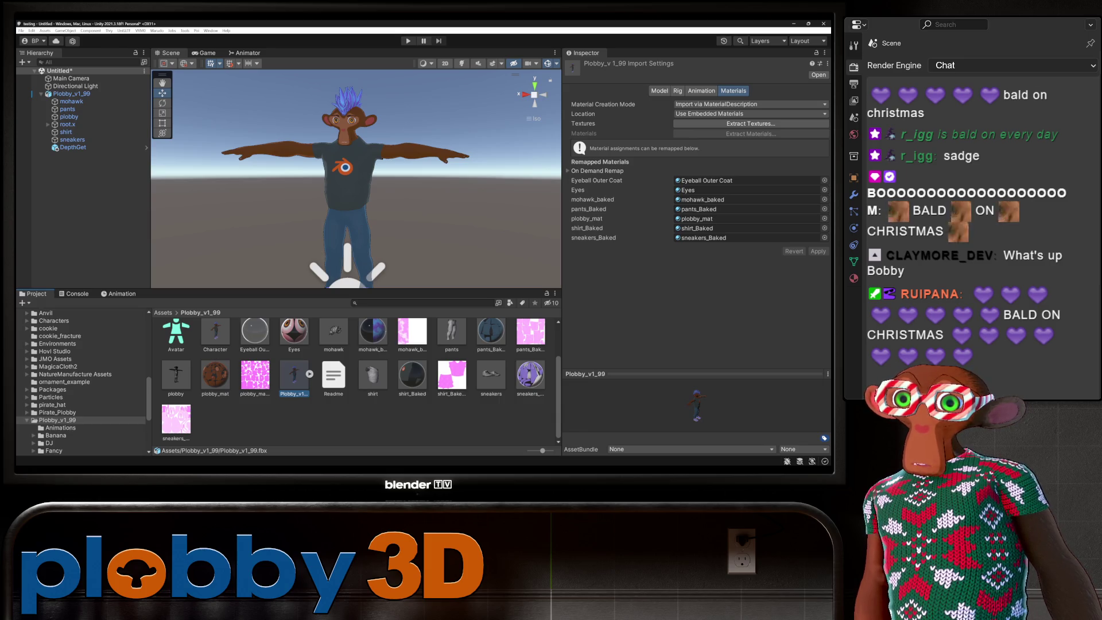
{"action": "left_click", "coordinate": [71, 94]}
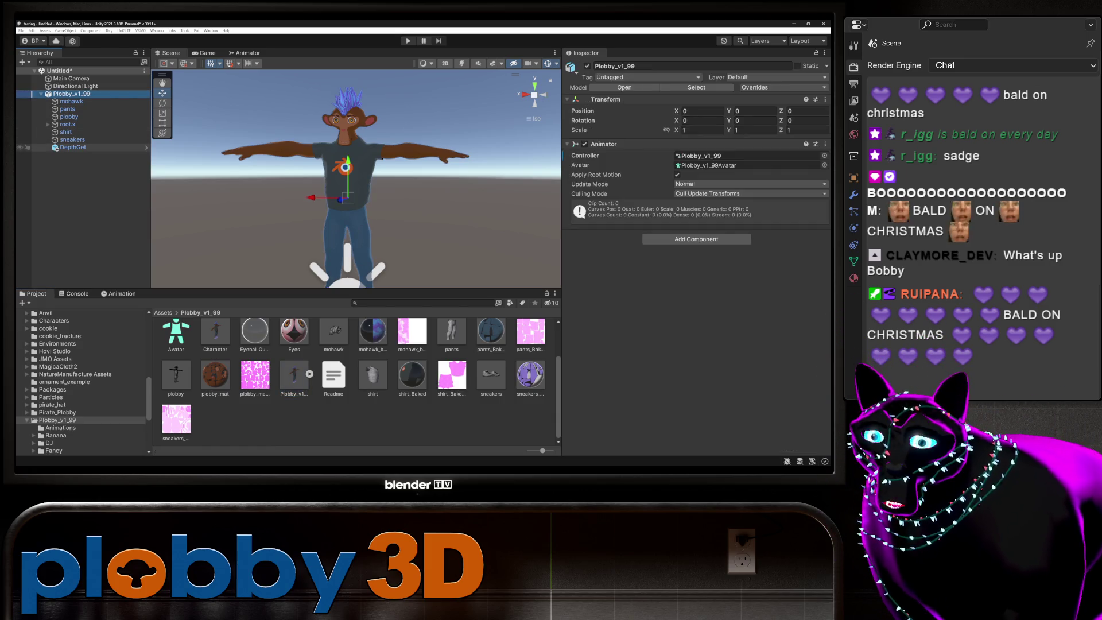
{"action": "left_click", "coordinate": [73, 147], "text": "shift"}
{"action": "right_click", "coordinate": [84, 148]}
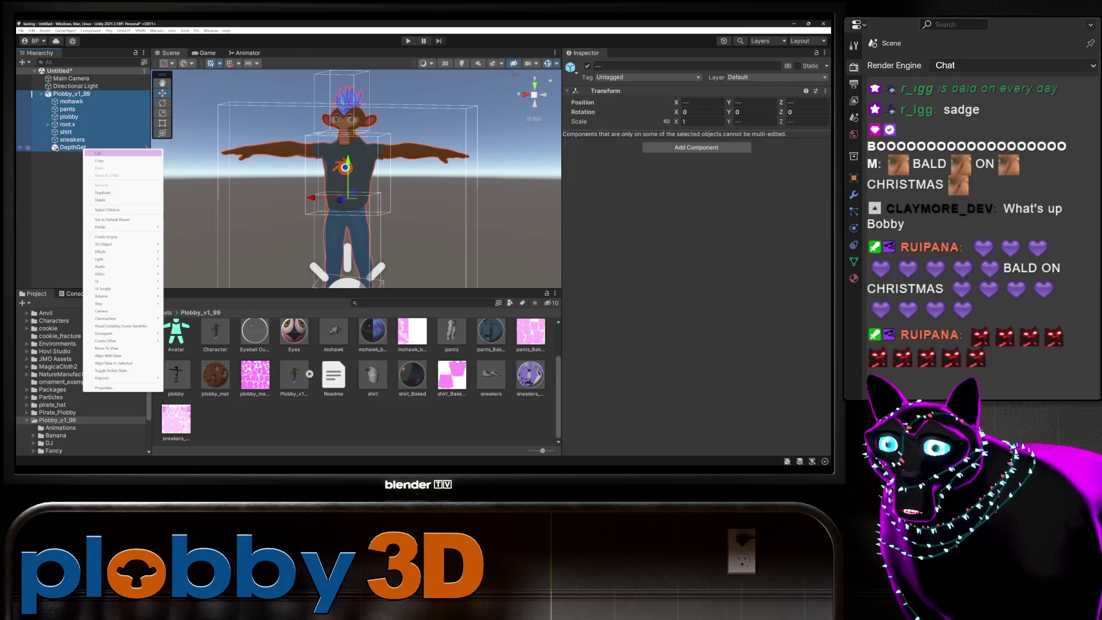
Delete the Plobby_v1_99 character from the scene and open the Animations folder.
{"action": "left_click", "coordinate": [123, 200]}
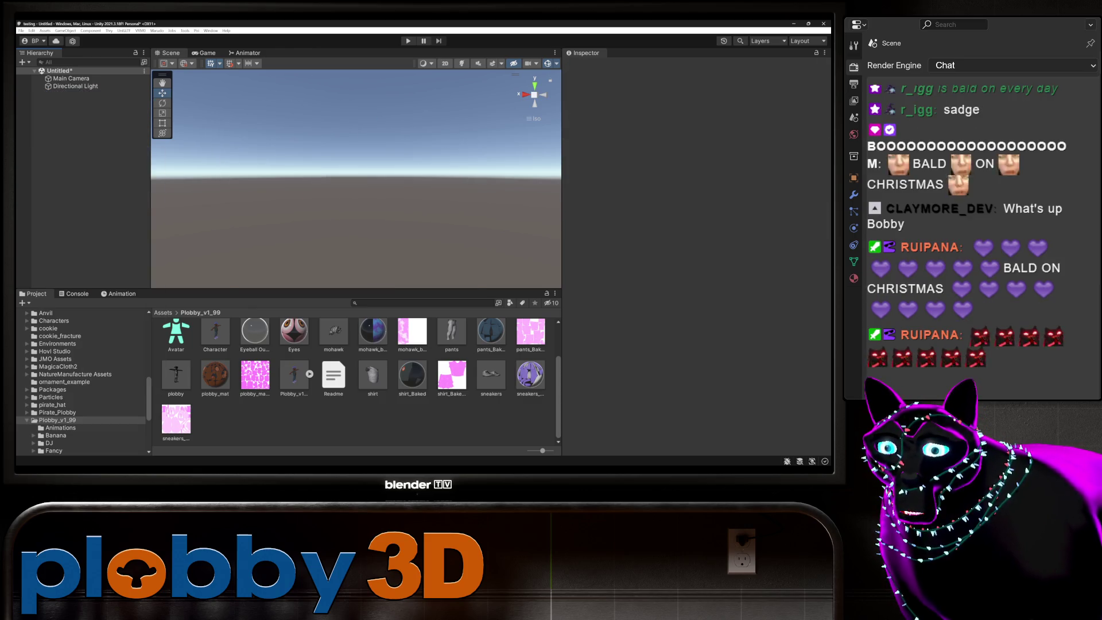
{"action": "scroll", "coordinate": [356, 379], "scroll_direction": "up", "scroll_amount": 2}
{"action": "double_click", "coordinate": [176, 336]}
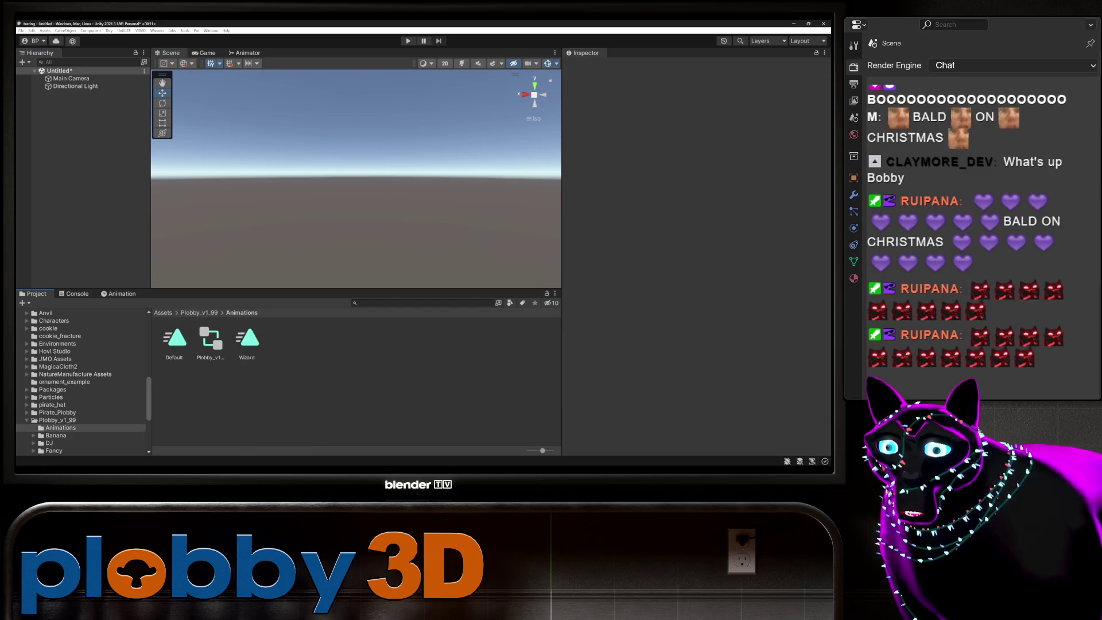
Delete the Default clip, Plobby_v1 controller and Wizard clip, then return to Plobby_v1_99.
{"action": "left_click", "coordinate": [210, 341]}
{"action": "left_click", "coordinate": [174, 341], "text": "ctrl"}
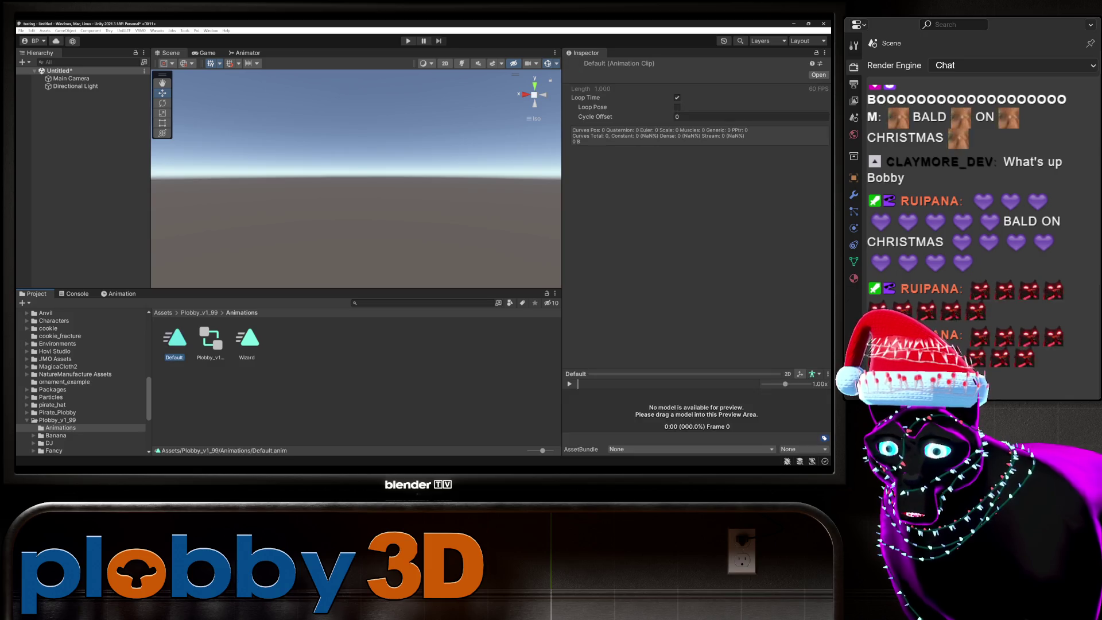
{"action": "left_click", "coordinate": [247, 339], "text": "ctrl"}
{"action": "right_click", "coordinate": [247, 338]}
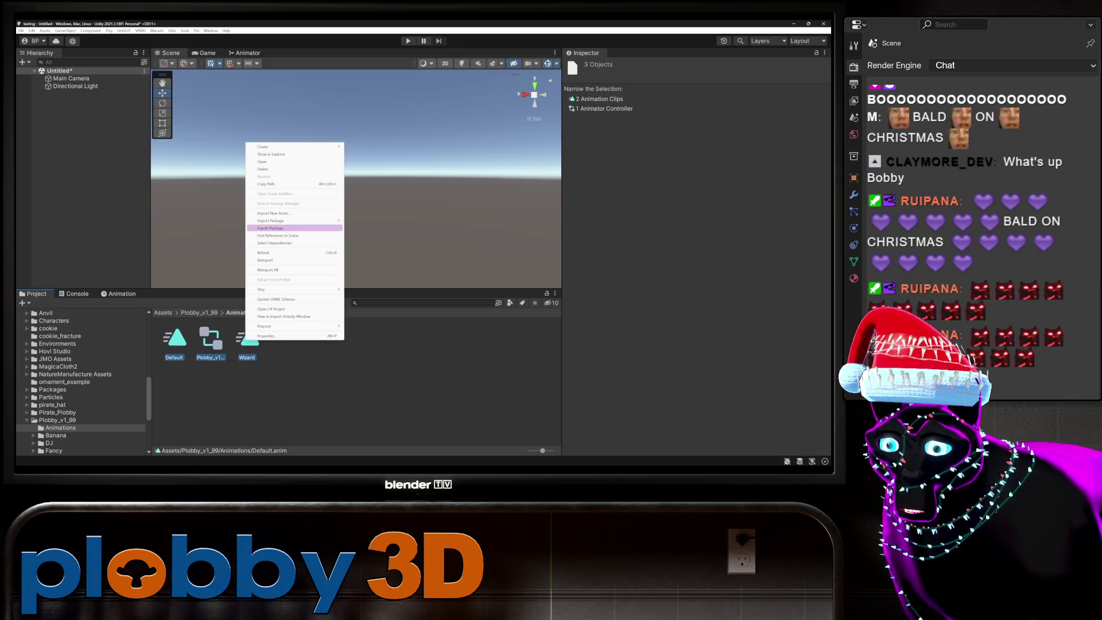
{"action": "left_click", "coordinate": [263, 168]}
{"action": "left_click", "coordinate": [440, 262]}
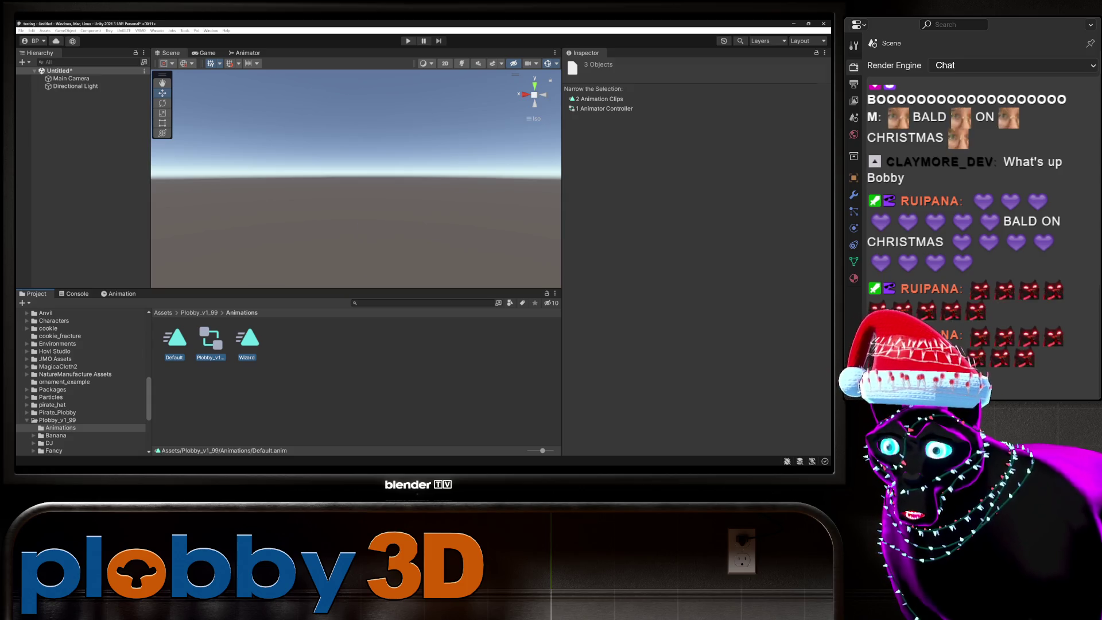
{"action": "left_click", "coordinate": [57, 419]}
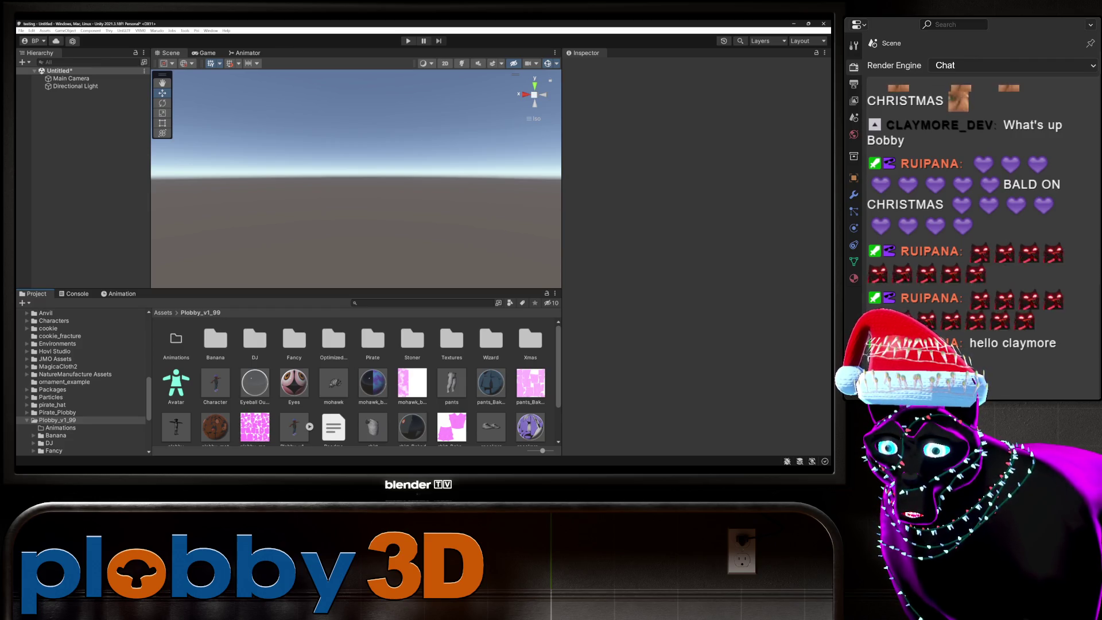
{"action": "key", "text": "ctrl+z"}
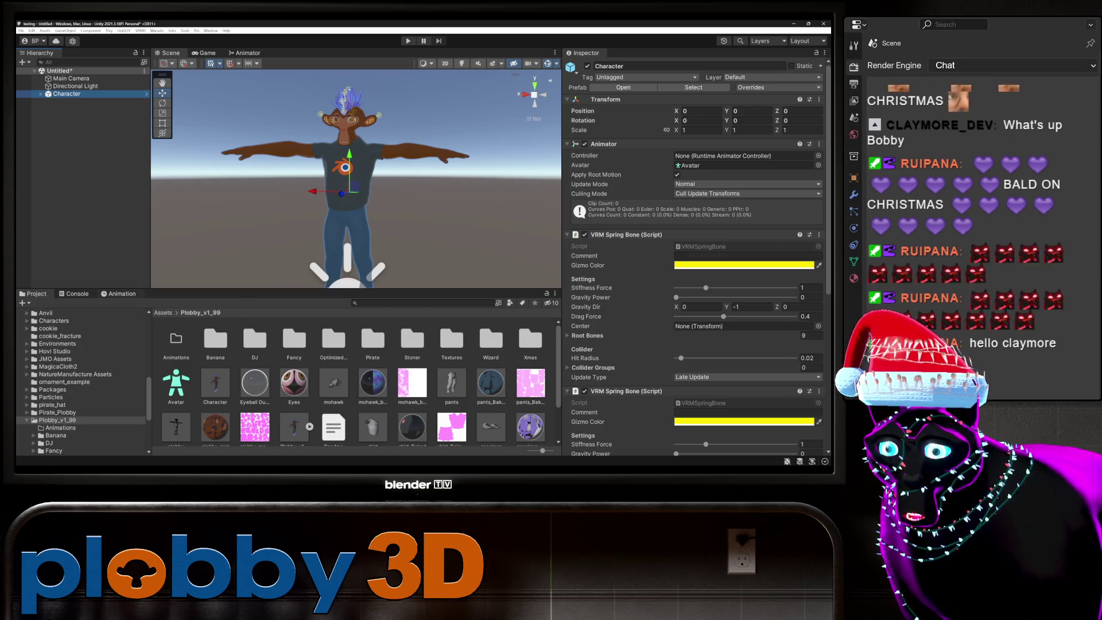
Create and save a new Default.anim clip for the Character.
{"action": "key", "text": "ctrl+6"}
{"action": "left_click", "coordinate": [356, 394]}
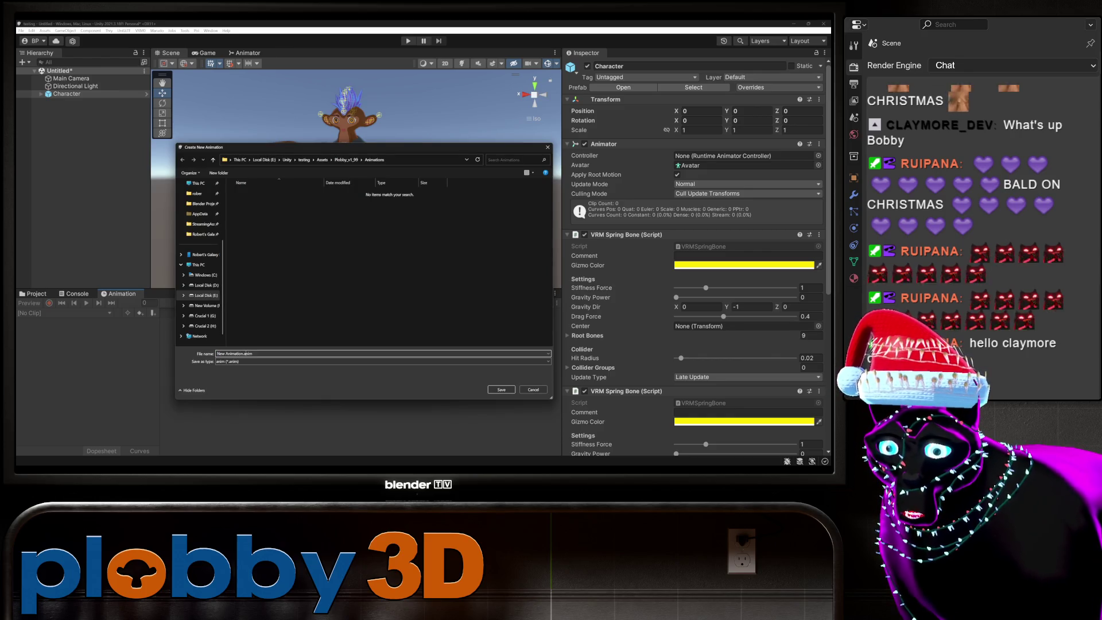
{"action": "type", "text": "Default"}
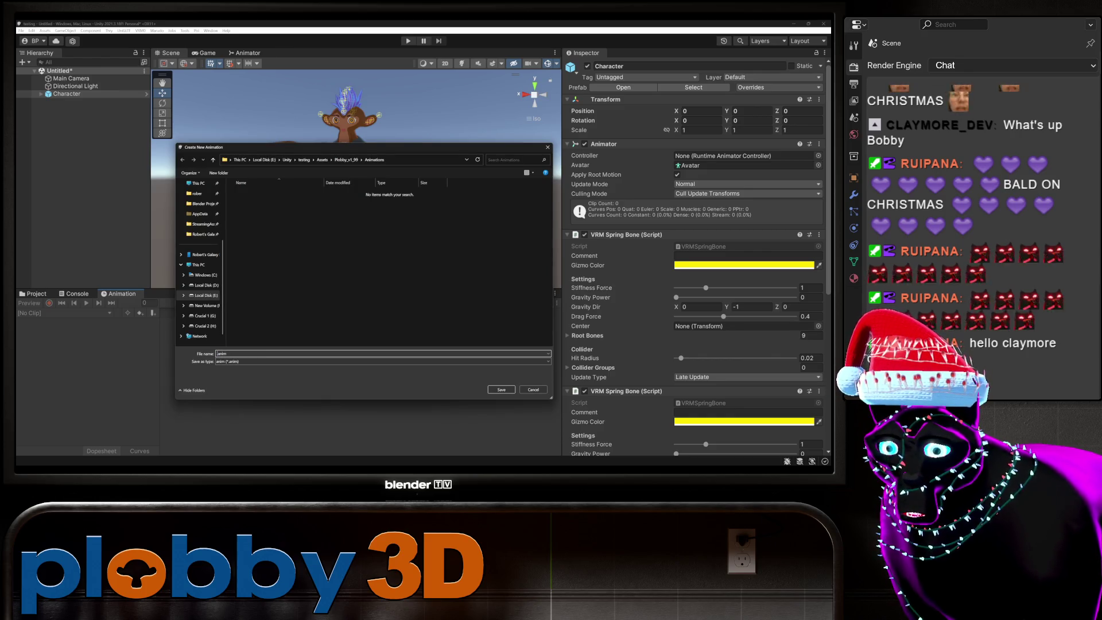
{"action": "key", "text": "Return"}
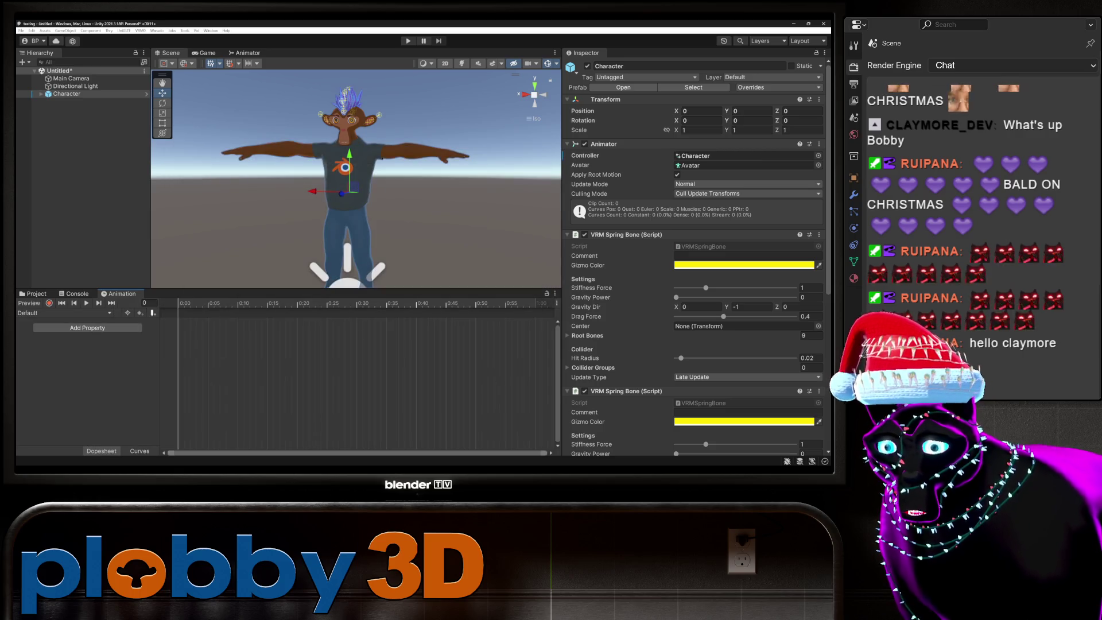
{"action": "key", "text": "Escape"}
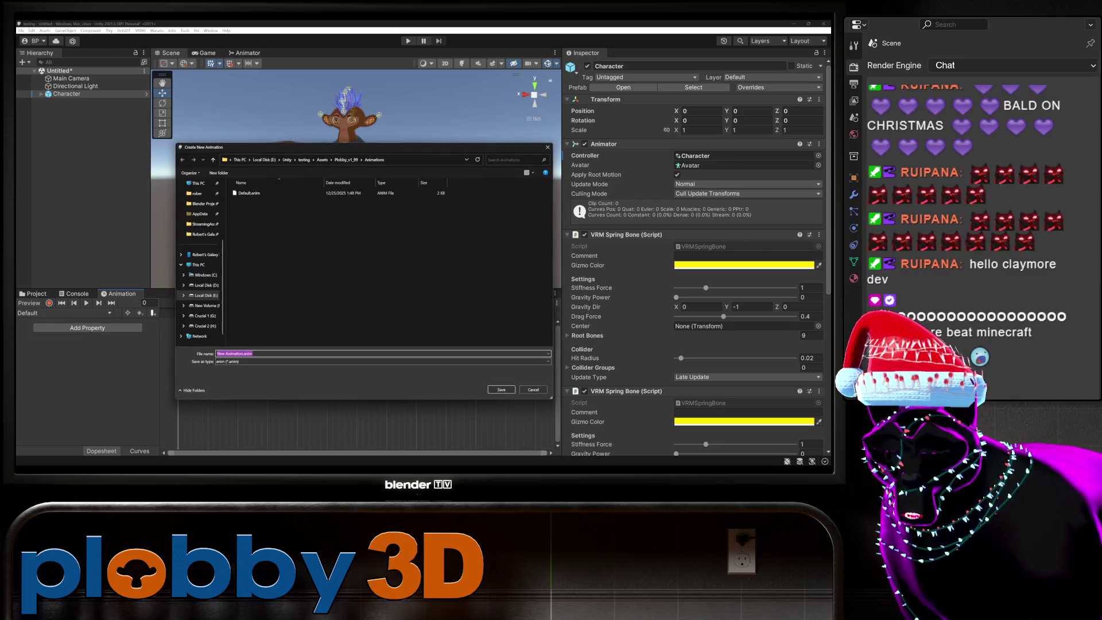
Create and save a second clip named Wizard.anim.
{"action": "left_click", "coordinate": [245, 354]}
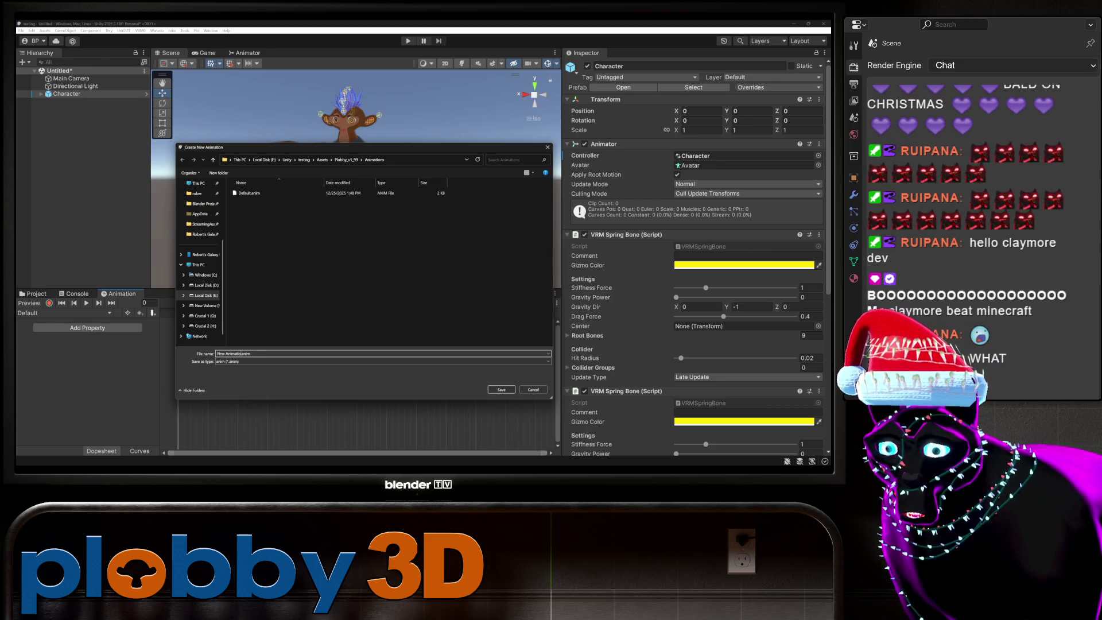
{"action": "key", "text": "BackSpace"}
{"action": "key", "text": "BackSpace"}
{"action": "key", "text": "BackSpace"}
{"action": "type", "text": "Wizard"}
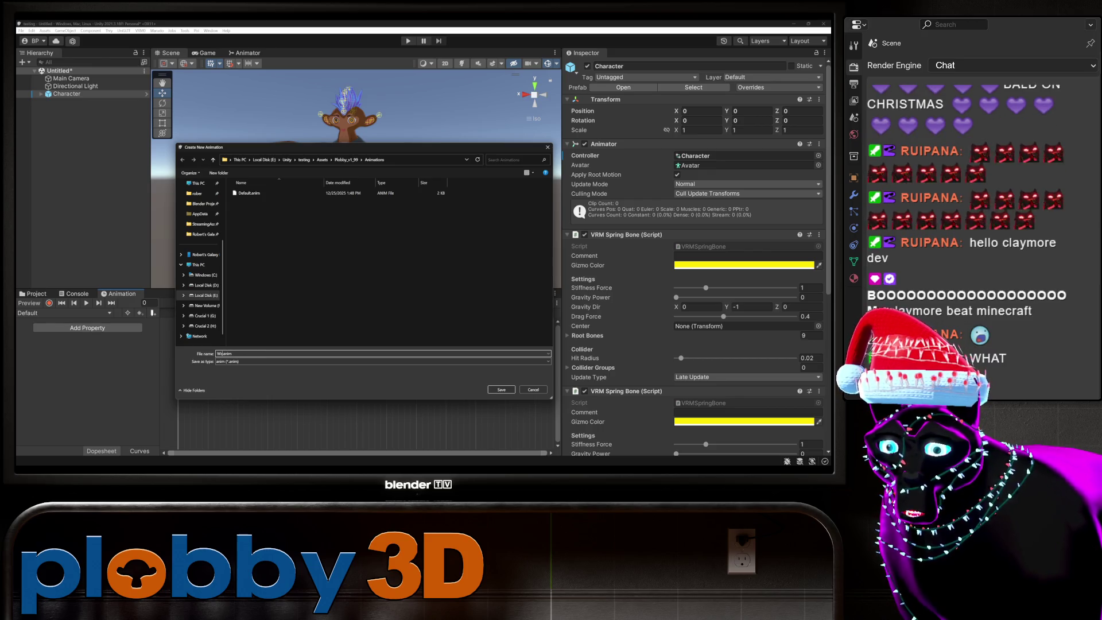
{"action": "key", "text": "Return"}
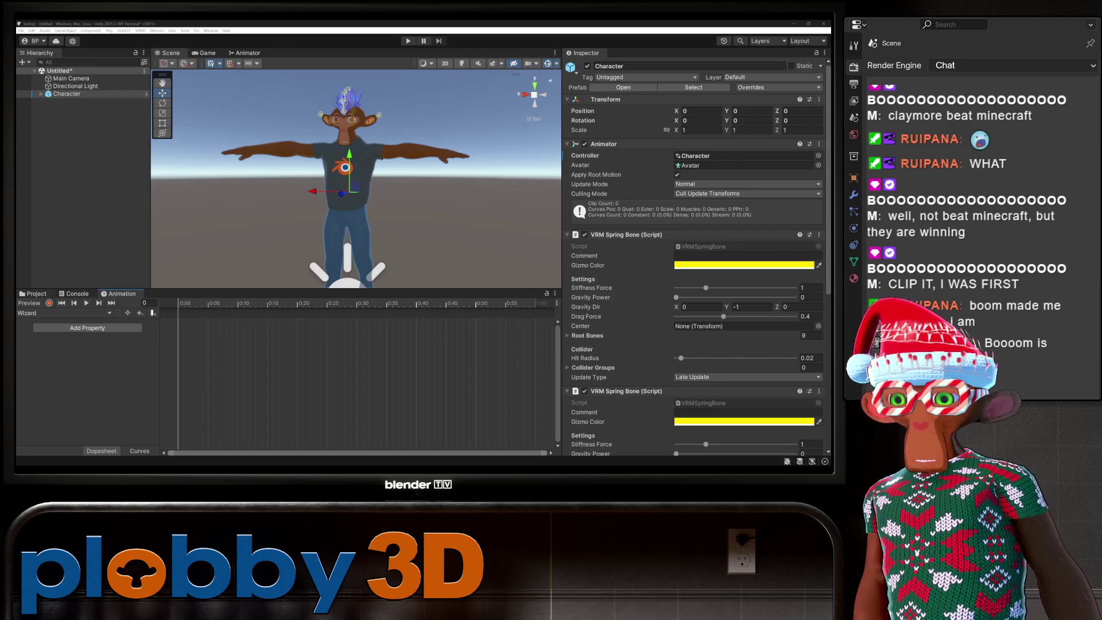
Show the Plobby_v1_99 model's material import settings in the Inspector.
{"action": "left_click", "coordinate": [33, 293]}
{"action": "left_click", "coordinate": [74, 294]}
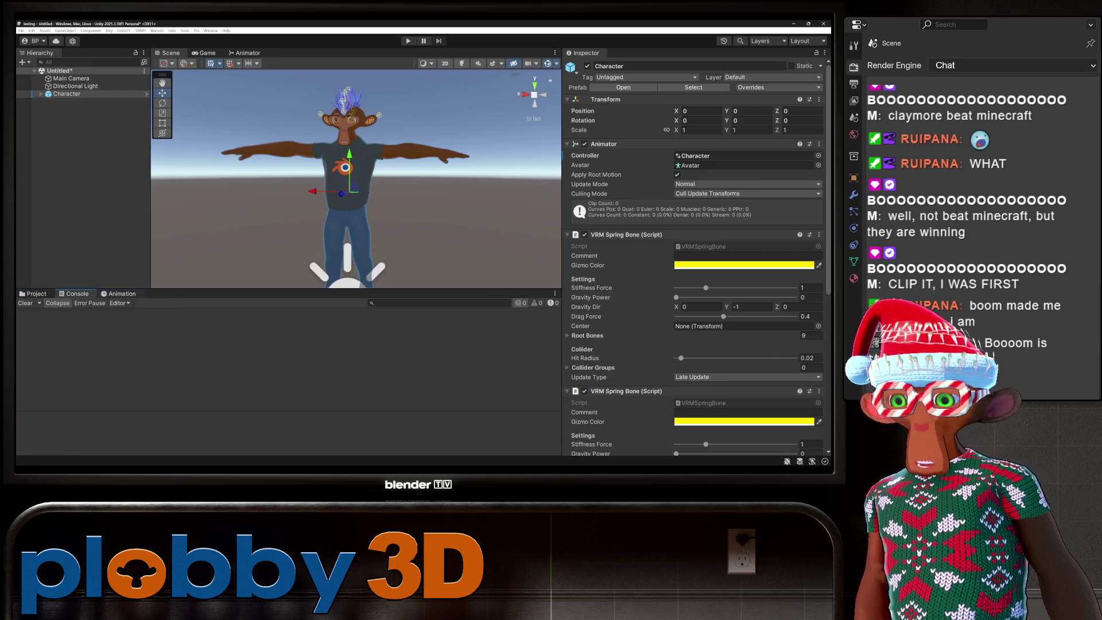
{"action": "left_click", "coordinate": [118, 294]}
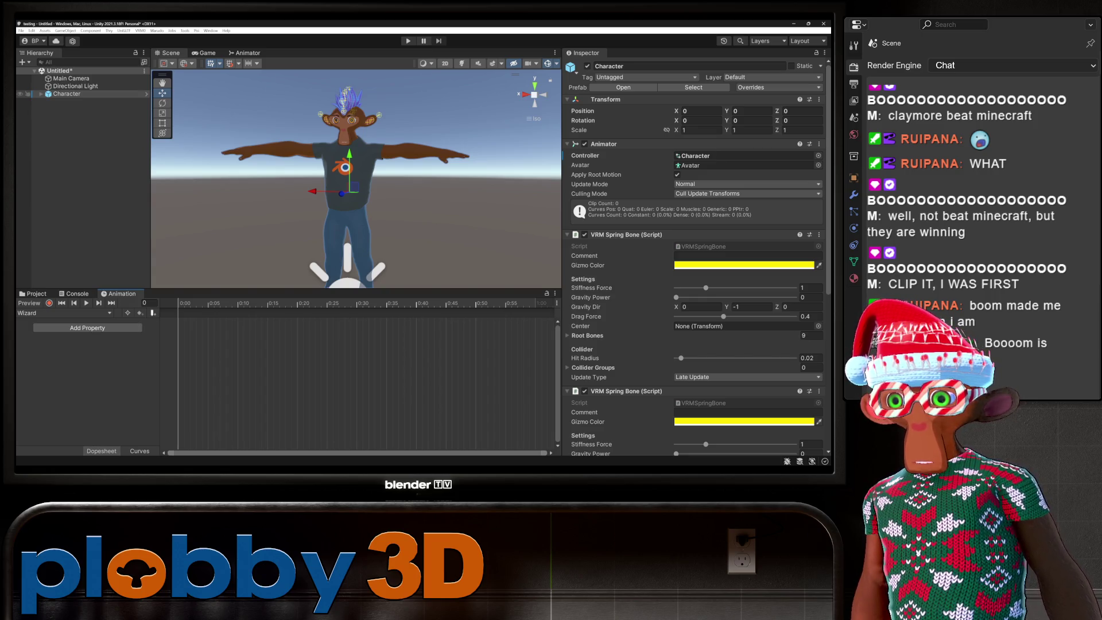
{"action": "key", "text": "ctrl+5"}
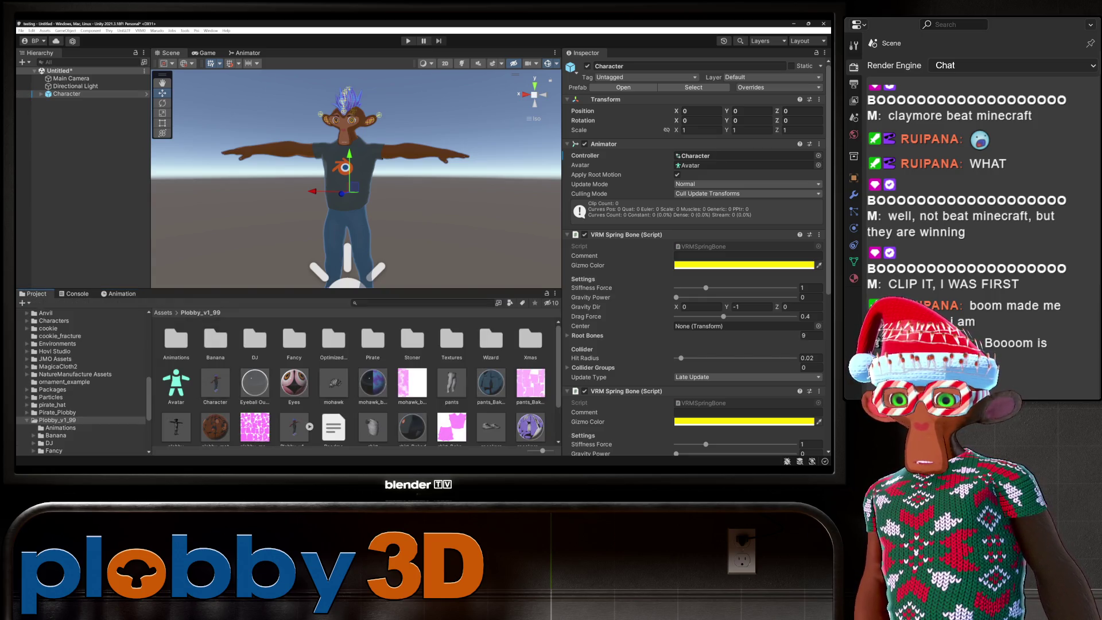
{"action": "left_click", "coordinate": [294, 428]}
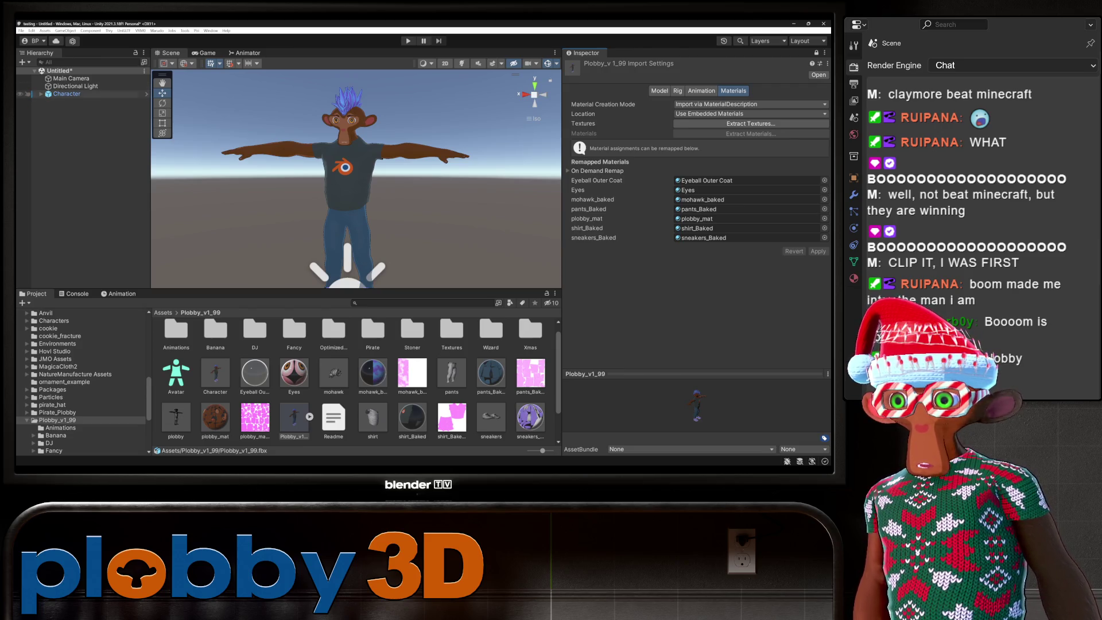
Expand and select the Character, then start recording into the Wizard clip.
{"action": "left_click", "coordinate": [67, 94]}
{"action": "key", "text": "Right"}
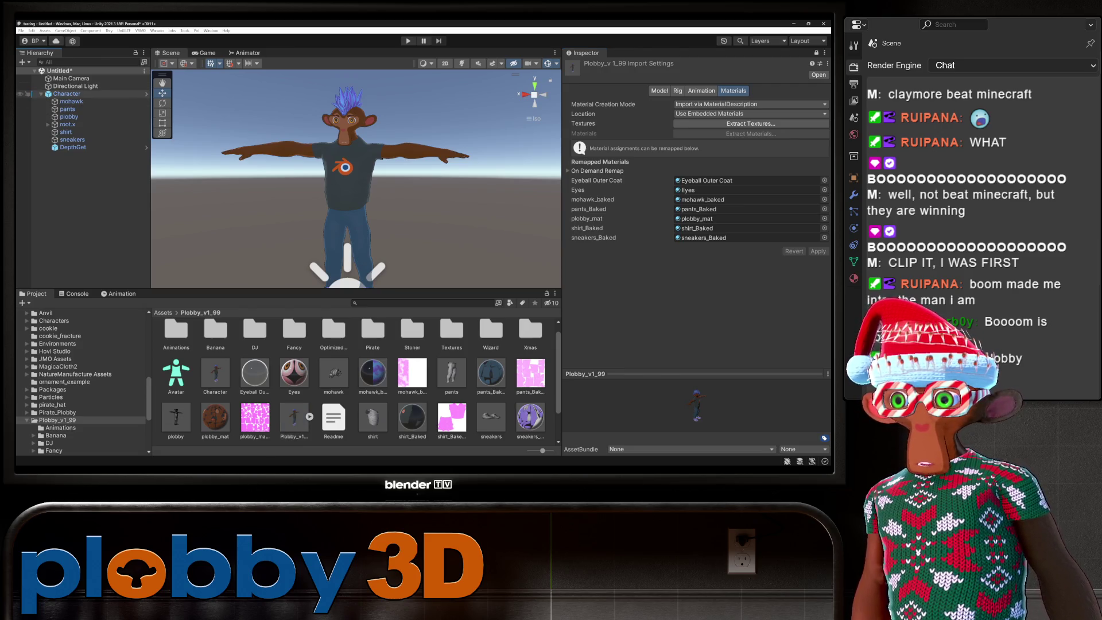
{"action": "left_click", "coordinate": [32, 94]}
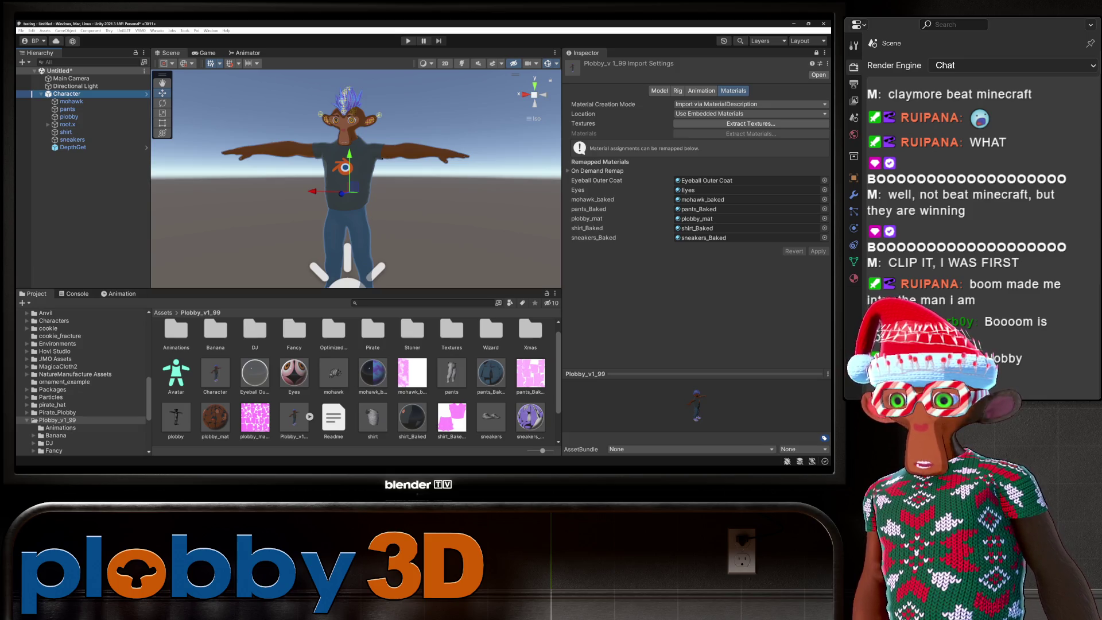
{"action": "left_click", "coordinate": [119, 293]}
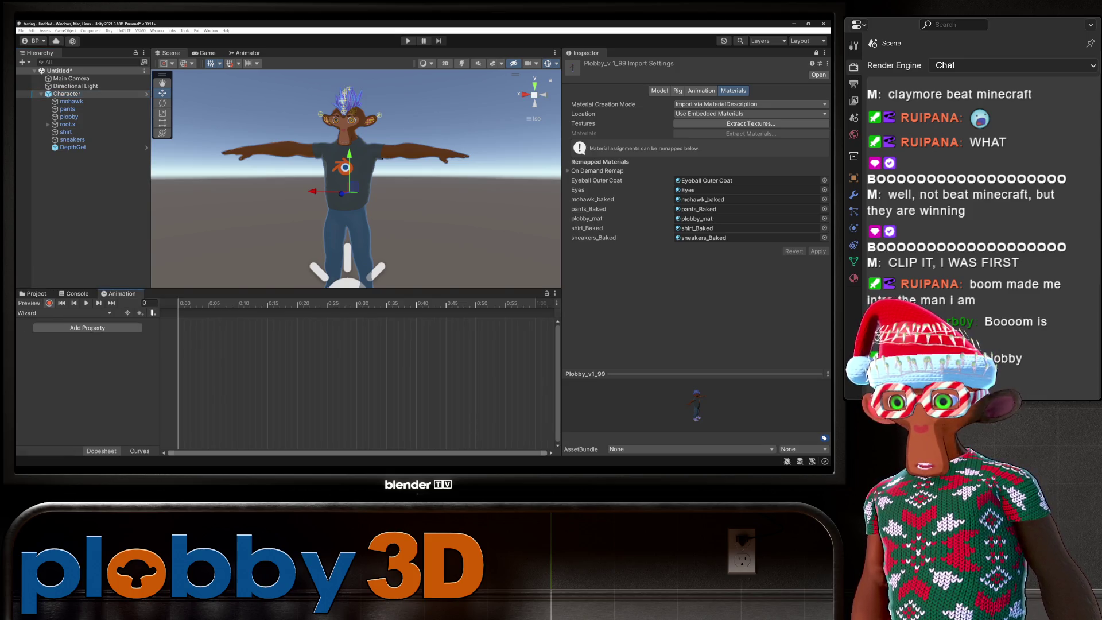
{"action": "left_click", "coordinate": [49, 302]}
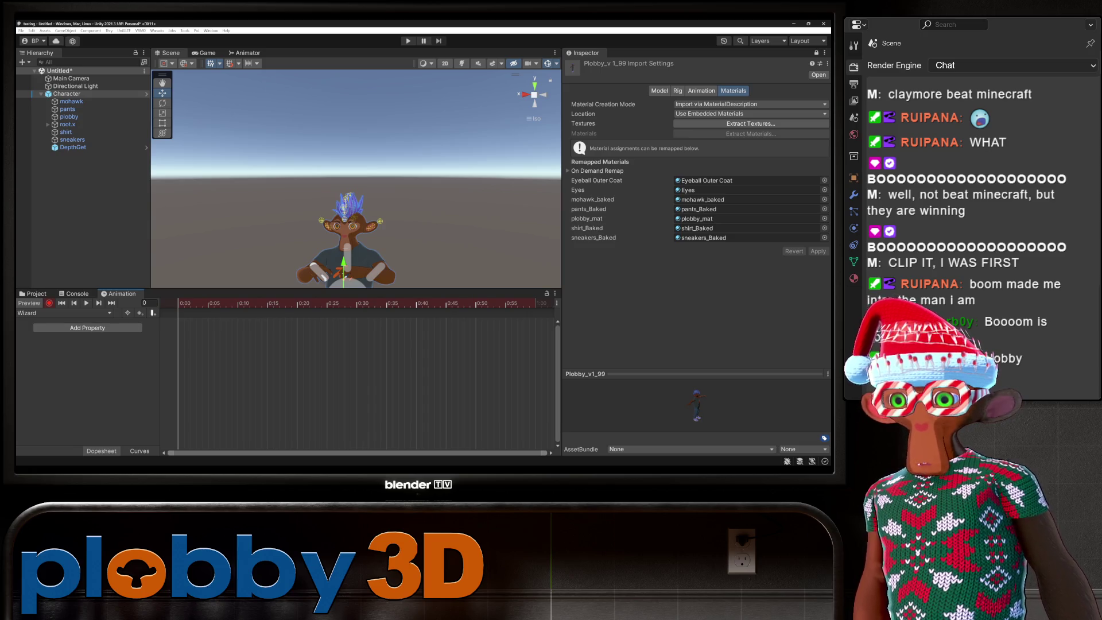
Orbit around the character and check the project assets and Wizard timeline.
{"action": "scroll", "coordinate": [356, 178], "scroll_direction": "down", "scroll_amount": 3}
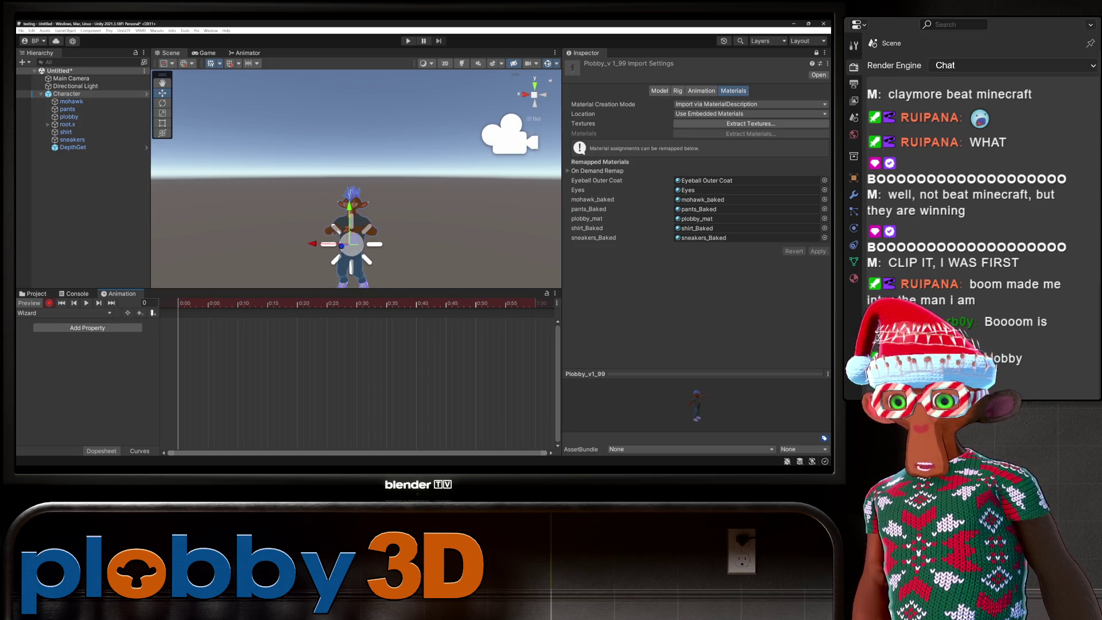
{"action": "scroll", "coordinate": [351, 229], "scroll_direction": "up", "scroll_amount": 5}
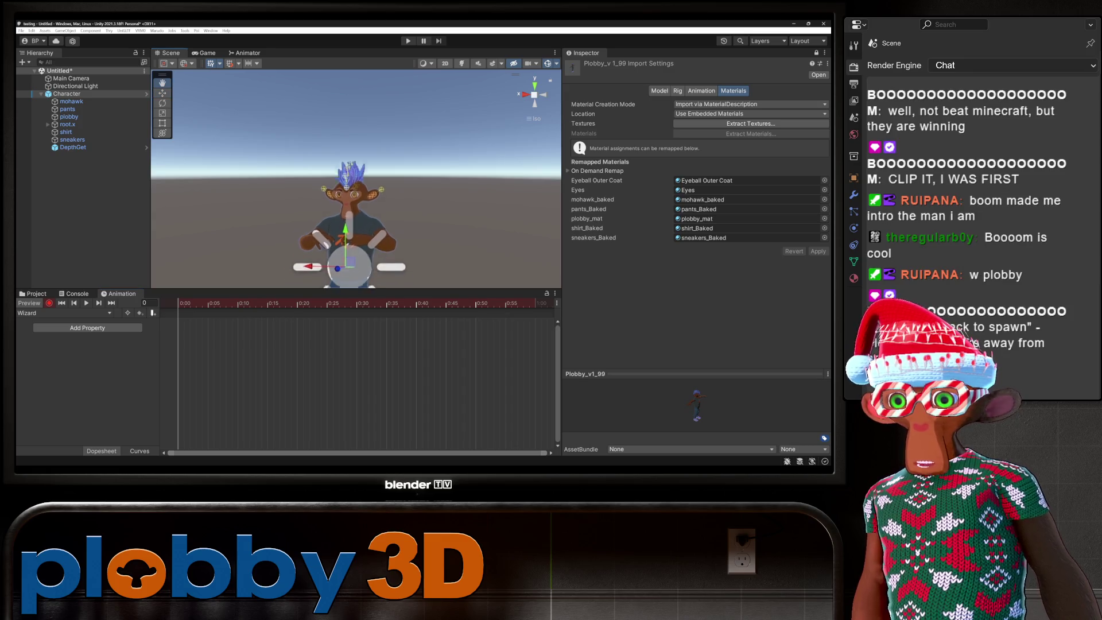
{"action": "mouse_move", "coordinate": [356, 201]}
{"action": "left_mouse_down"}
{"action": "mouse_move", "coordinate": [430, 201]}
{"action": "mouse_move", "coordinate": [391, 201]}
{"action": "left_mouse_up"}
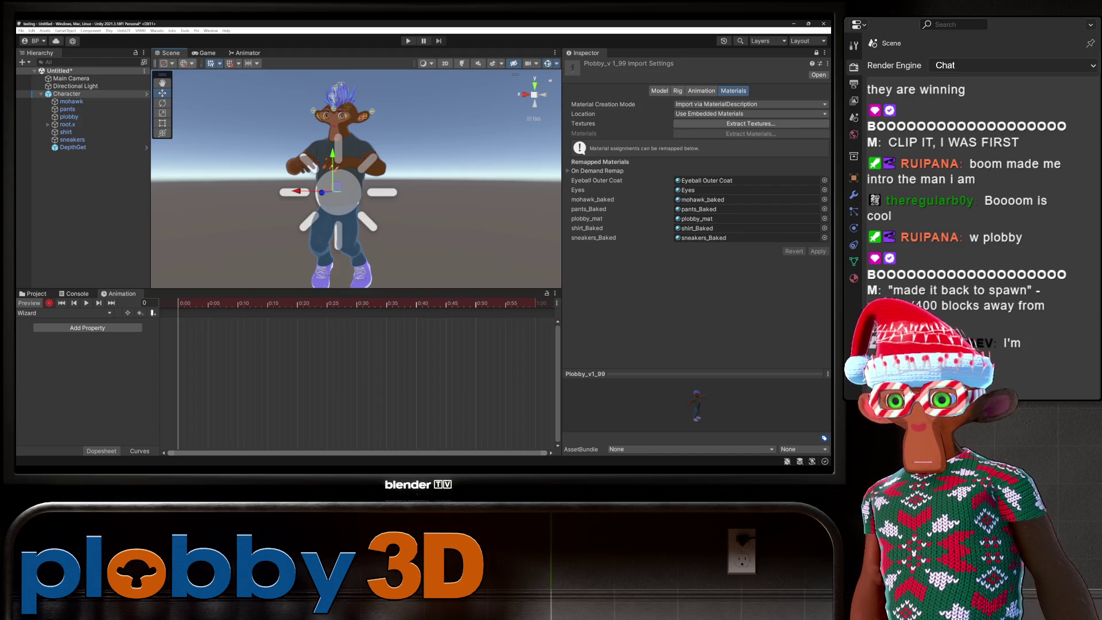
{"action": "left_click", "coordinate": [32, 293]}
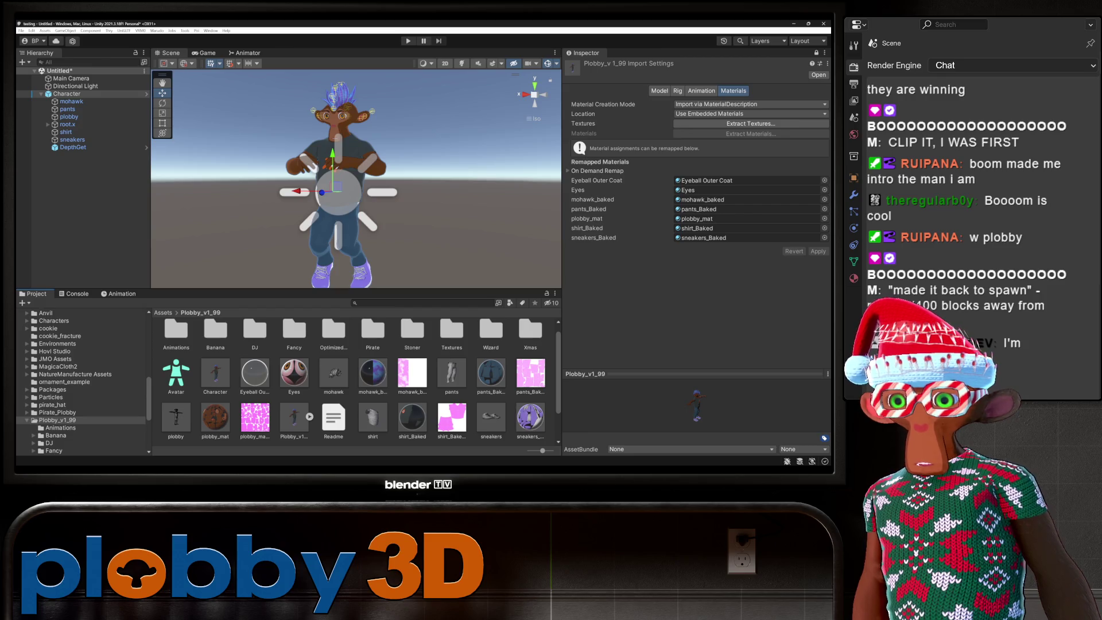
{"action": "left_click", "coordinate": [118, 293]}
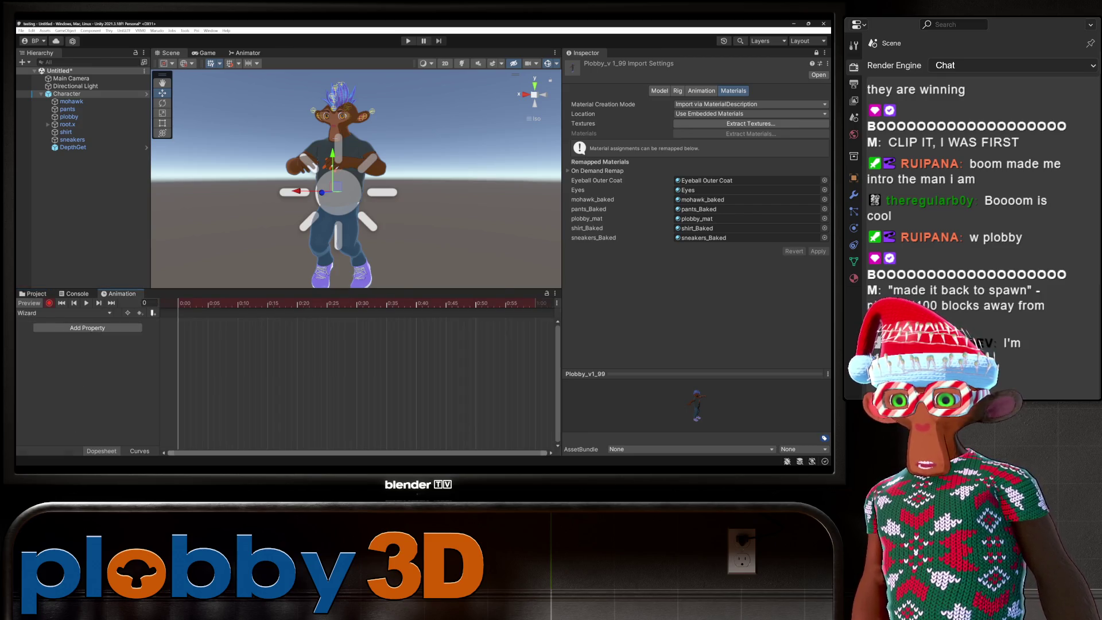
{"action": "left_click", "coordinate": [33, 294]}
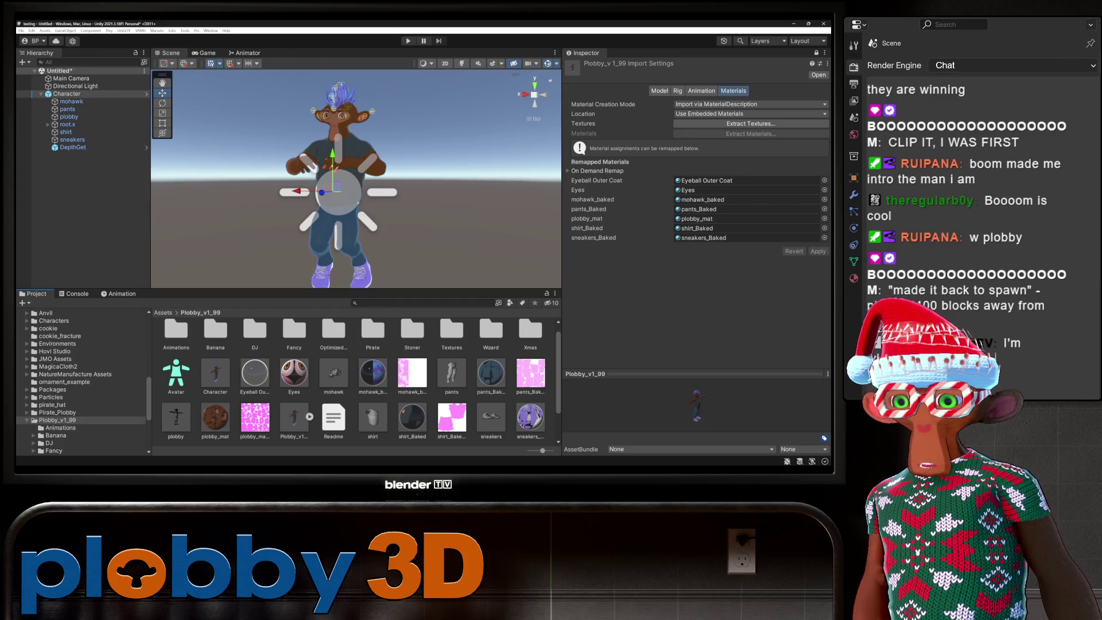
Open the Wizard materials folder and assign the wizard eyes material to the Eyes slot.
{"action": "double_click", "coordinate": [491, 330]}
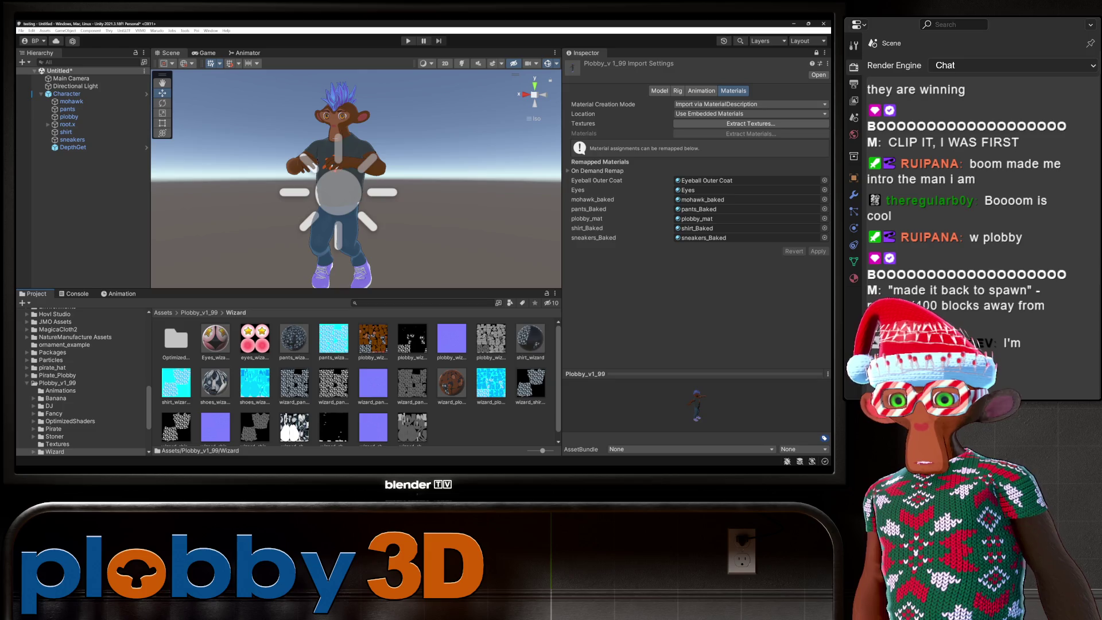
{"action": "mouse_move", "coordinate": [215, 339]}
{"action": "left_mouse_down"}
{"action": "mouse_move", "coordinate": [459, 259]}
{"action": "mouse_move", "coordinate": [747, 190]}
{"action": "left_mouse_up"}
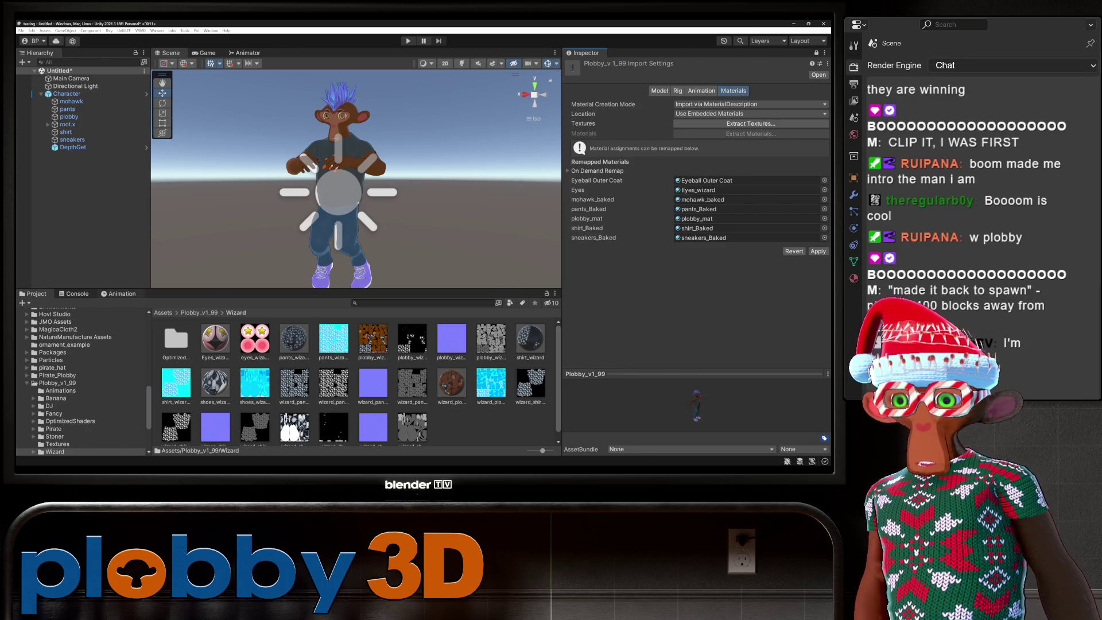
{"action": "key", "text": "ctrl+6"}
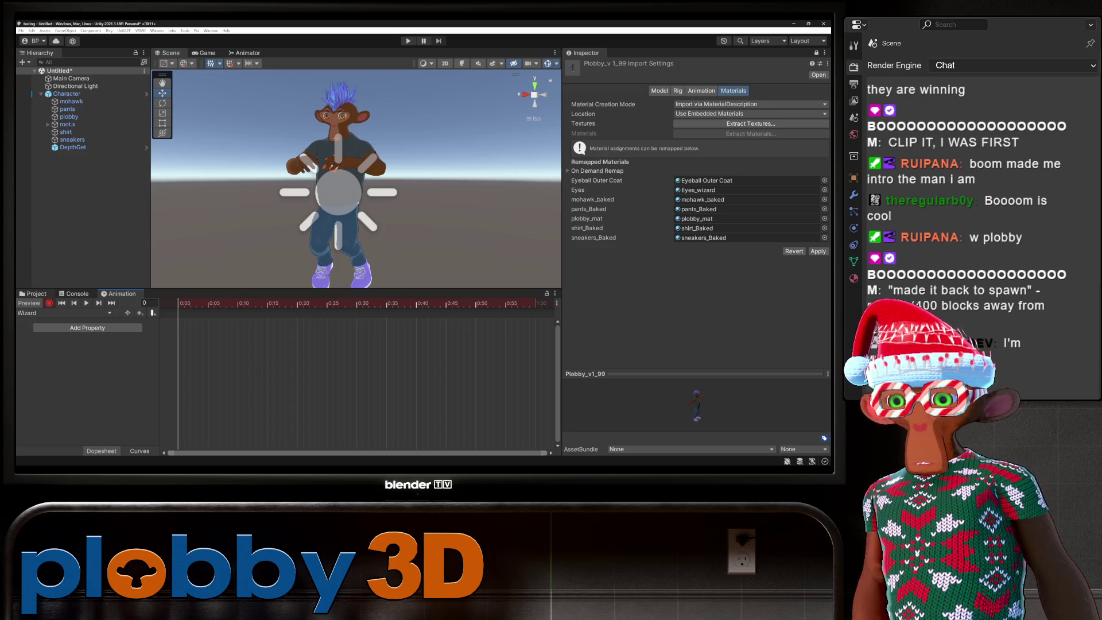
{"action": "left_click", "coordinate": [34, 293]}
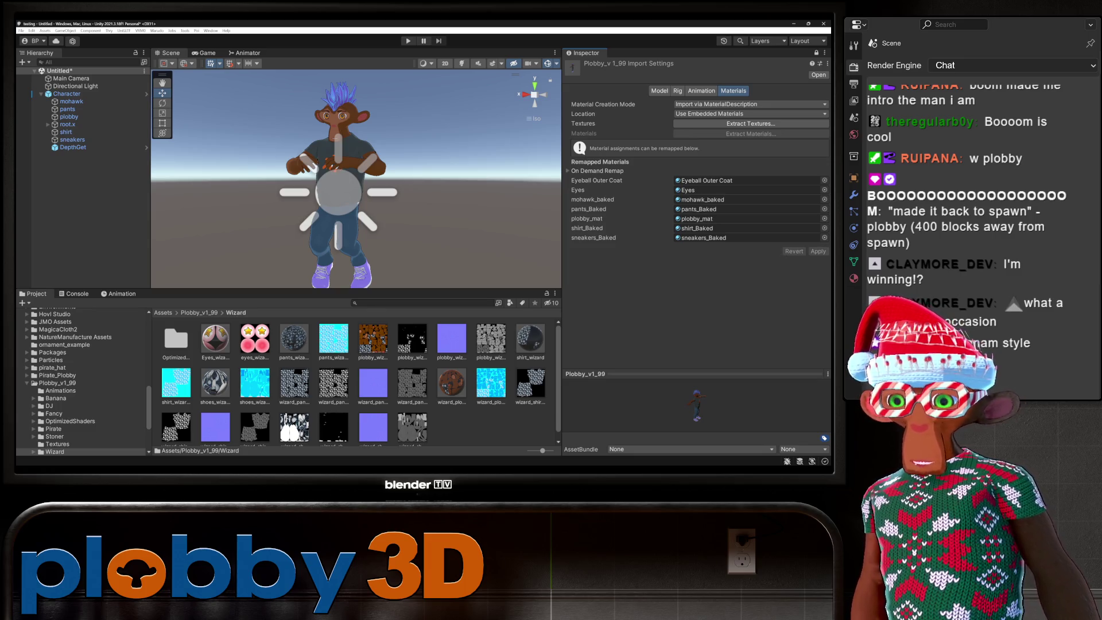
{"action": "key", "text": "BackSpace"}
{"action": "key", "text": "ctrl+6"}
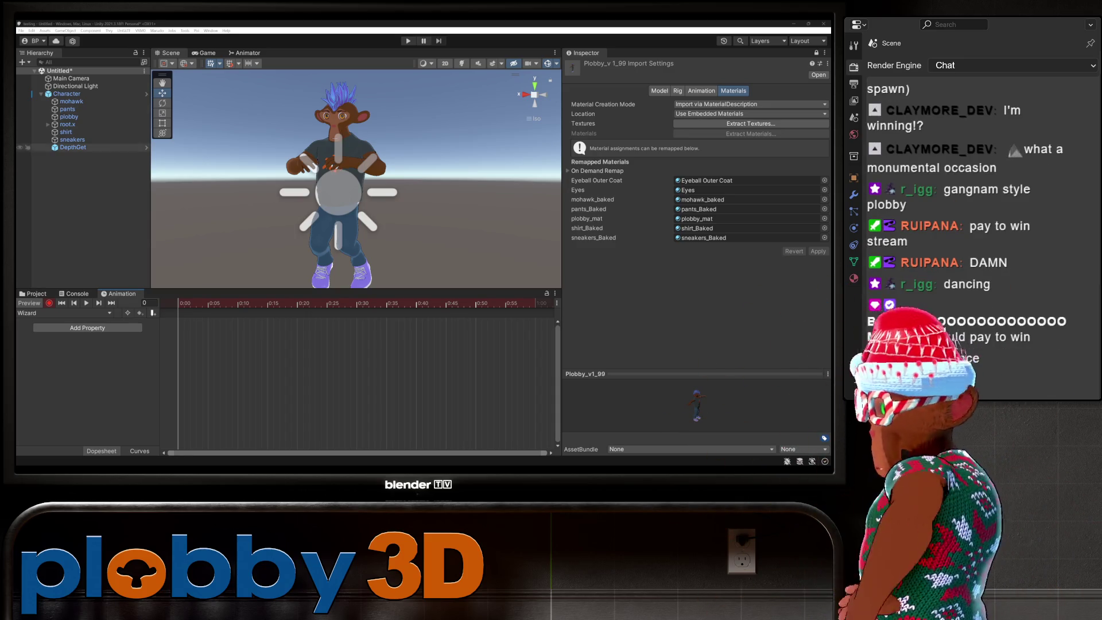
Select the Character and its child objects and delete them from the scene.
{"action": "left_click", "coordinate": [73, 147]}
{"action": "left_click", "coordinate": [67, 94], "text": "shift"}
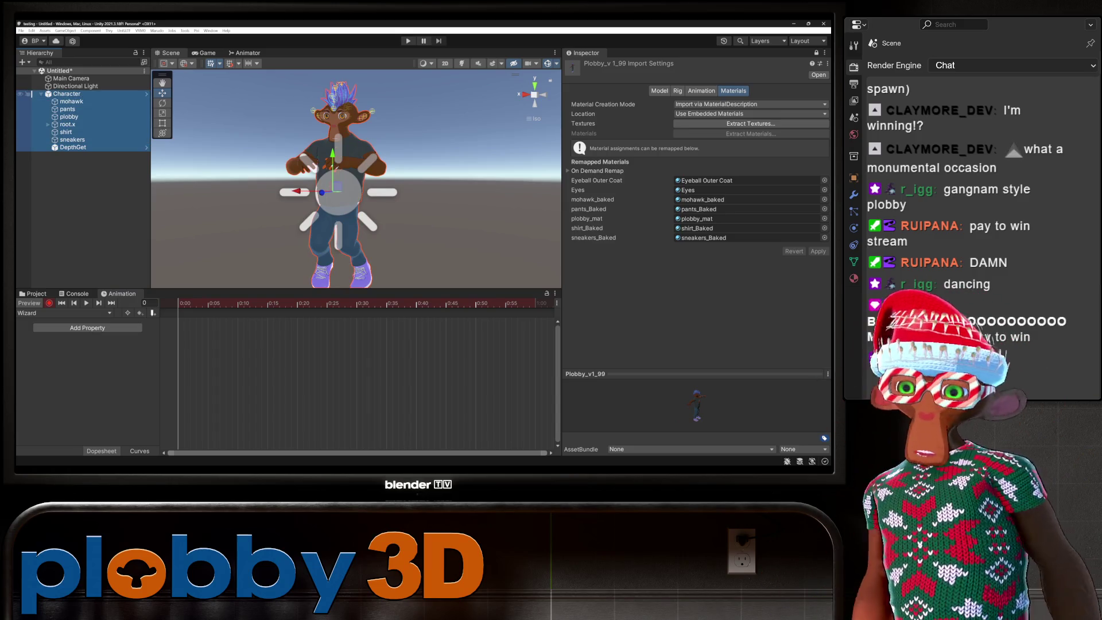
{"action": "right_click", "coordinate": [73, 97]}
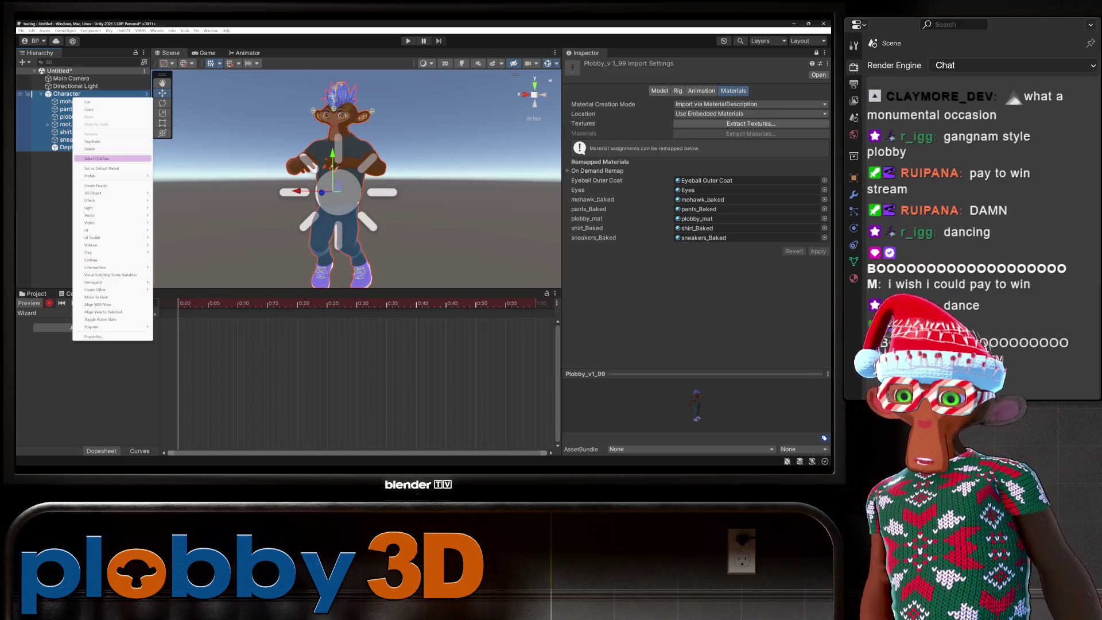
{"action": "left_click", "coordinate": [90, 148]}
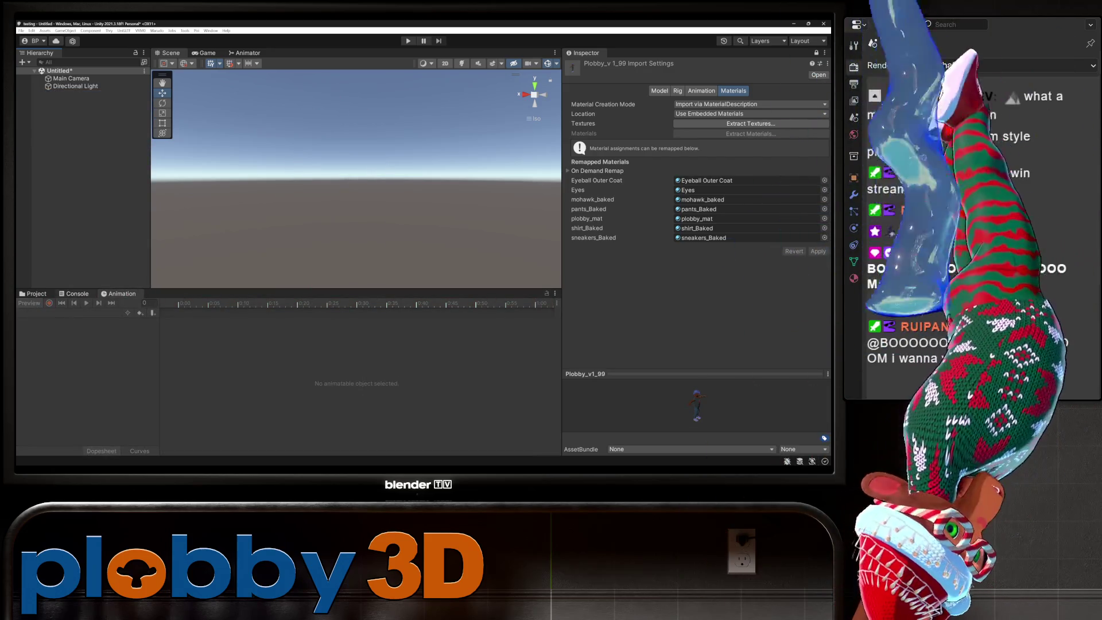
Delete the Character controller, Default and Wizard clips from the Animations folder.
{"action": "left_click", "coordinate": [33, 293]}
{"action": "left_click", "coordinate": [55, 390]}
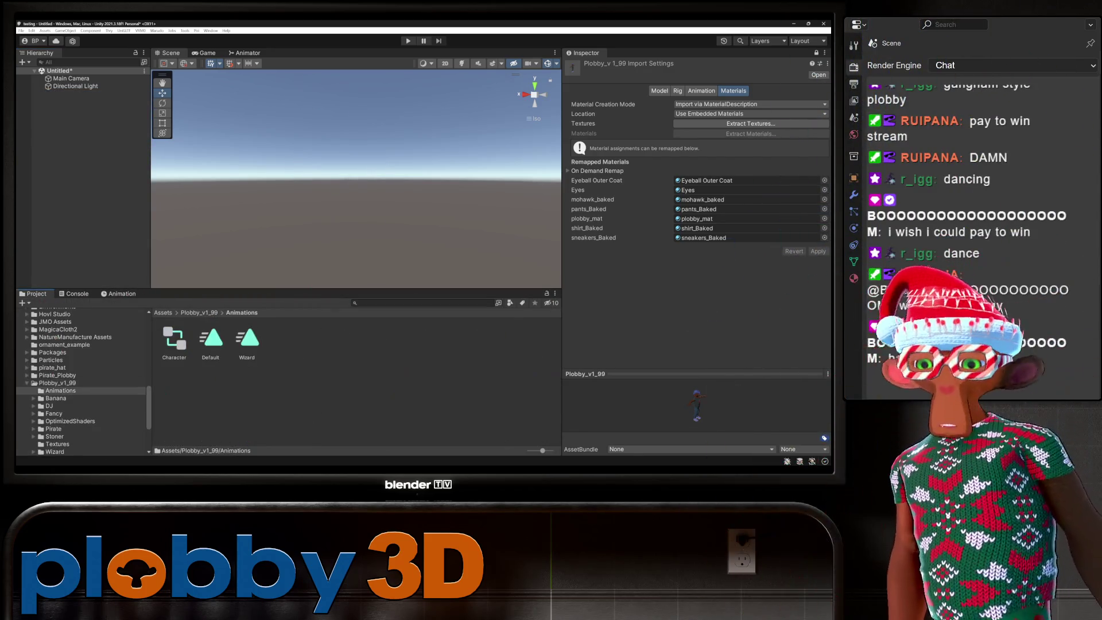
{"action": "left_click", "coordinate": [174, 342]}
{"action": "left_click", "coordinate": [210, 342], "text": "shift"}
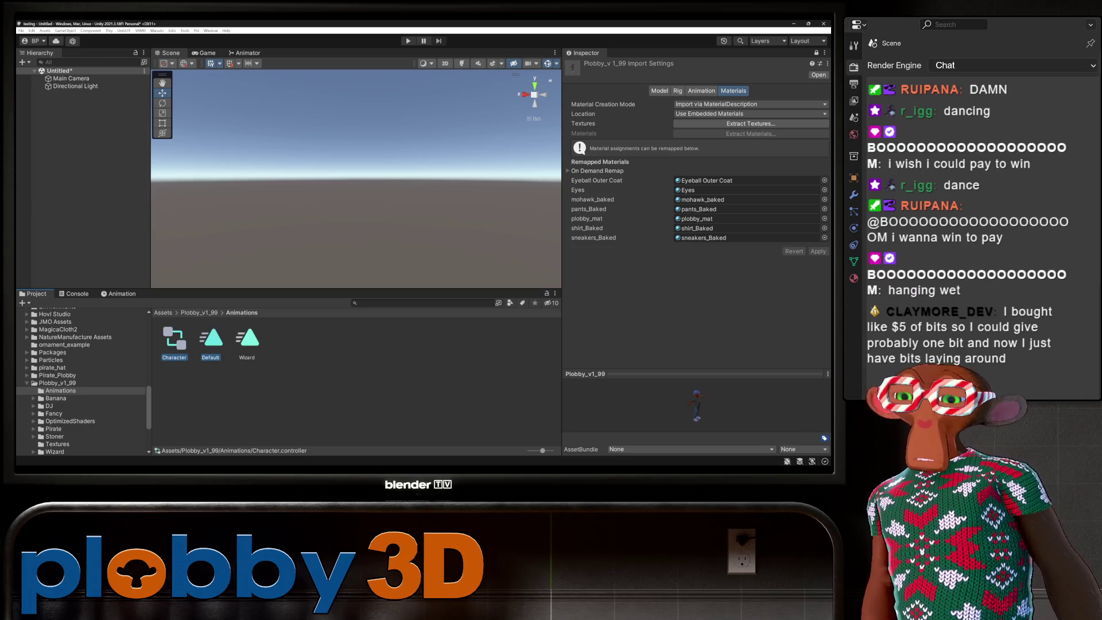
{"action": "left_click", "coordinate": [247, 338], "text": "shift"}
{"action": "right_click", "coordinate": [249, 342]}
{"action": "left_click", "coordinate": [270, 173]}
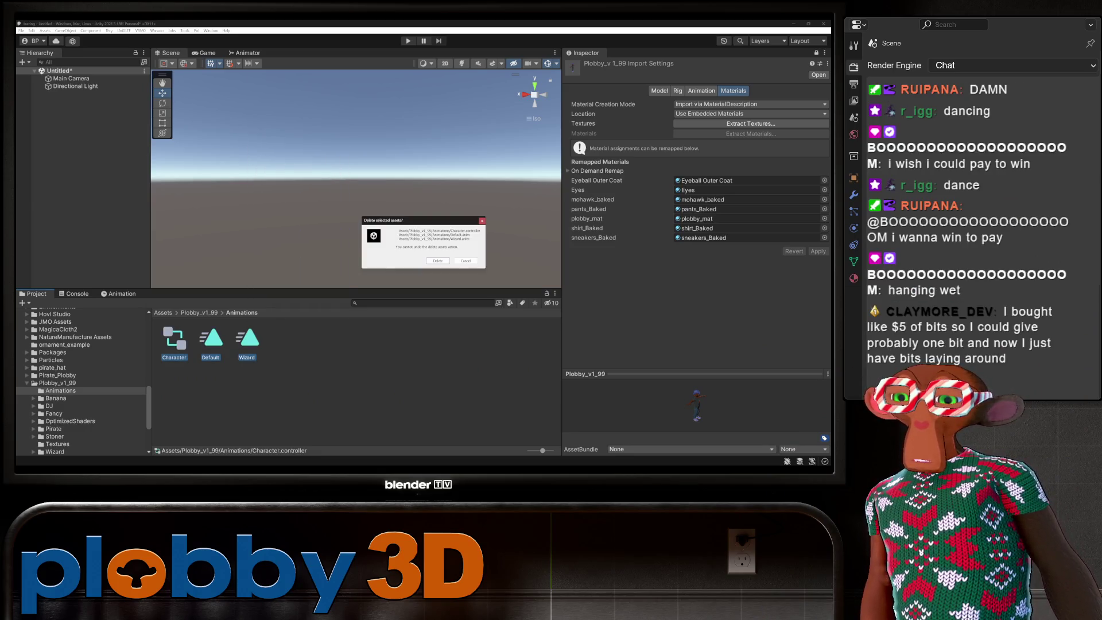
{"action": "key", "text": "Return"}
{"action": "left_click", "coordinate": [199, 312]}
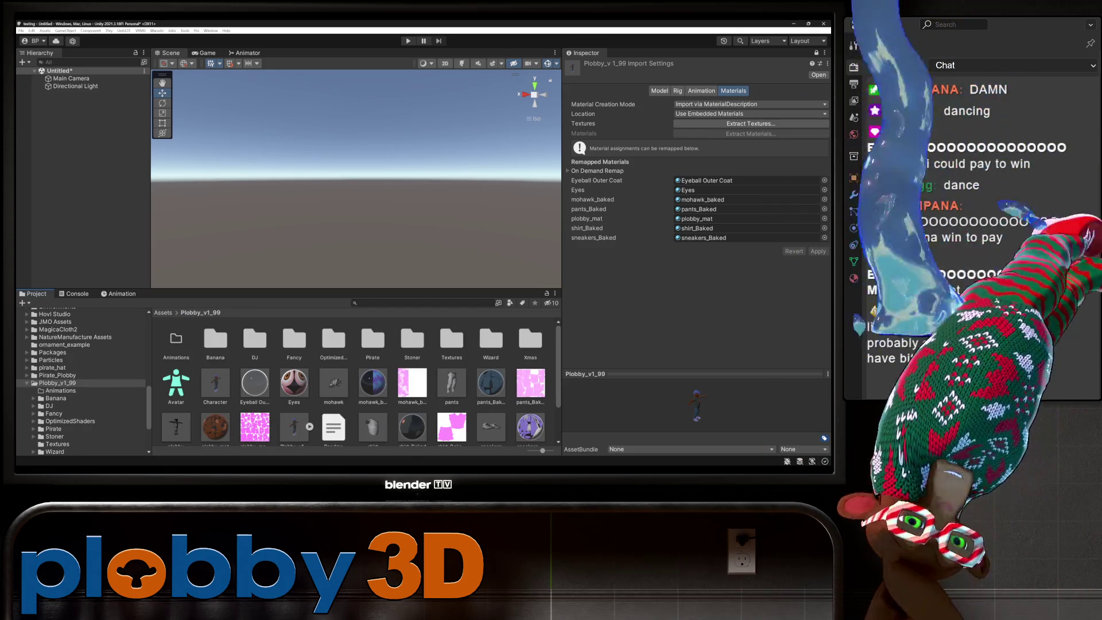
{"action": "scroll", "coordinate": [359, 379], "scroll_direction": "down", "scroll_amount": 2}
{"action": "scroll", "coordinate": [359, 382], "scroll_direction": "up", "scroll_amount": 2}
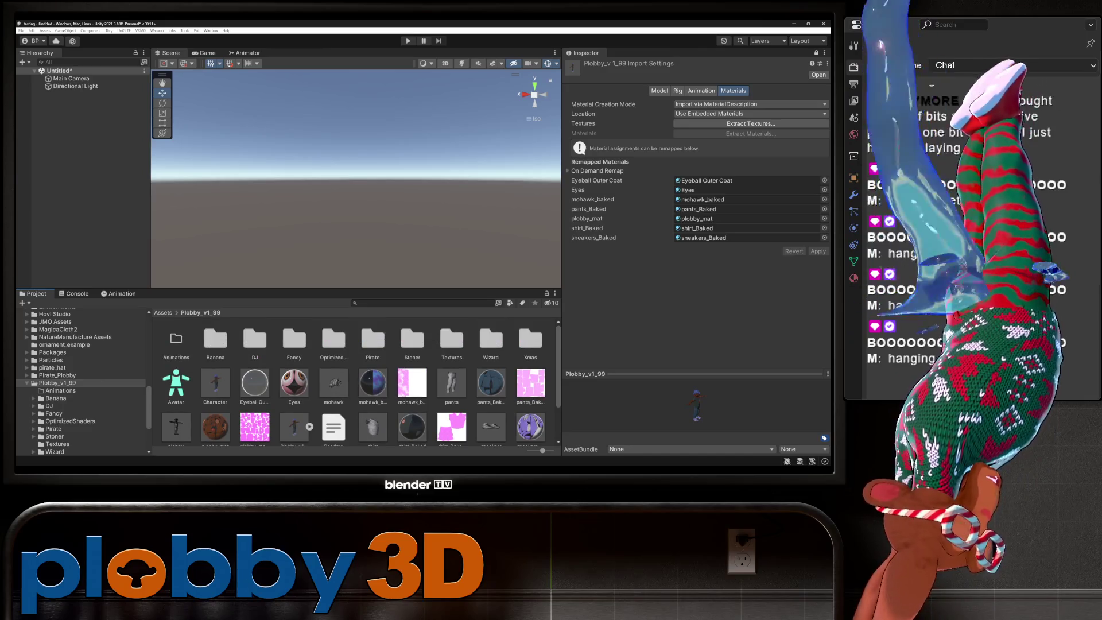
{"action": "scroll", "coordinate": [359, 382], "scroll_direction": "down", "scroll_amount": 1}
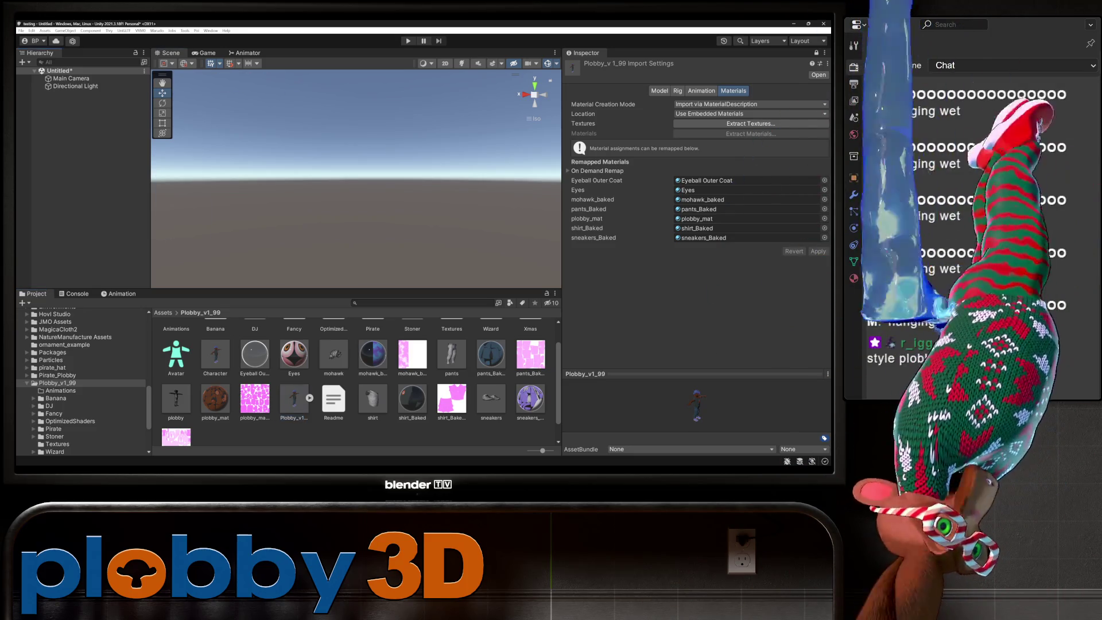
Enable Legacy Blend Shape Normals in the Plobby_v1_99.fbx Model import settings.
{"action": "scroll", "coordinate": [359, 379], "scroll_direction": "down", "scroll_amount": 1}
{"action": "left_click", "coordinate": [294, 376]}
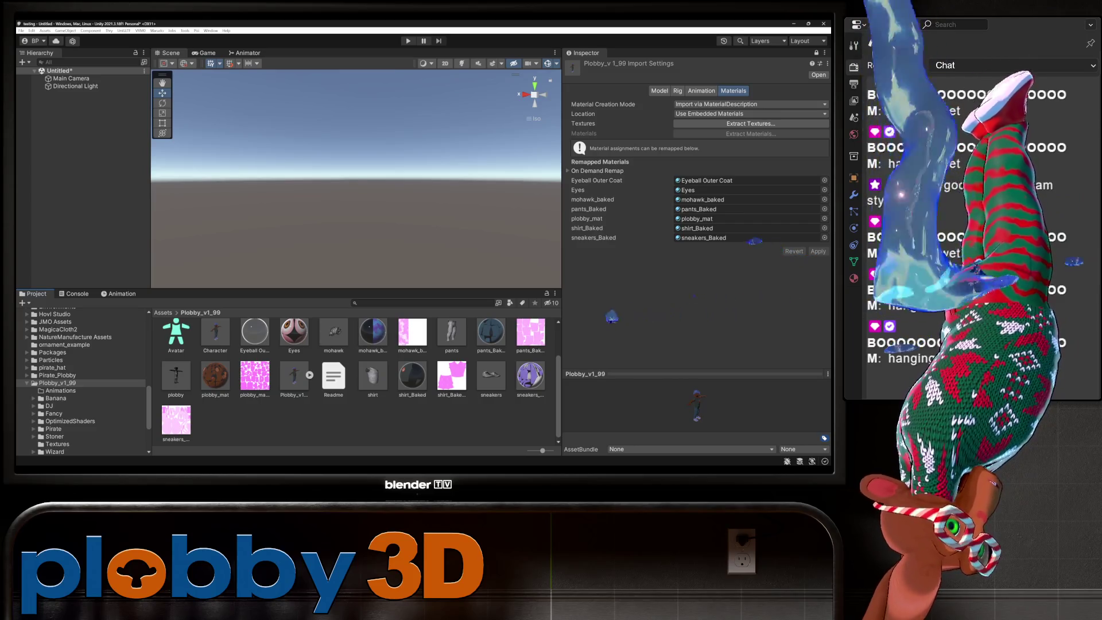
{"action": "left_click", "coordinate": [657, 91]}
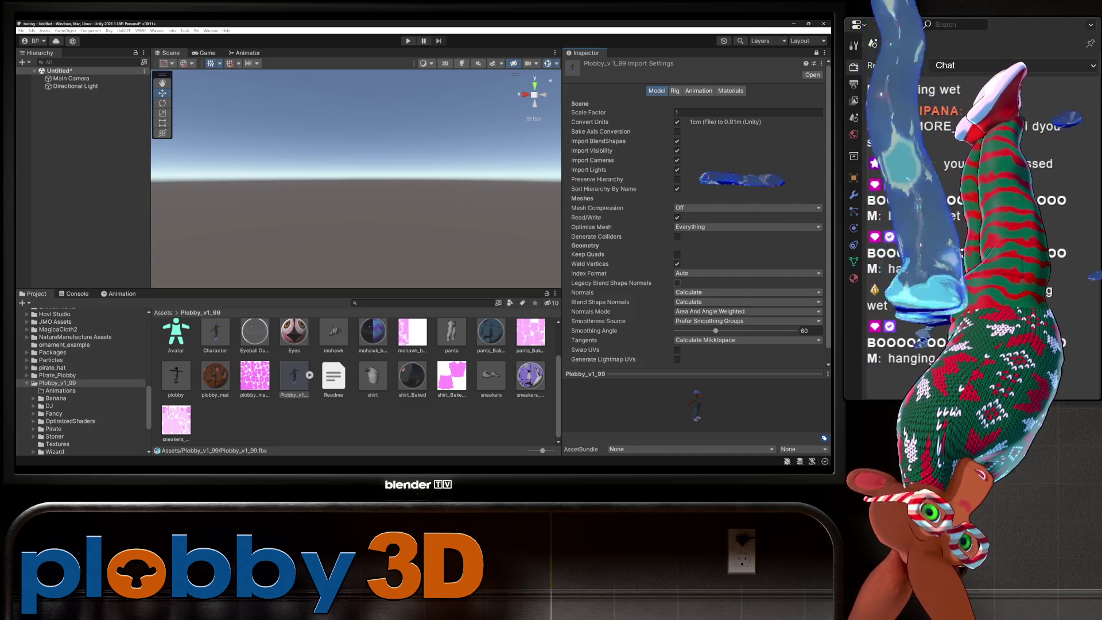
{"action": "left_click", "coordinate": [677, 283]}
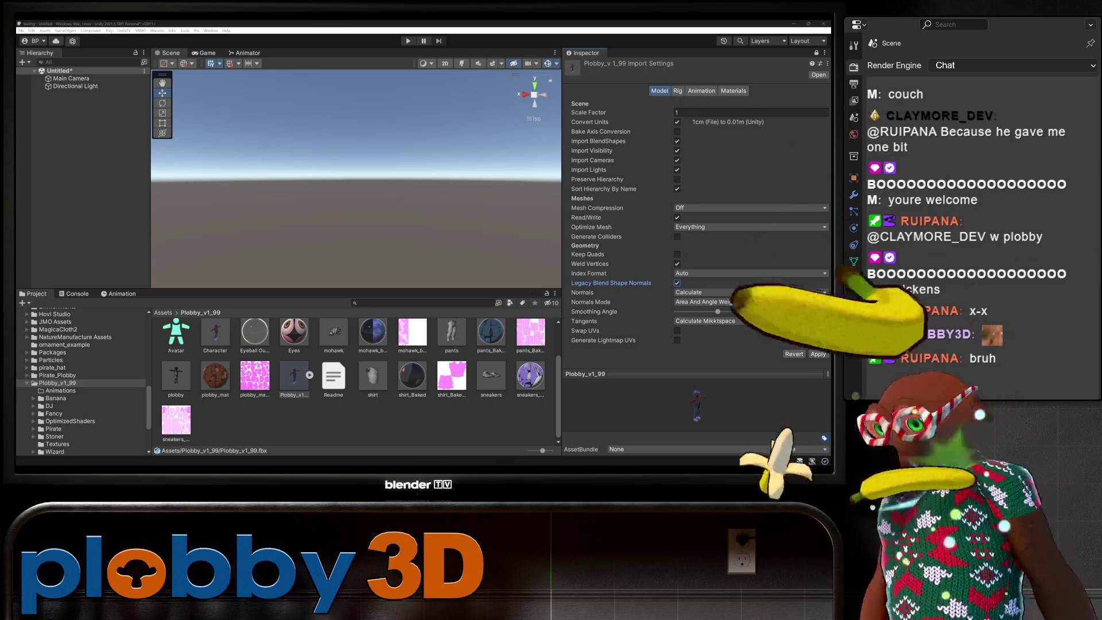
Drag Plobby_v1_99 into the Hierarchy, frame it, and reveal its parts.
{"action": "left_click_drag", "start_coordinate": [294, 376], "coordinate": [71, 94]}
{"action": "key", "text": "f"}
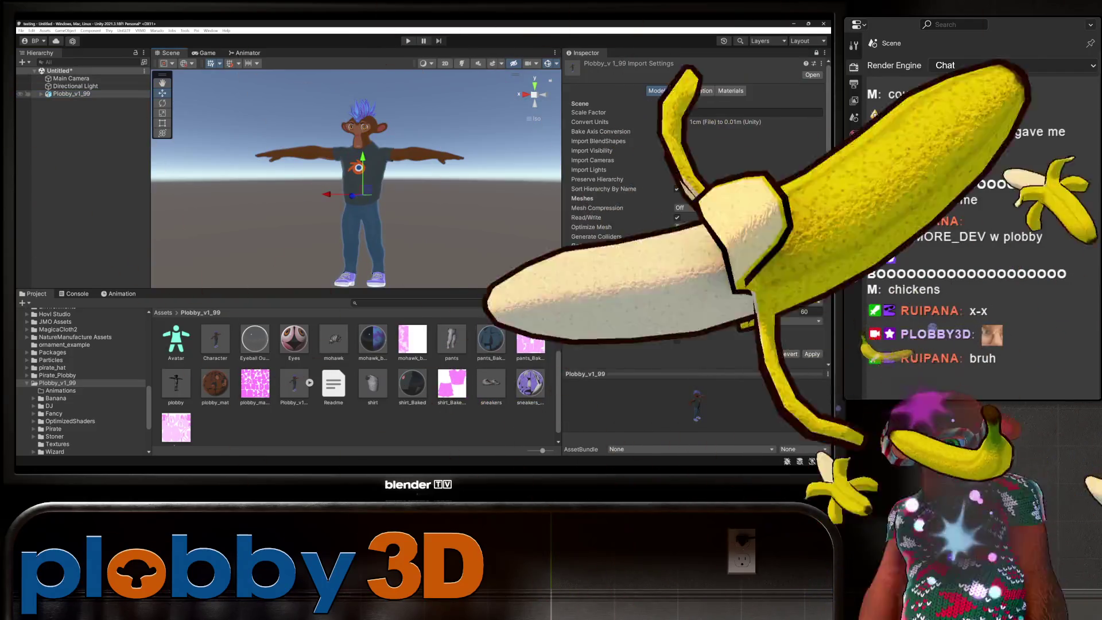
{"action": "left_click", "coordinate": [42, 94]}
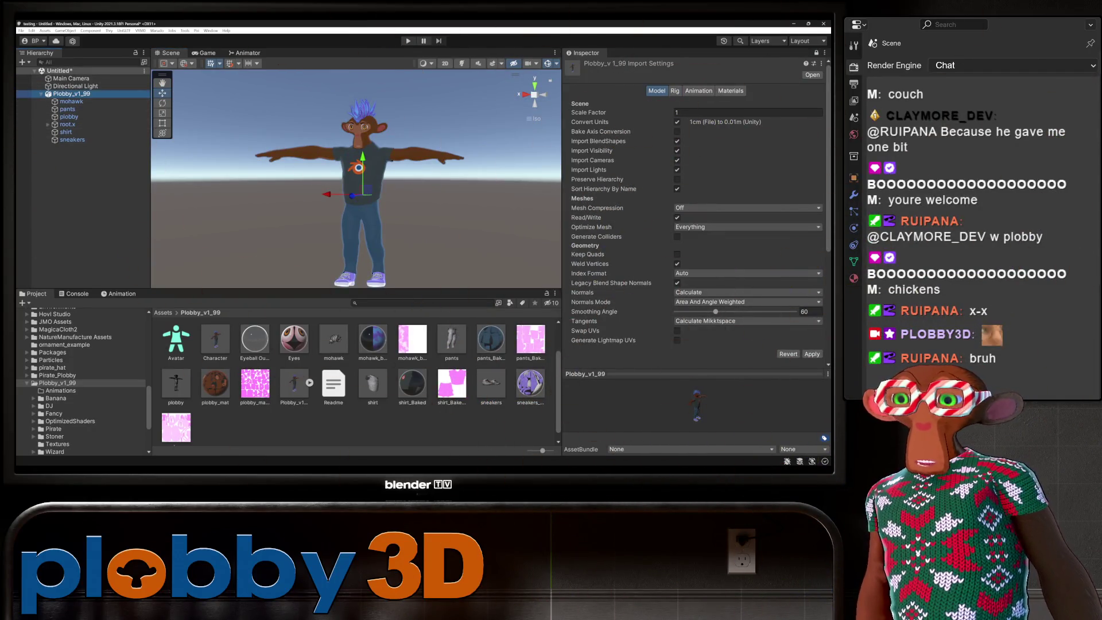
Parent a DepthGet prefab from _PoiyomiShaders/Prefabs under Plobby_v1_99, then view its timeline.
{"action": "scroll", "coordinate": [83, 382], "scroll_direction": "up", "scroll_amount": 5}
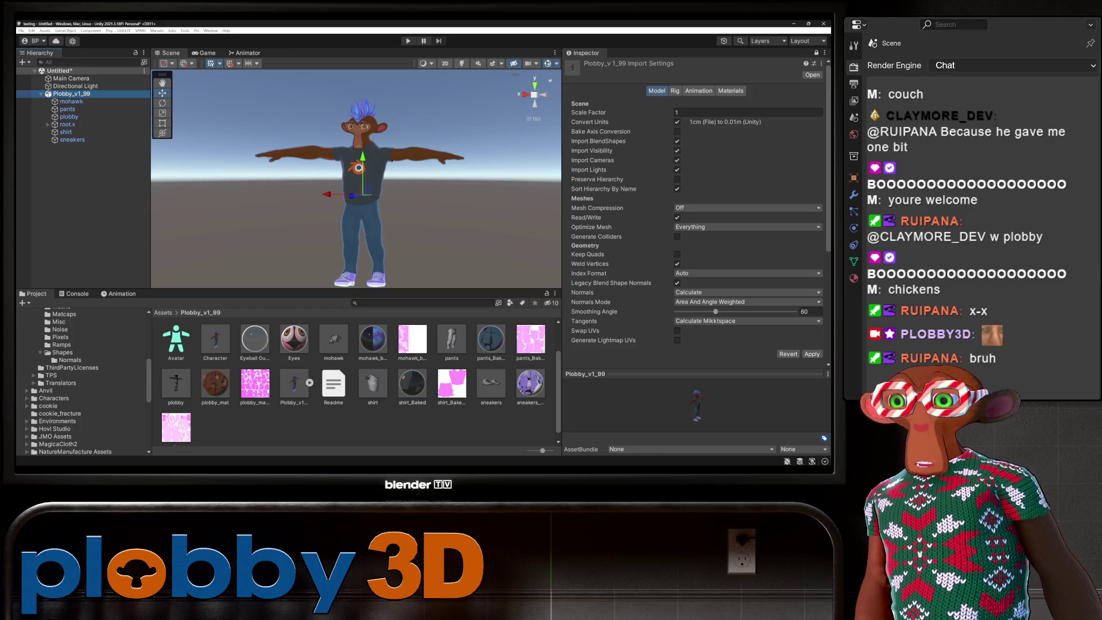
{"action": "scroll", "coordinate": [83, 382], "scroll_direction": "up", "scroll_amount": 6}
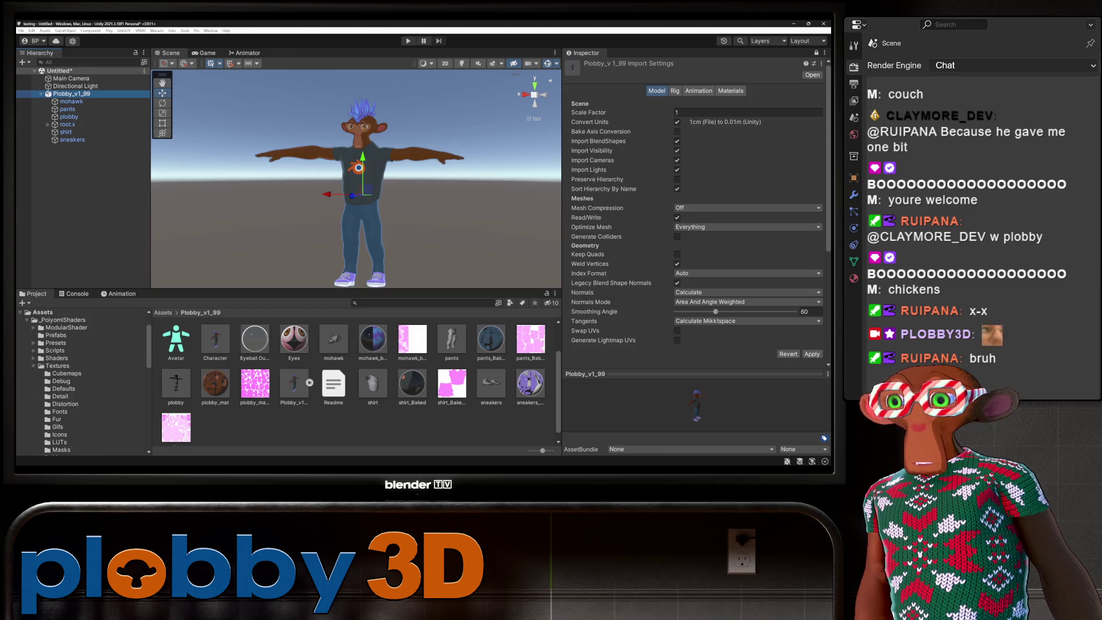
{"action": "left_click", "coordinate": [56, 336]}
{"action": "left_click", "coordinate": [71, 94]}
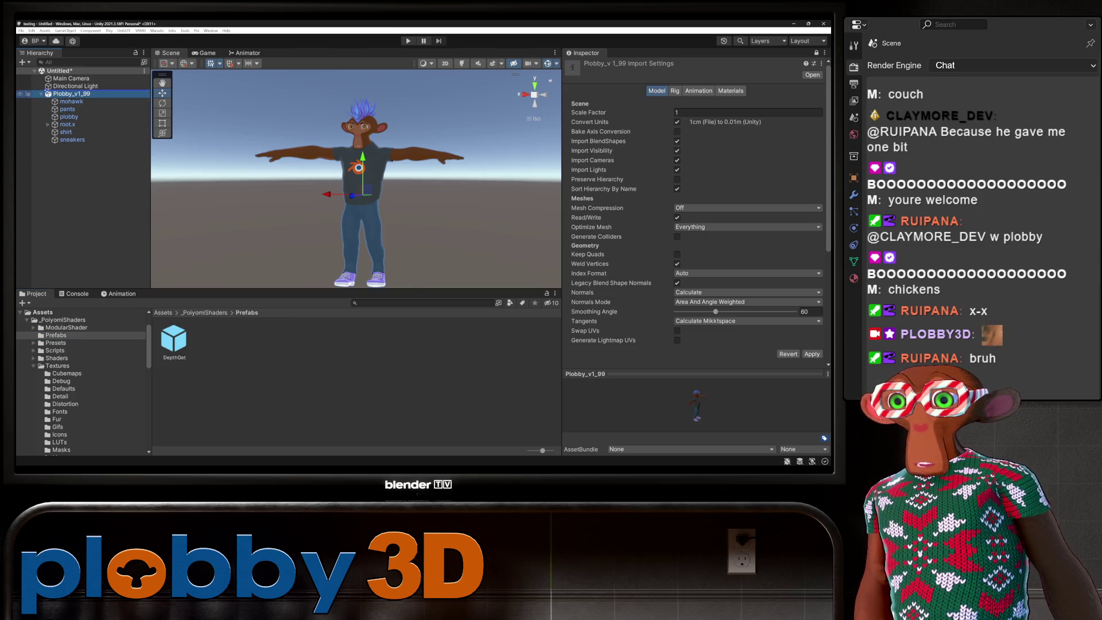
{"action": "mouse_move", "coordinate": [174, 339]}
{"action": "left_mouse_down"}
{"action": "mouse_move", "coordinate": [69, 90]}
{"action": "mouse_move", "coordinate": [72, 101]}
{"action": "left_mouse_up"}
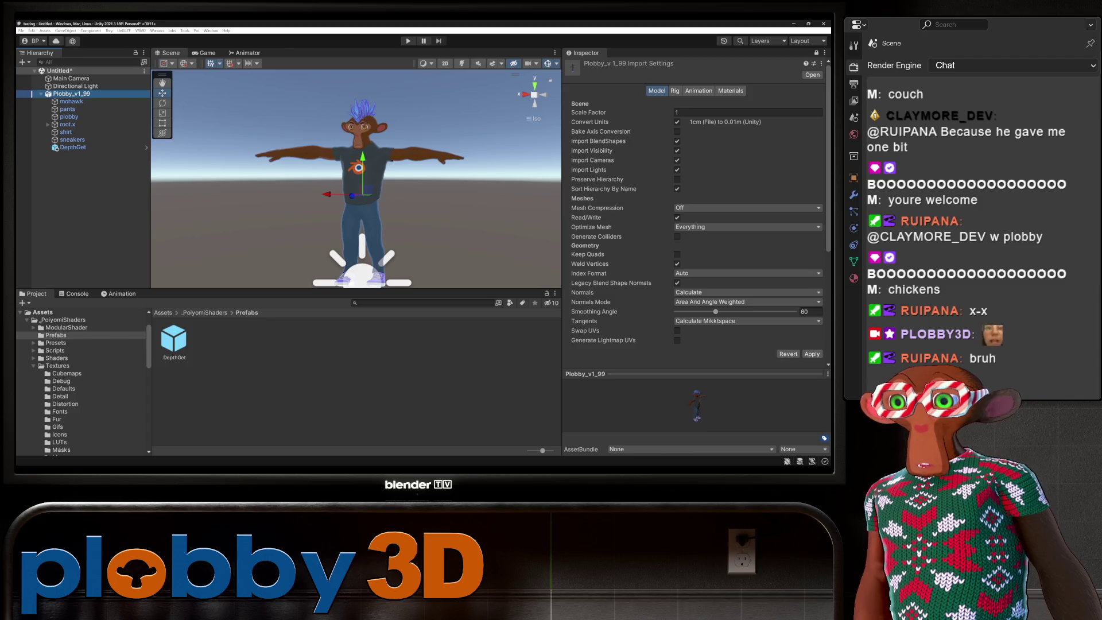
{"action": "left_click", "coordinate": [118, 293]}
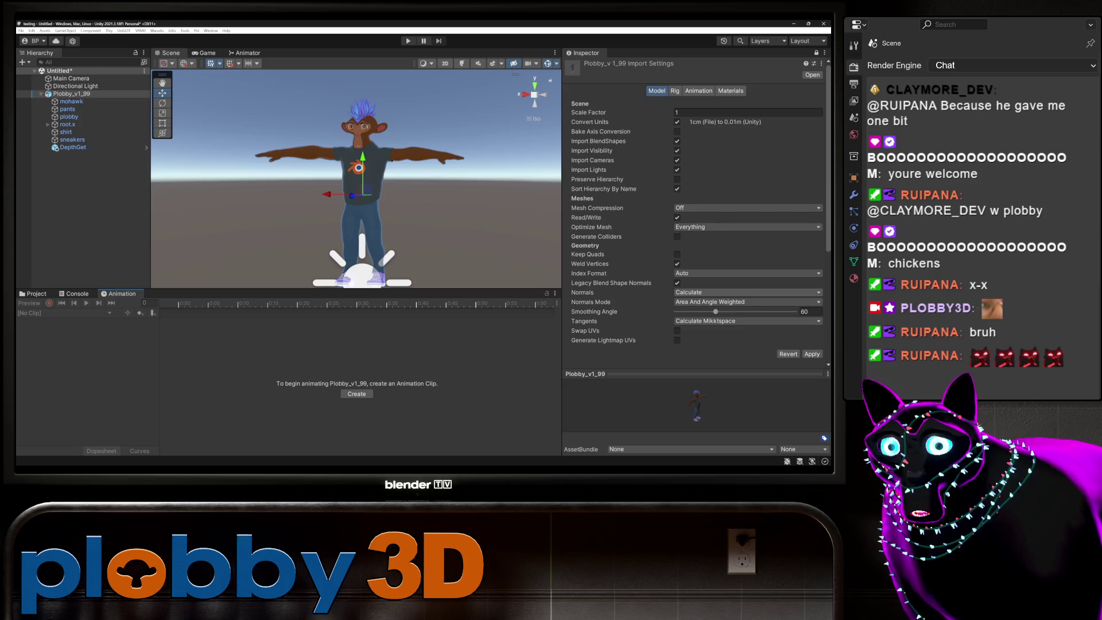
Apply the changed import settings and review the Animation, Rig and Materials tabs.
{"action": "left_click", "coordinate": [812, 354]}
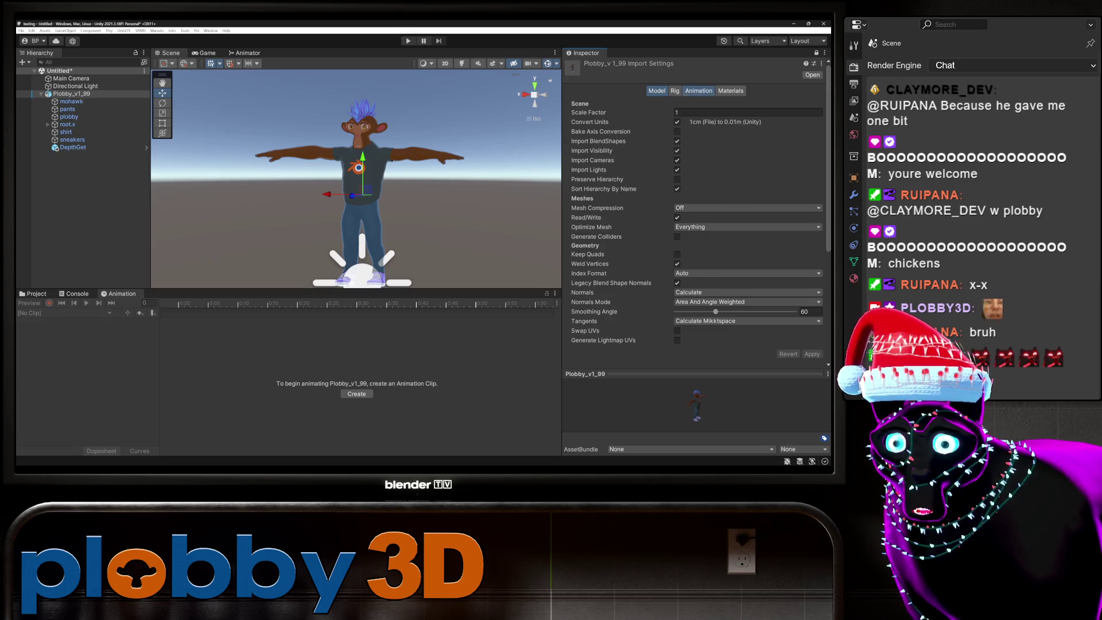
{"action": "left_click", "coordinate": [698, 90]}
{"action": "left_click", "coordinate": [734, 91]}
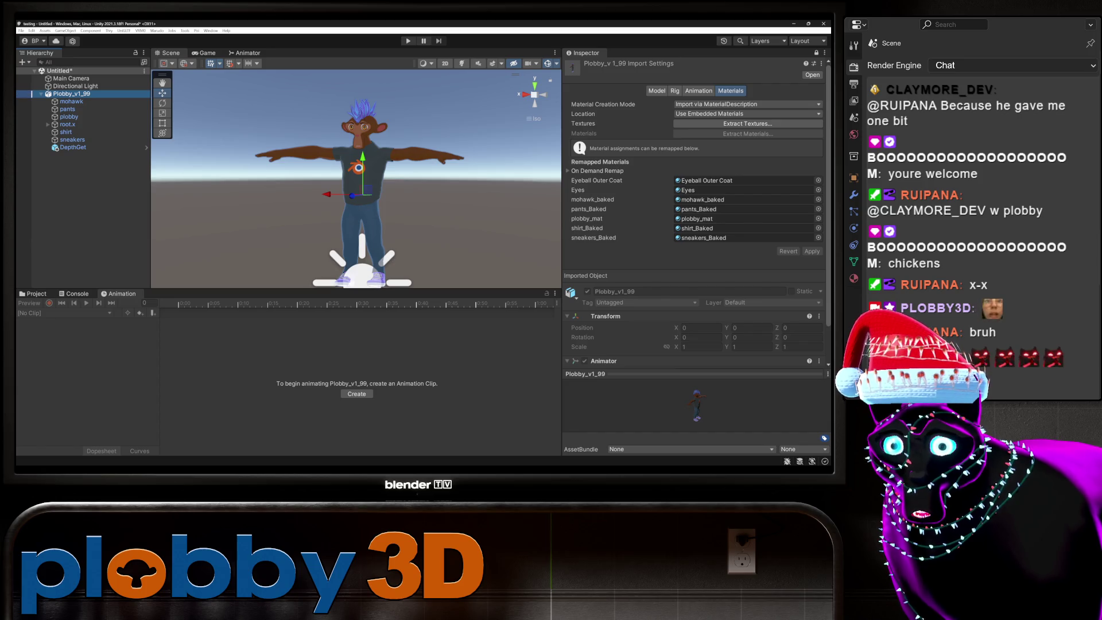
{"action": "left_click", "coordinate": [657, 91]}
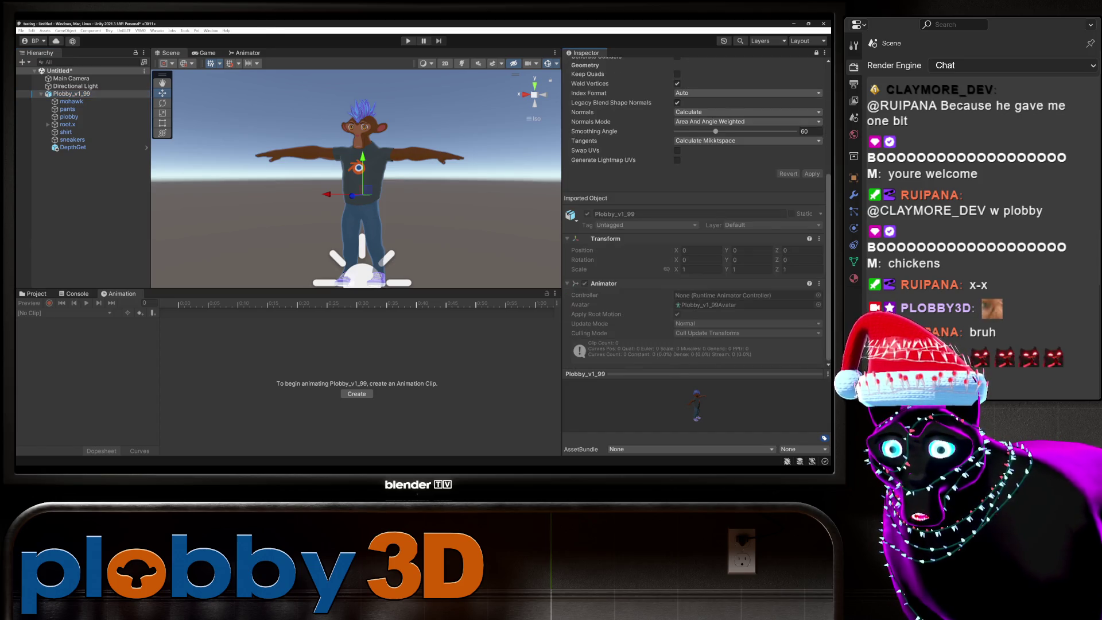
{"action": "left_click", "coordinate": [699, 90]}
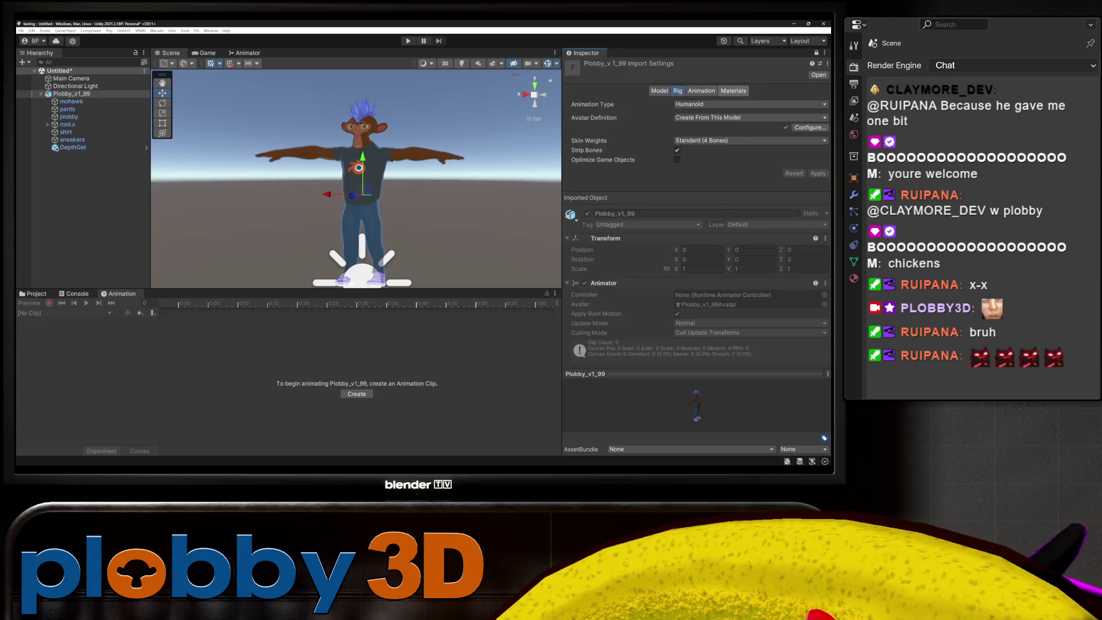
{"action": "left_click", "coordinate": [731, 91]}
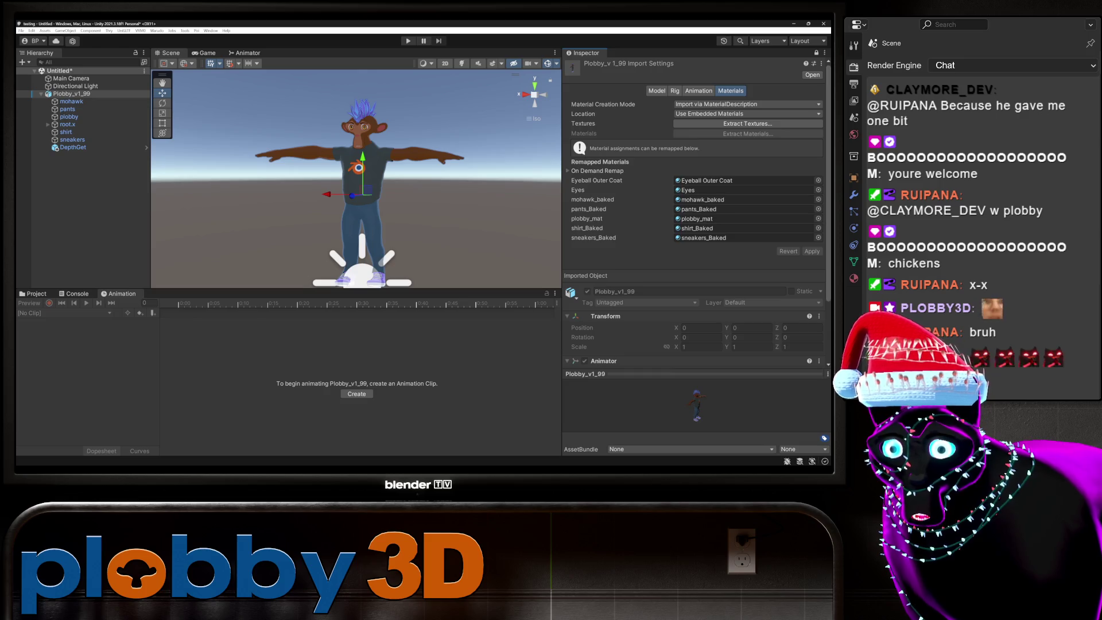
Check the console, then start a new clip from the Animation window.
{"action": "key", "text": "ctrl+shift+c"}
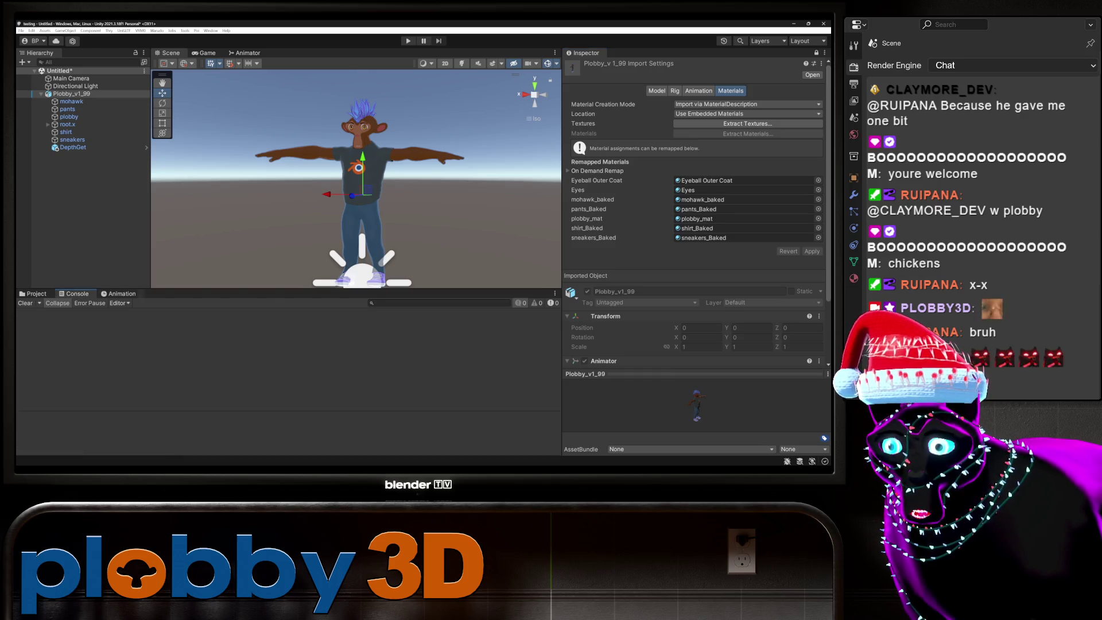
{"action": "key", "text": "ctrl+6"}
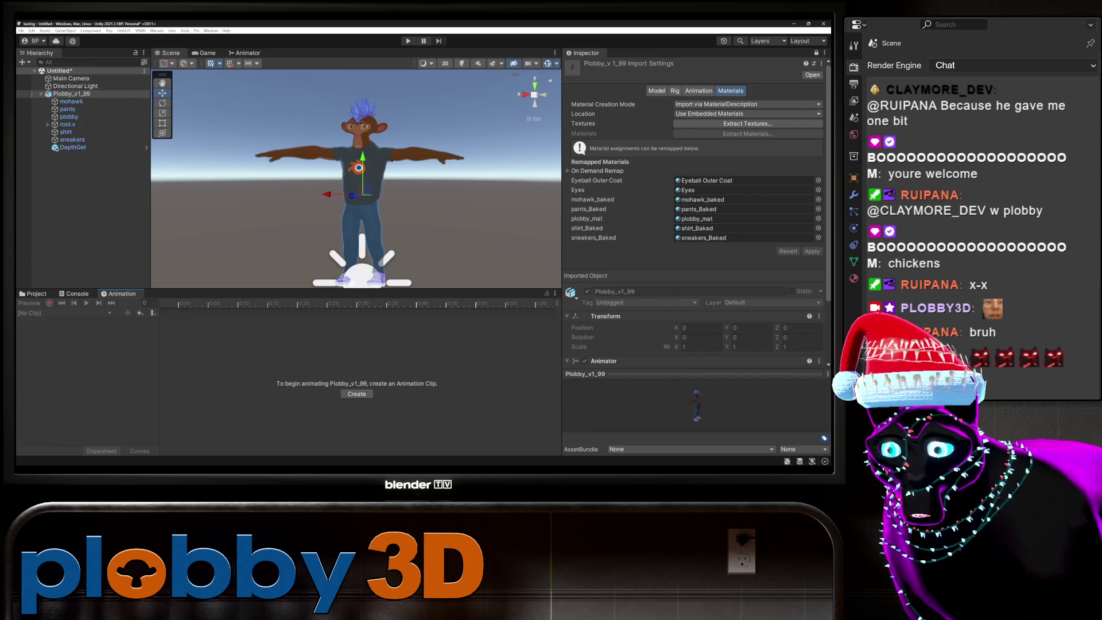
{"action": "left_click", "coordinate": [357, 394]}
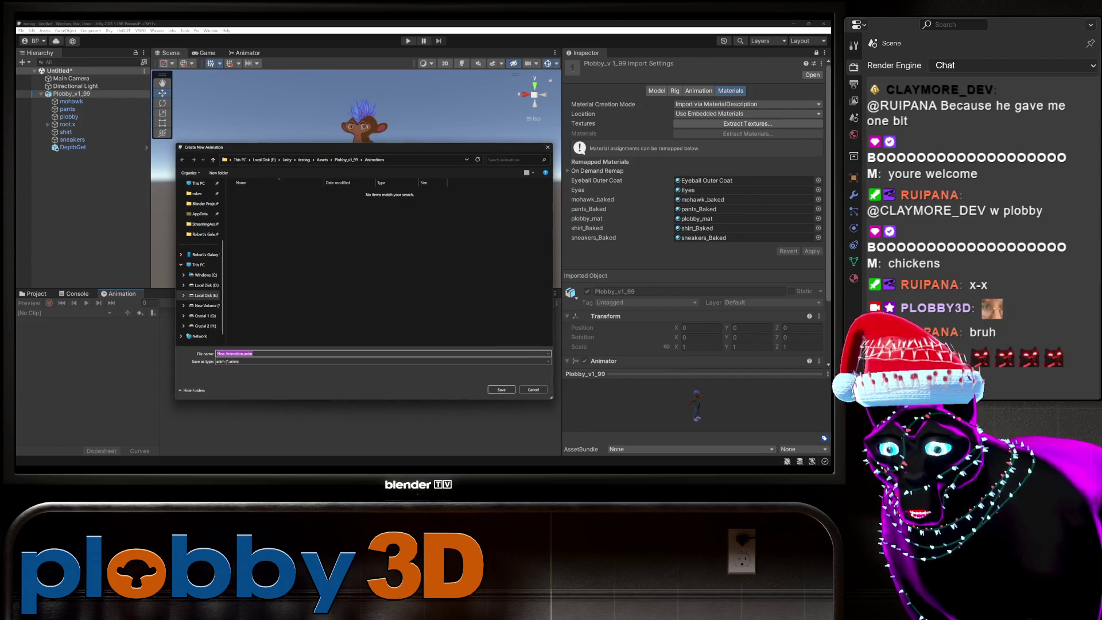
Save the first animation clip as Default and start another new clip.
{"action": "type", "text": "Default"}
{"action": "key", "text": "Return"}
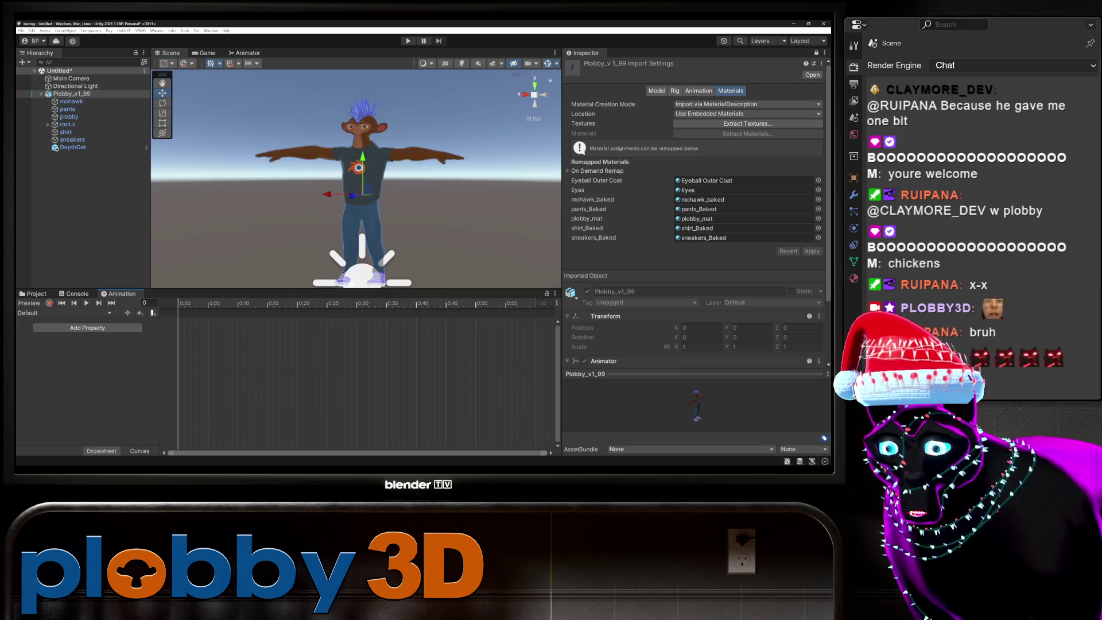
{"action": "left_click", "coordinate": [63, 313]}
{"action": "left_click", "coordinate": [43, 332]}
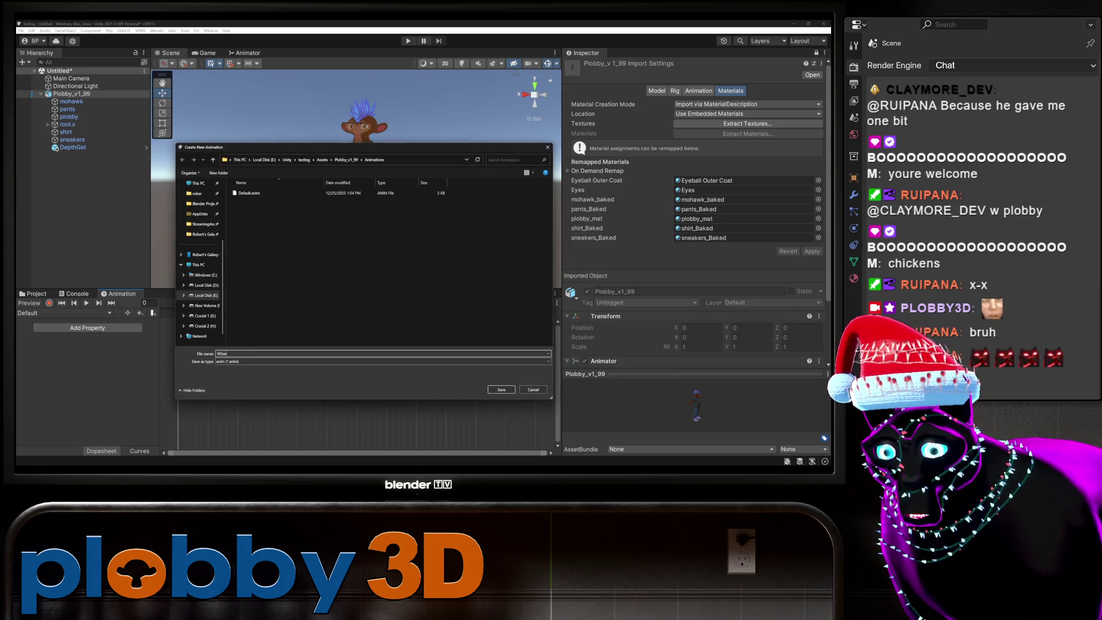
Save the second clip as Wizard and begin recording keyframes on it.
{"action": "type", "text": "d"}
{"action": "key", "text": "Return"}
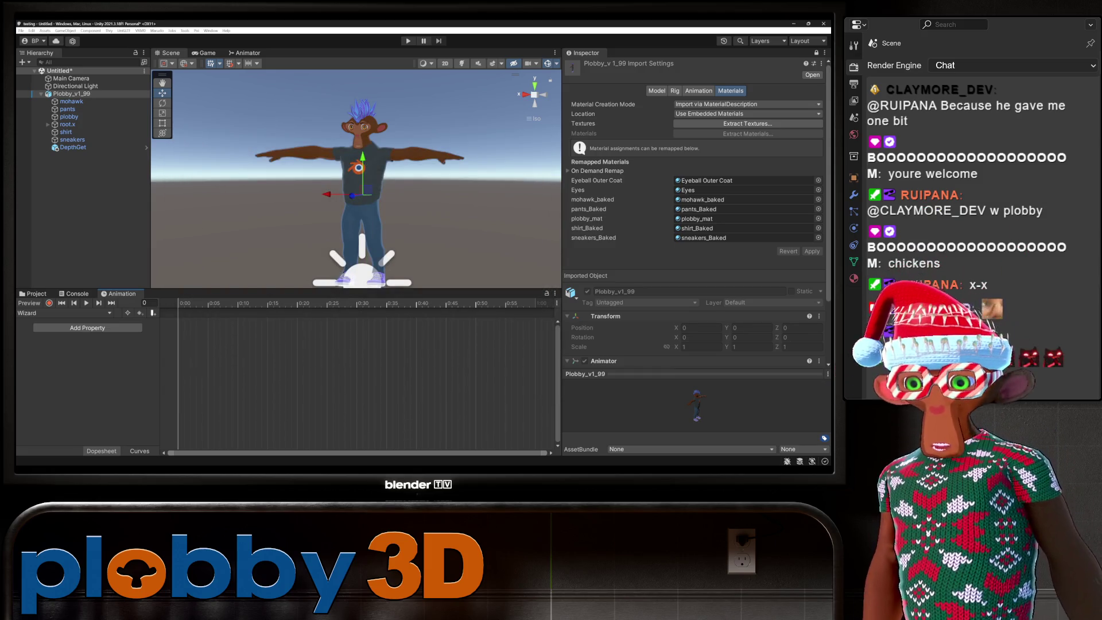
{"action": "left_click", "coordinate": [48, 303]}
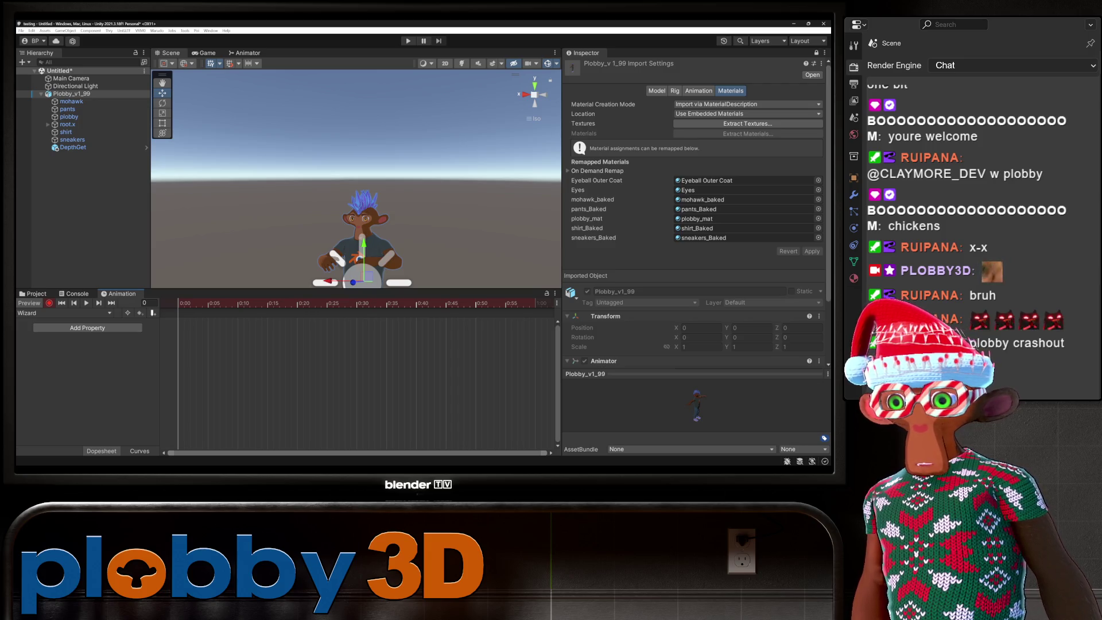
{"action": "left_click", "coordinate": [32, 294]}
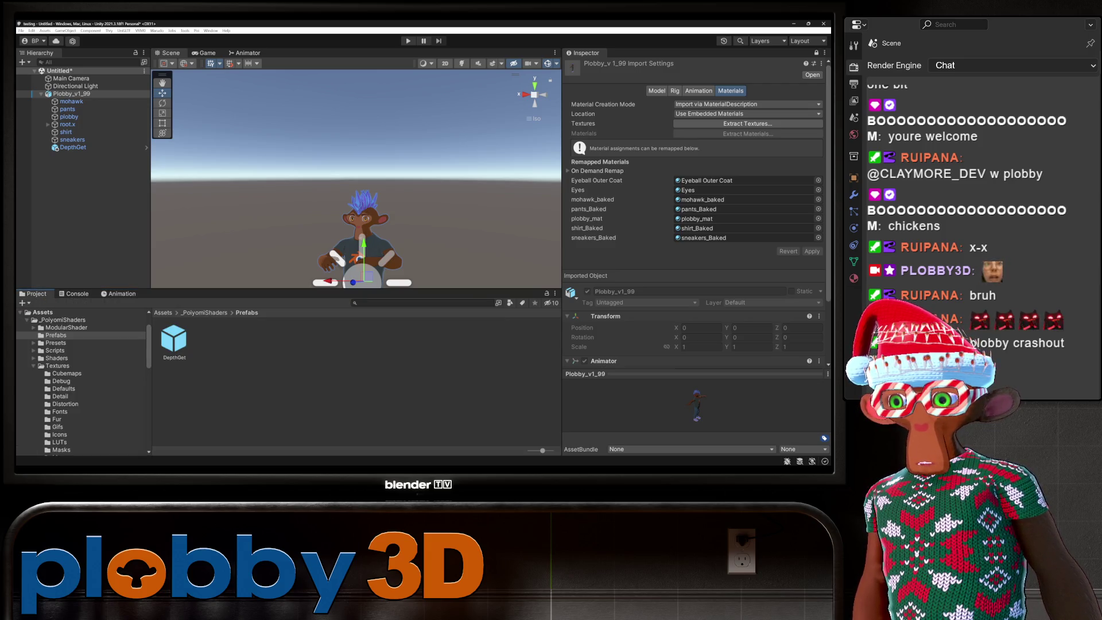
Open the Wizard folder and drag a wizard eyes material onto the Eyes remap slot.
{"action": "scroll", "coordinate": [83, 382], "scroll_direction": "down", "scroll_amount": 10}
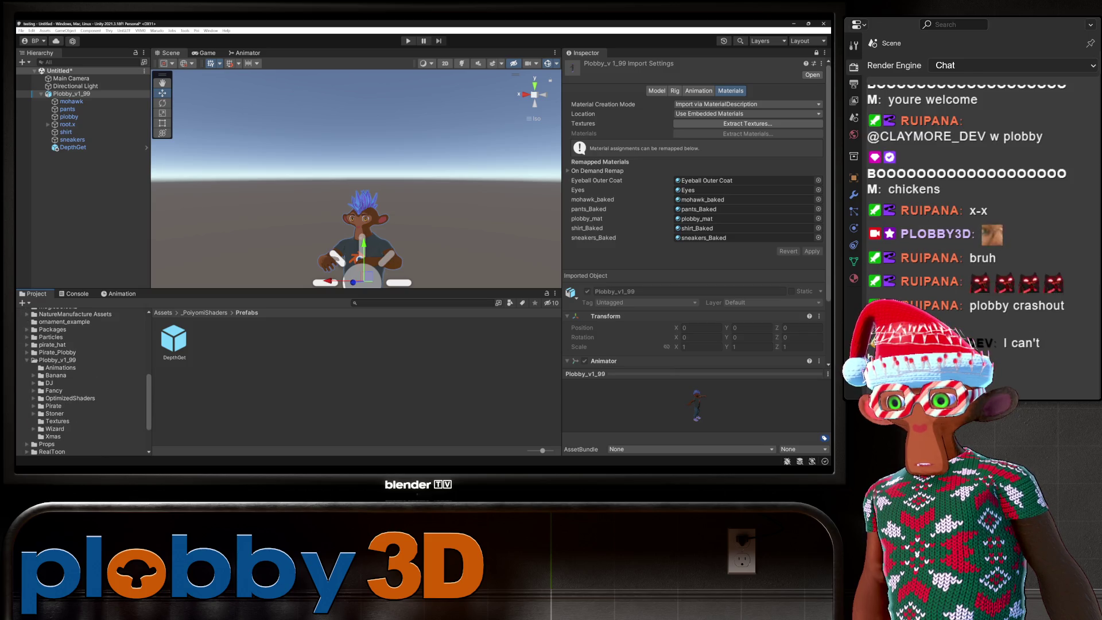
{"action": "left_click", "coordinate": [54, 429]}
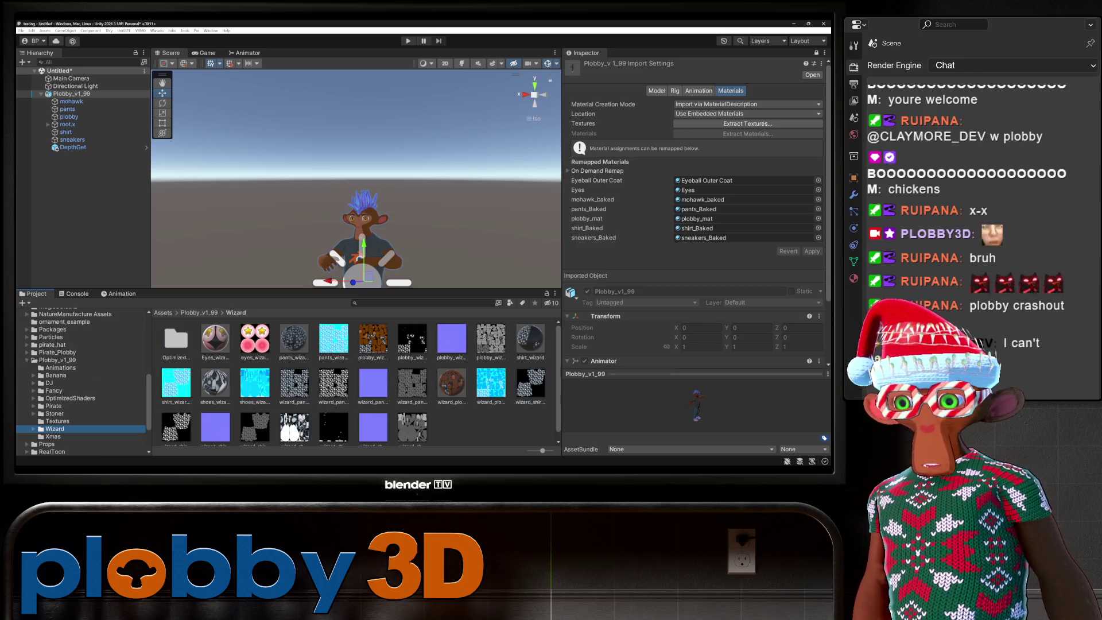
{"action": "mouse_move", "coordinate": [216, 337]}
{"action": "left_mouse_down"}
{"action": "mouse_move", "coordinate": [747, 200]}
{"action": "mouse_move", "coordinate": [747, 180]}
{"action": "mouse_move", "coordinate": [747, 190]}
{"action": "left_mouse_up"}
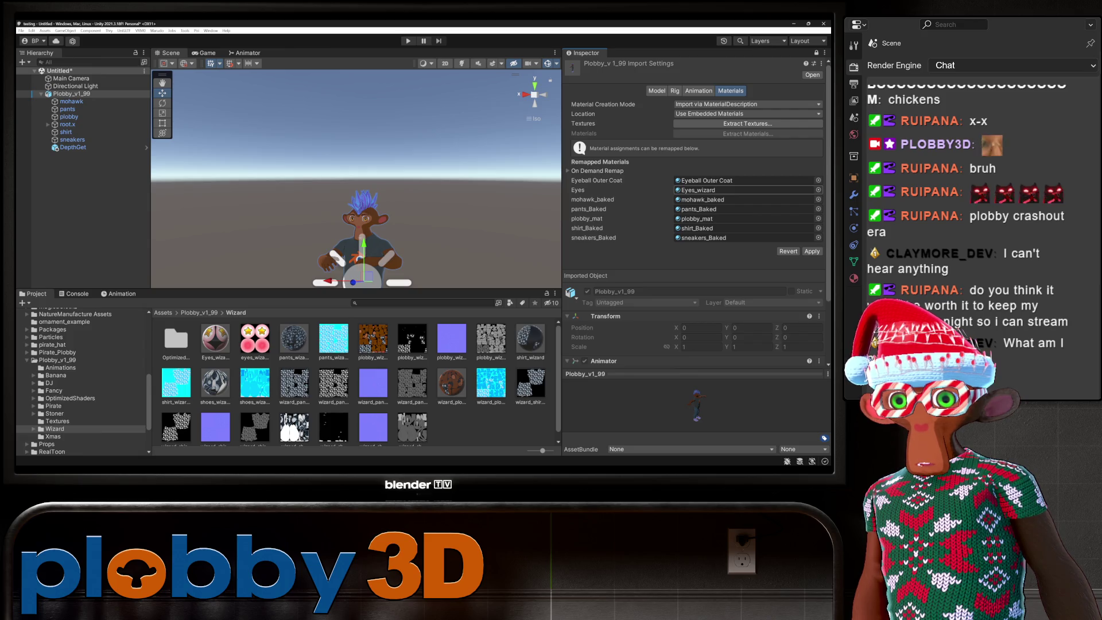
{"action": "scroll", "coordinate": [694, 229], "scroll_direction": "down", "scroll_amount": 3}
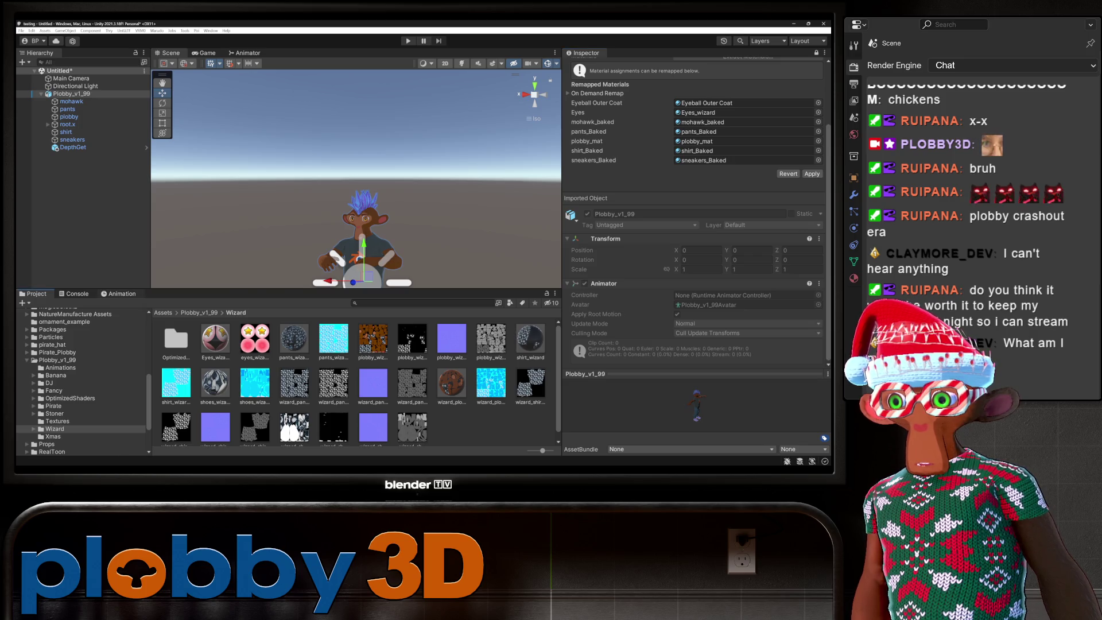
Check the clip's property list, then revert the Eyes remap and return to the Wizard folder.
{"action": "key", "text": "ctrl+6"}
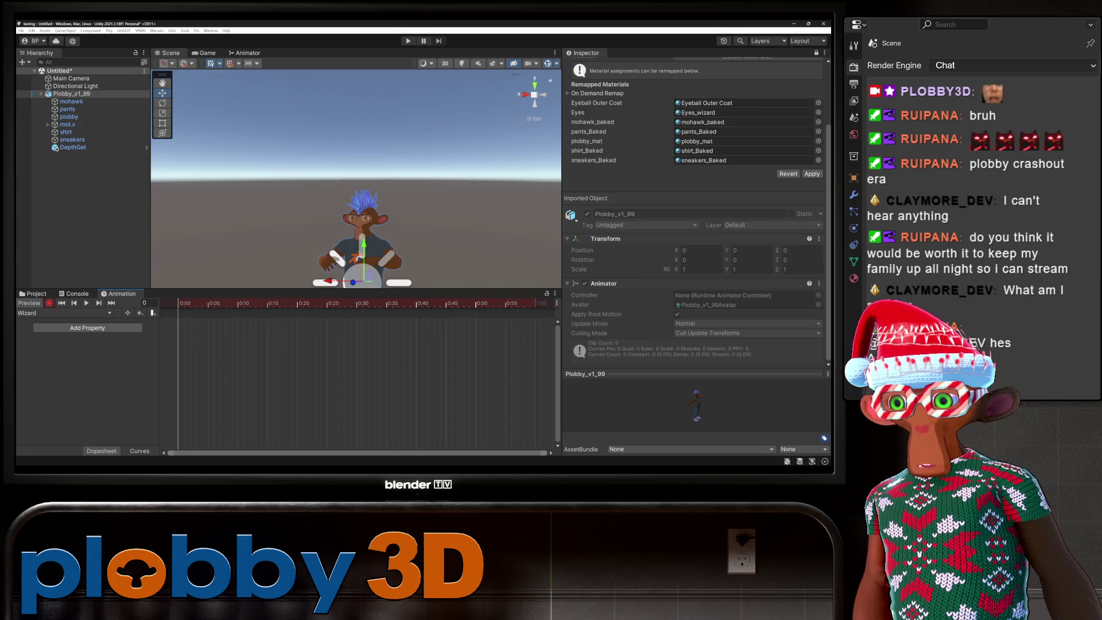
{"action": "left_click", "coordinate": [87, 328]}
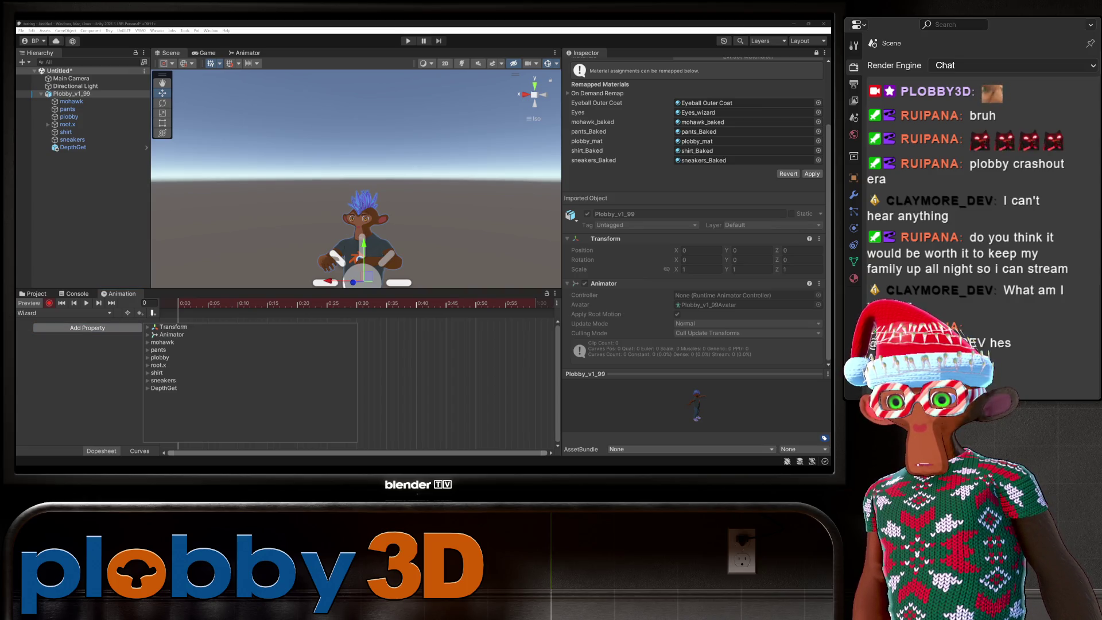
{"action": "key", "text": "Escape"}
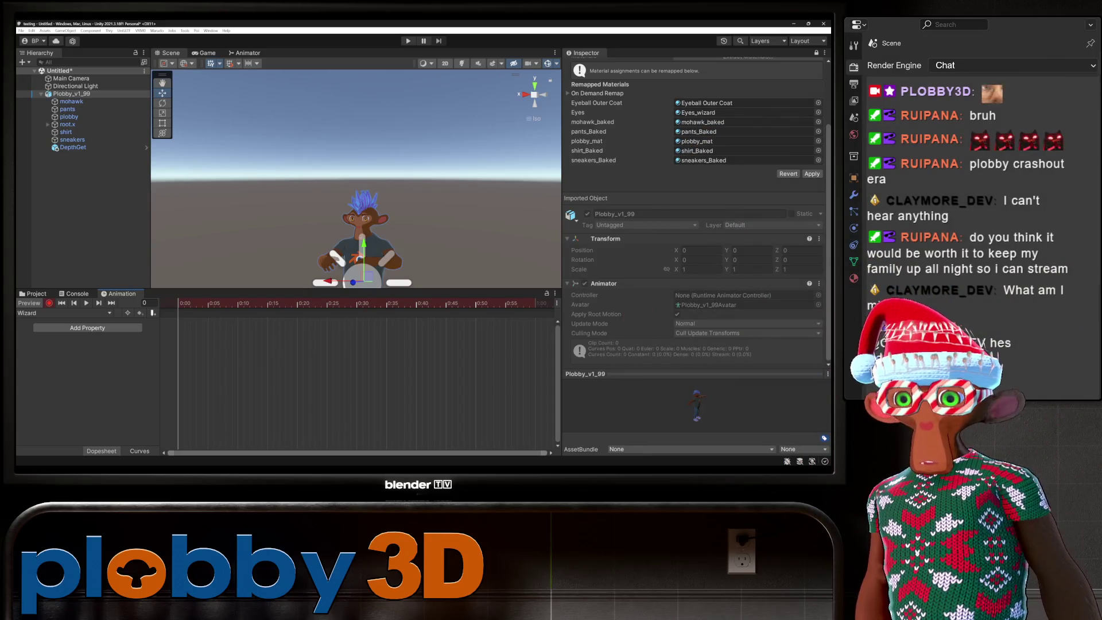
{"action": "left_click", "coordinate": [789, 173]}
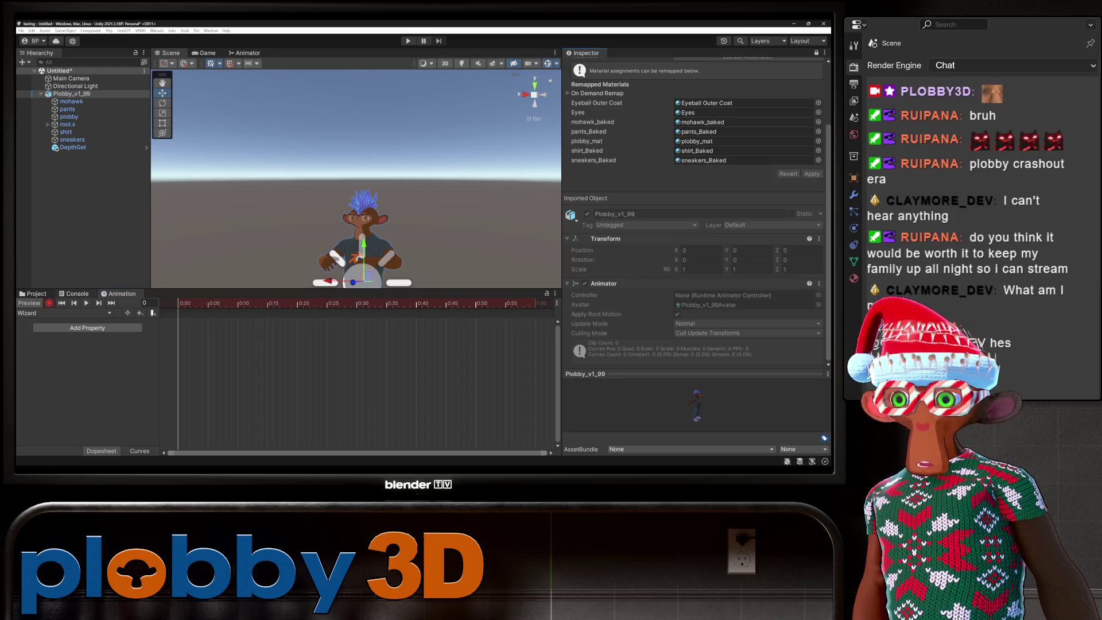
{"action": "left_click", "coordinate": [32, 294]}
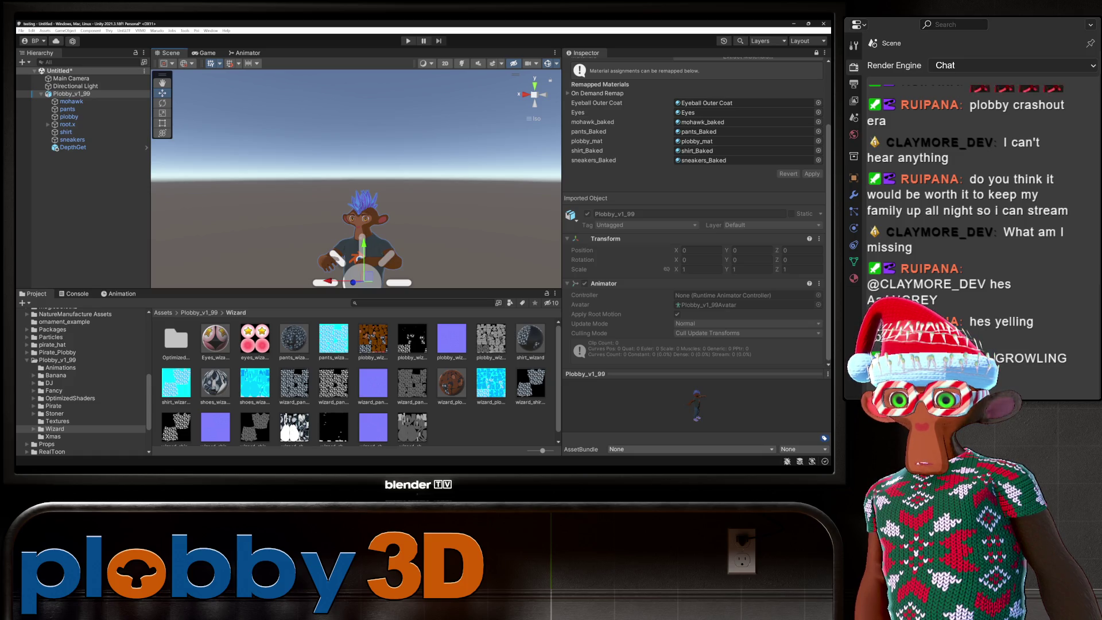
Frame the character and inspect the plobby mesh's plobby_mat, Eyeball Outer Coat and Eyes materials.
{"action": "key", "text": "f"}
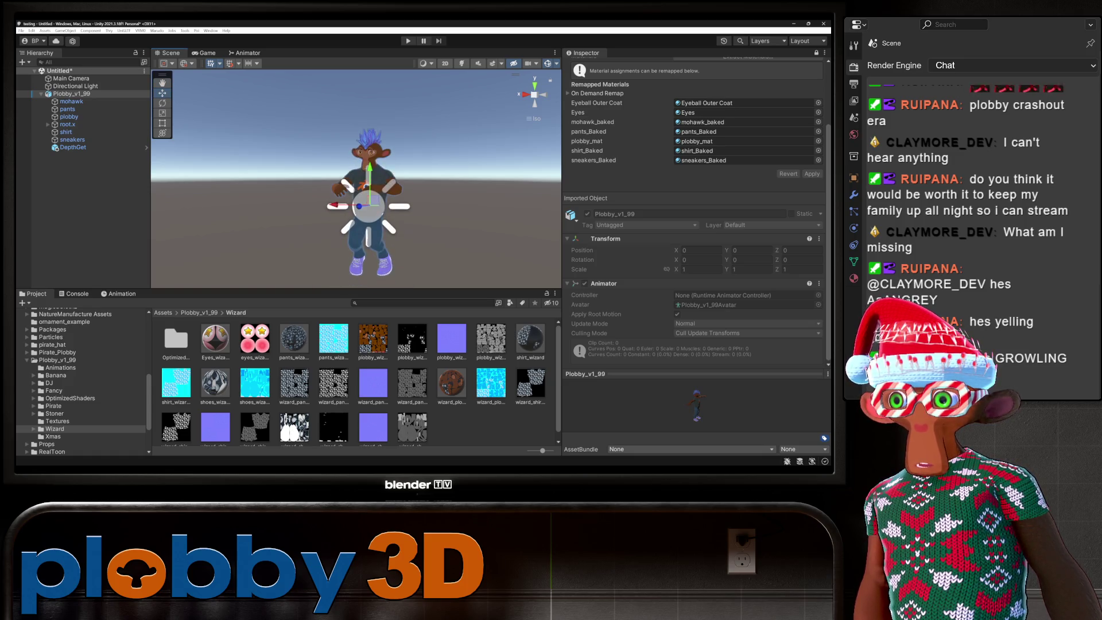
{"action": "left_click", "coordinate": [69, 116]}
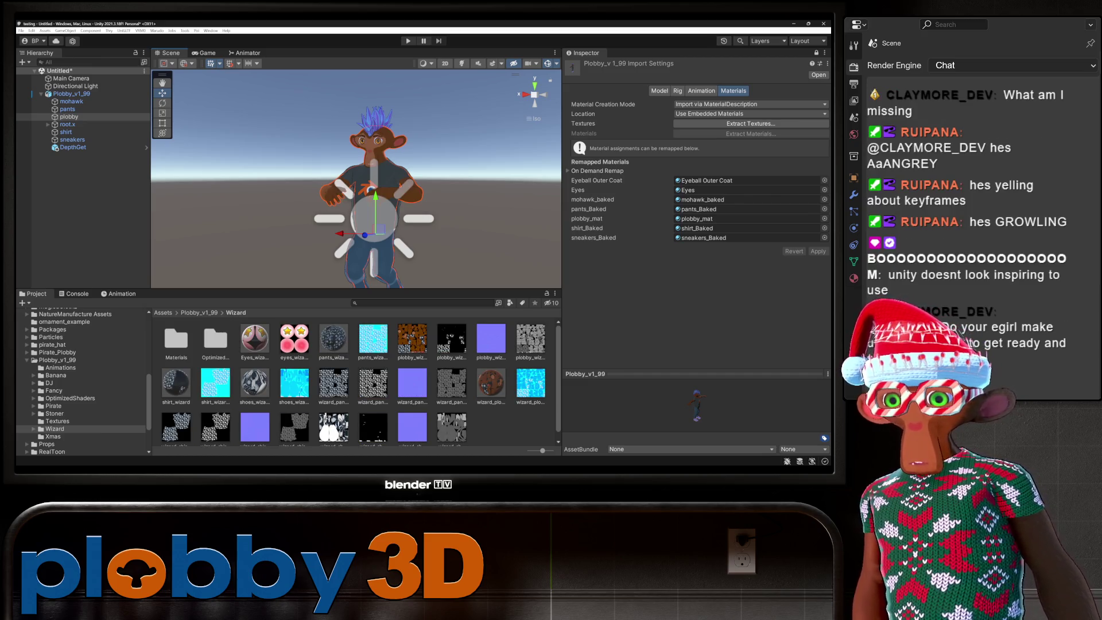
{"action": "left_click", "coordinate": [816, 52]}
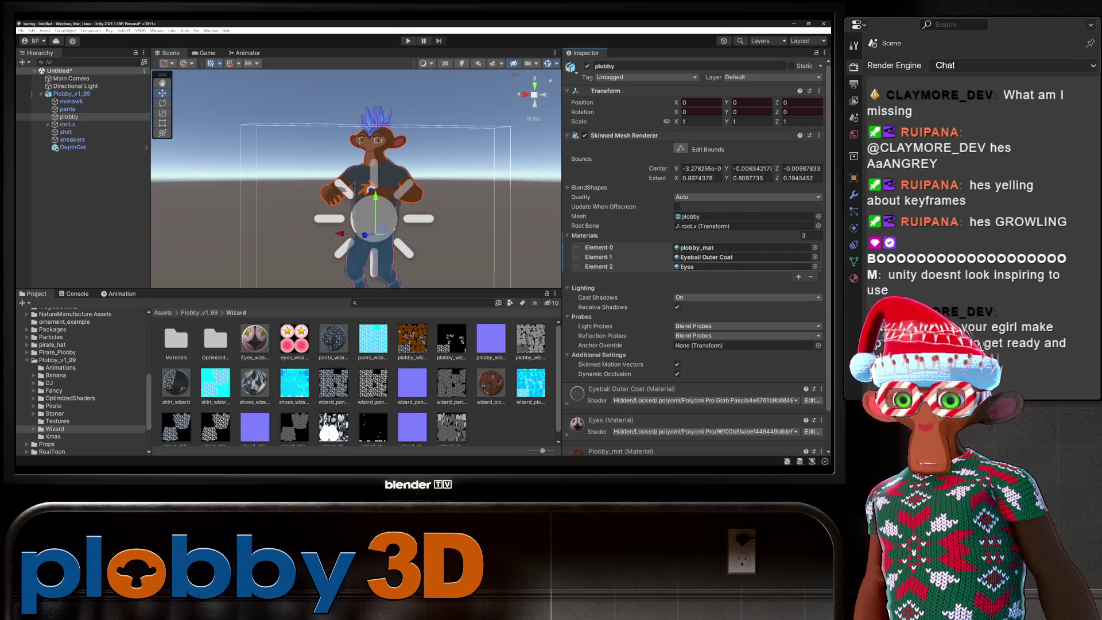
{"action": "scroll", "coordinate": [696, 255], "scroll_direction": "down", "scroll_amount": 3}
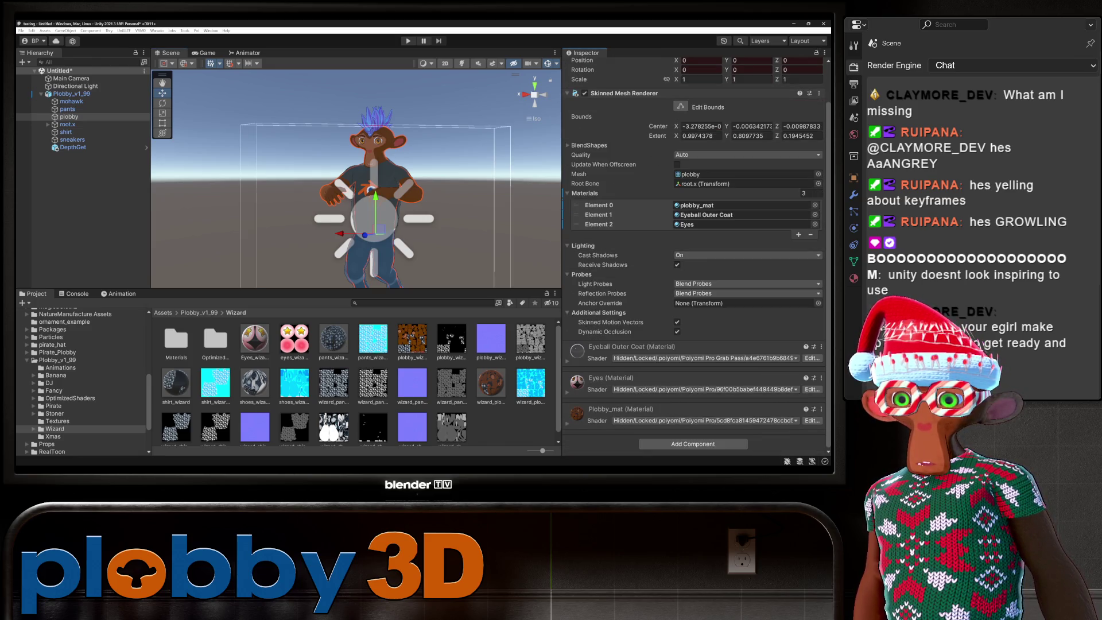
{"action": "left_click", "coordinate": [612, 378]}
{"action": "left_click", "coordinate": [612, 378]}
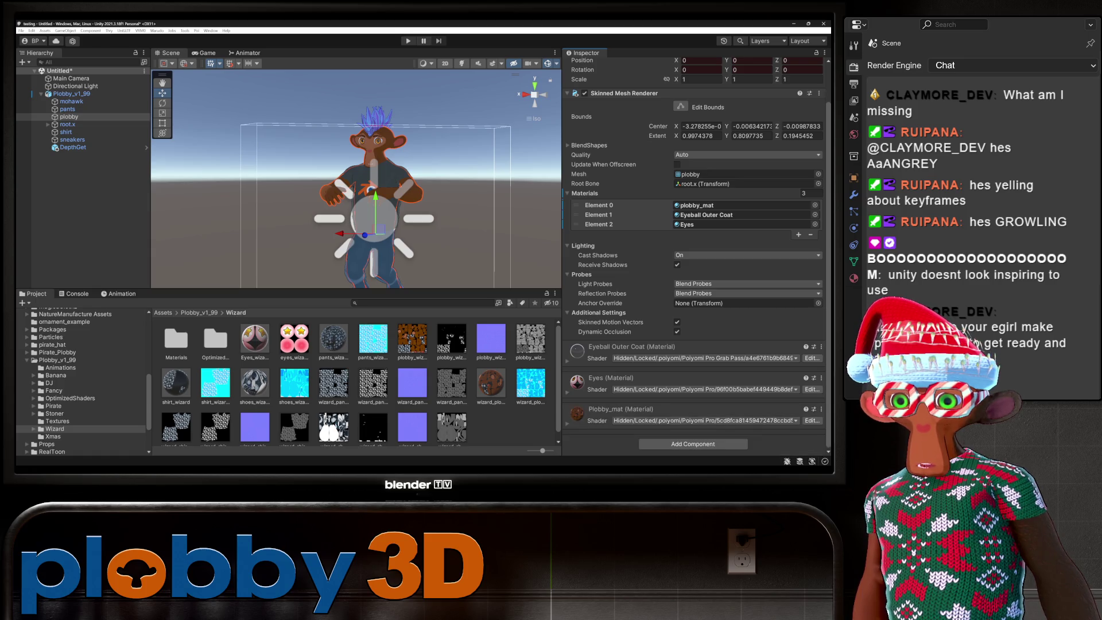
{"action": "scroll", "coordinate": [695, 252], "scroll_direction": "up", "scroll_amount": 3}
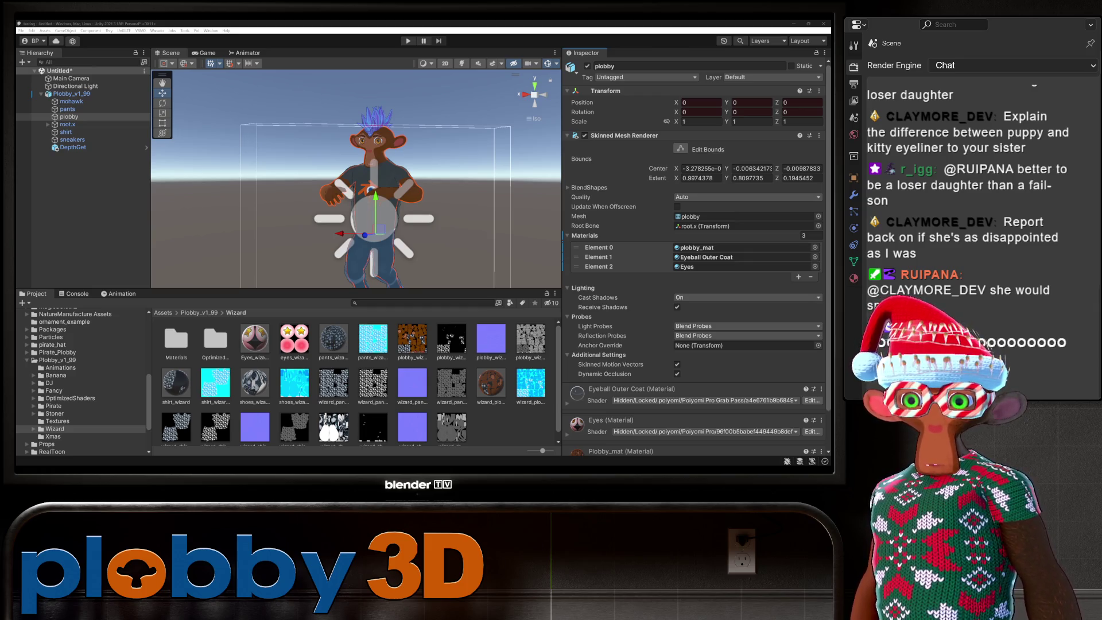
Seek the Warudo tutorial to its Unity demonstration around 3:06, then pause it.
{"action": "key", "text": "alt+Tab"}
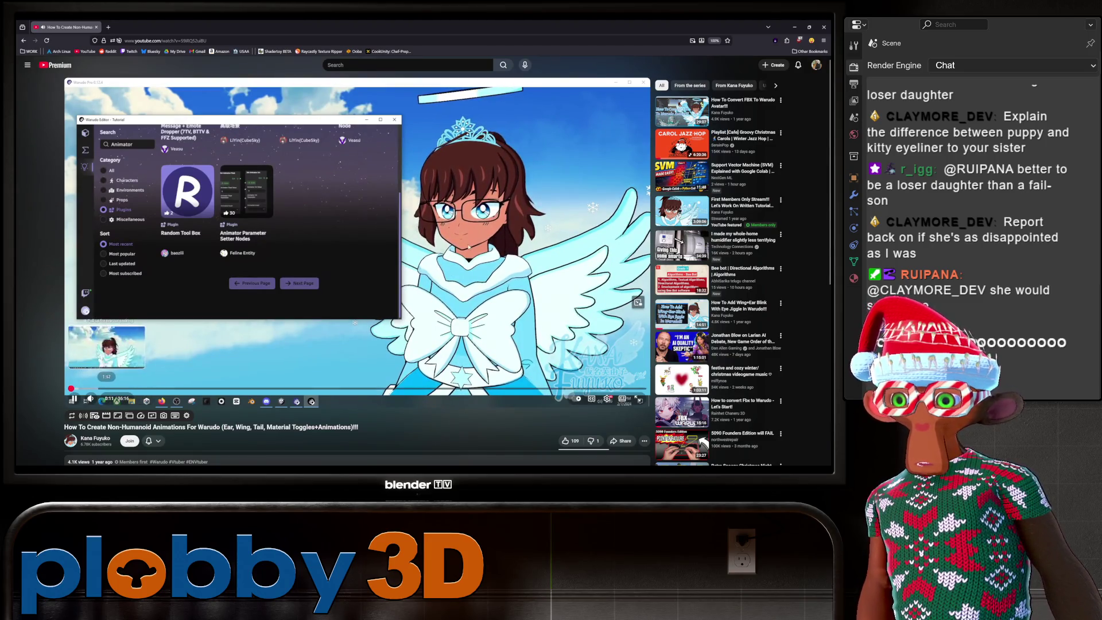
{"action": "left_click", "coordinate": [112, 388]}
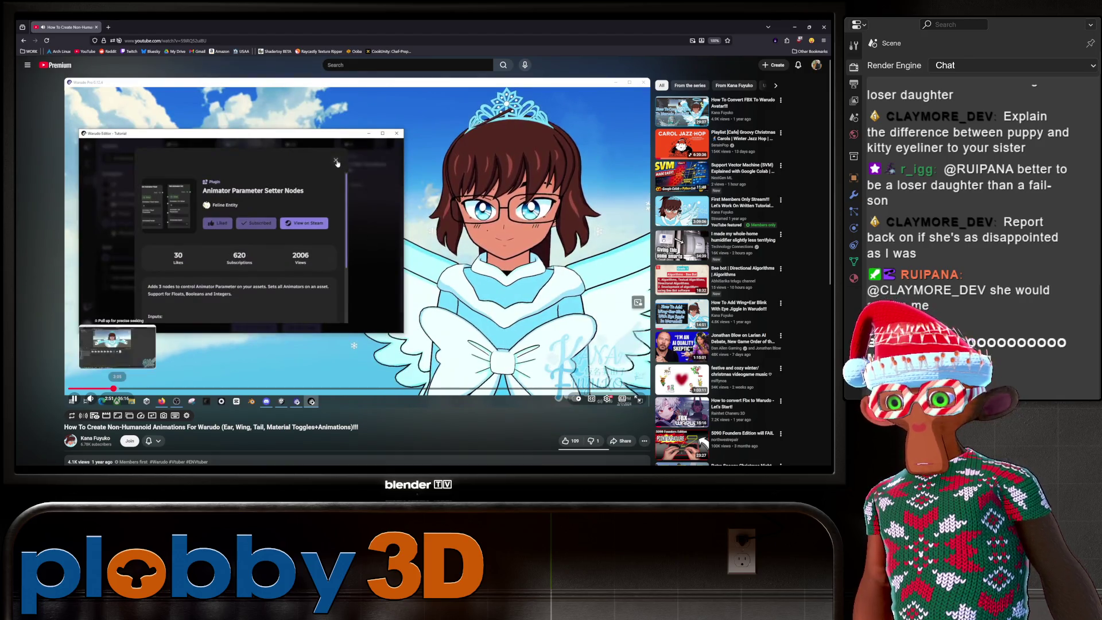
{"action": "left_click", "coordinate": [118, 389]}
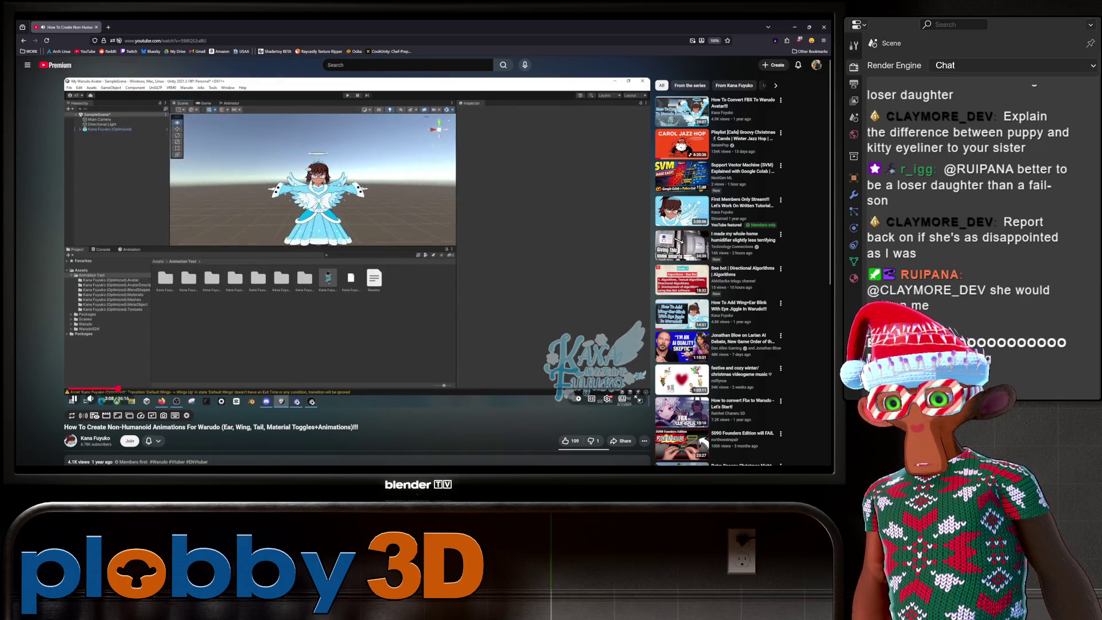
{"action": "left_click", "coordinate": [117, 388]}
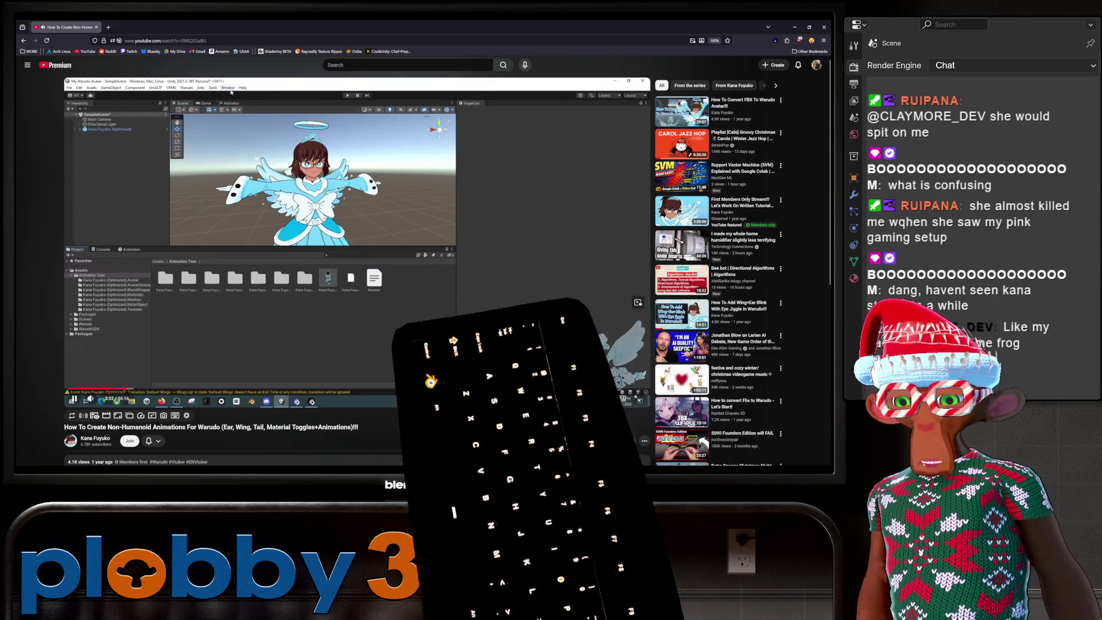
{"action": "scroll", "coordinate": [367, 258], "scroll_direction": "down", "scroll_amount": 5}
{"action": "scroll", "coordinate": [368, 258], "scroll_direction": "up", "scroll_amount": 5}
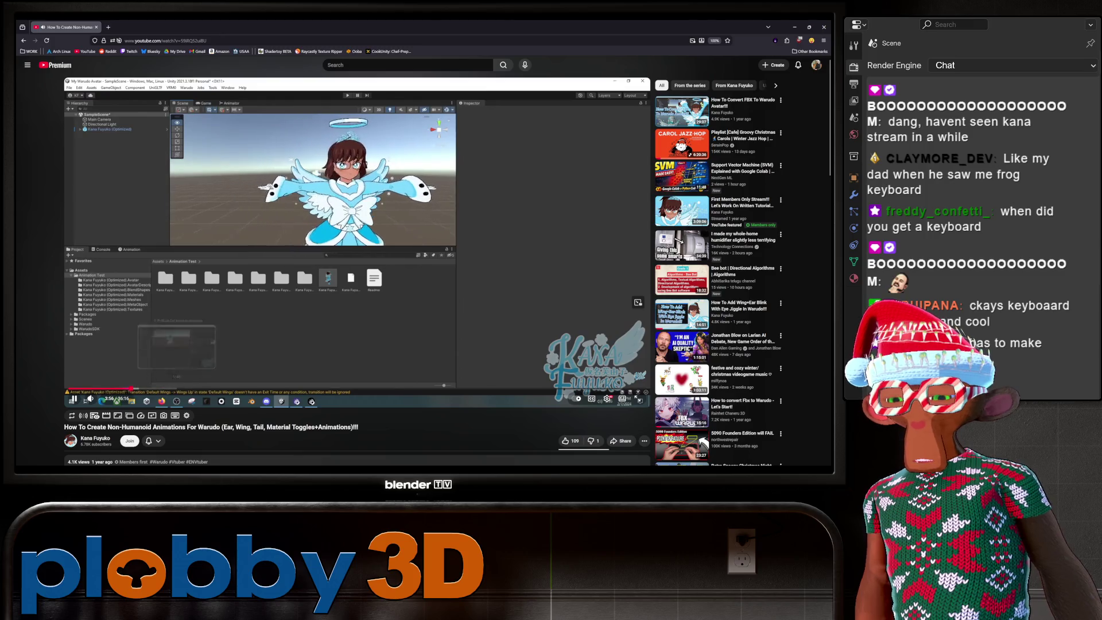
{"action": "left_click", "coordinate": [73, 400]}
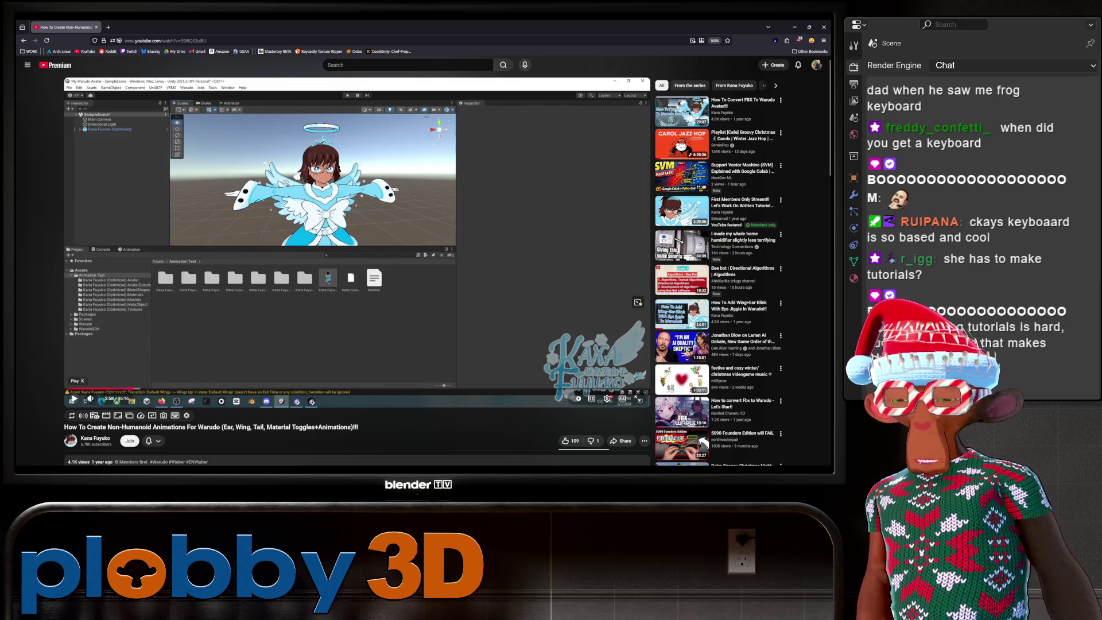
Resume, pause and resume the tutorial playback.
{"action": "left_click", "coordinate": [74, 400]}
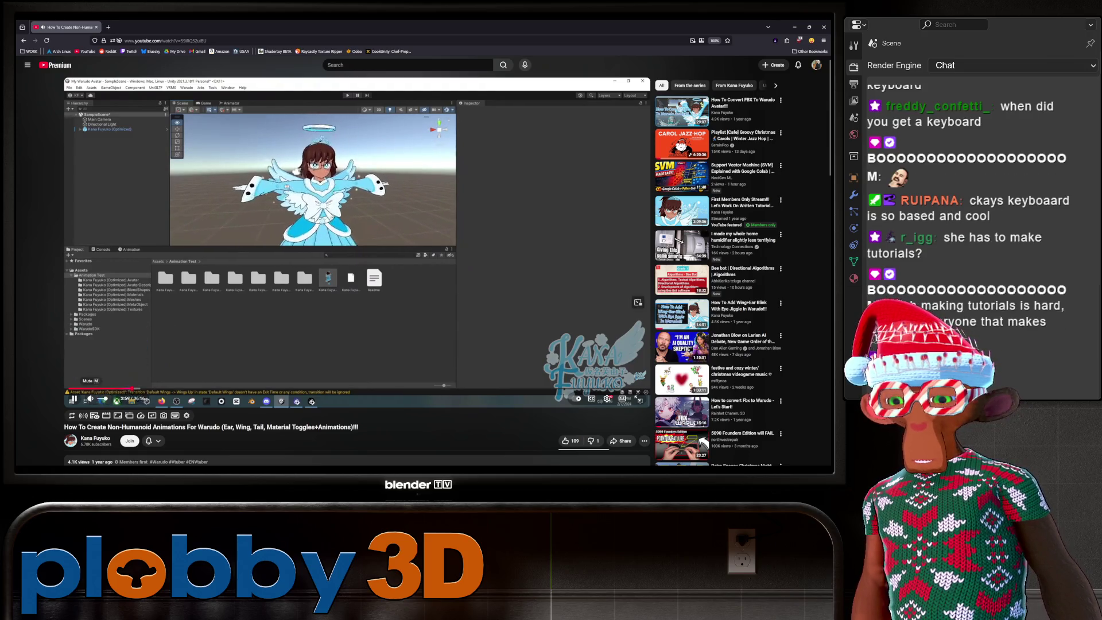
{"action": "left_click", "coordinate": [74, 400]}
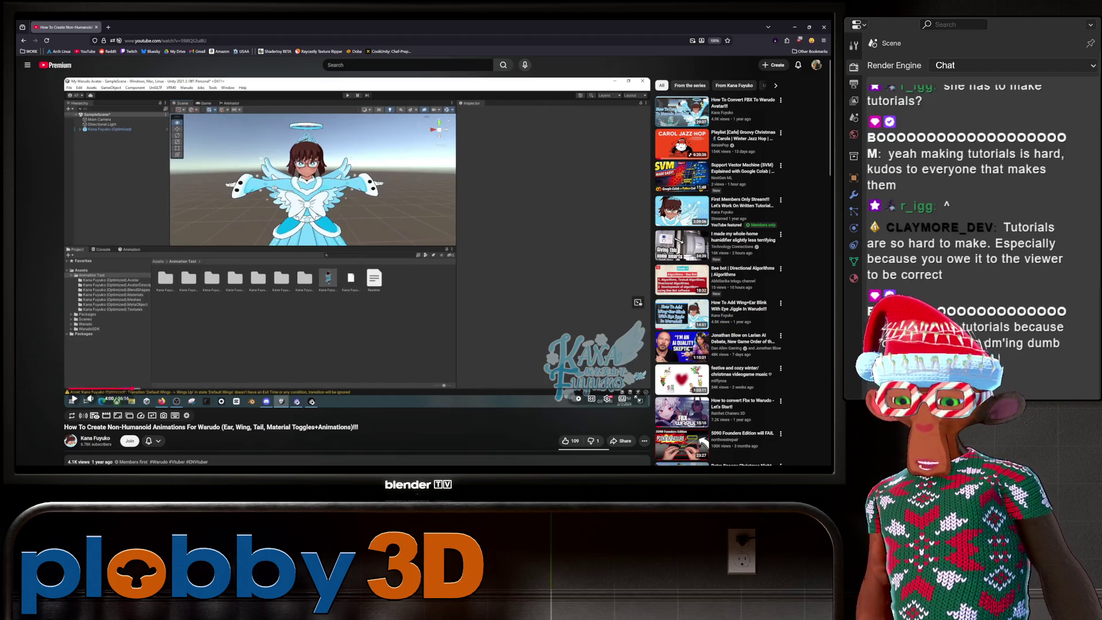
{"action": "left_click", "coordinate": [73, 399]}
{"action": "scroll", "coordinate": [356, 259], "scroll_direction": "down", "scroll_amount": 3}
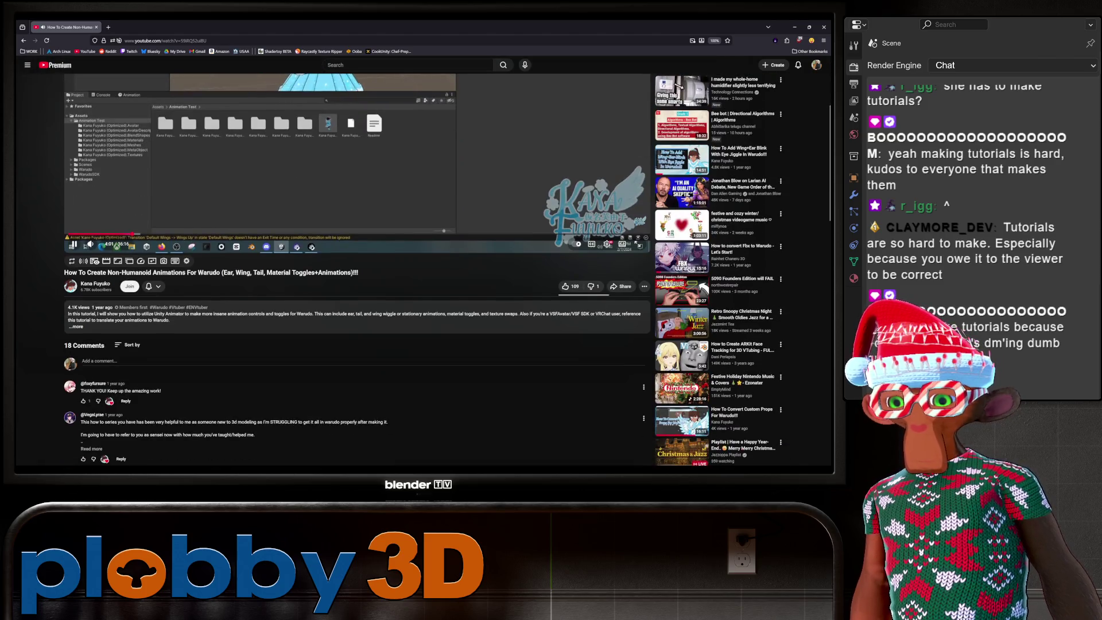
{"action": "scroll", "coordinate": [356, 259], "scroll_direction": "up", "scroll_amount": 3}
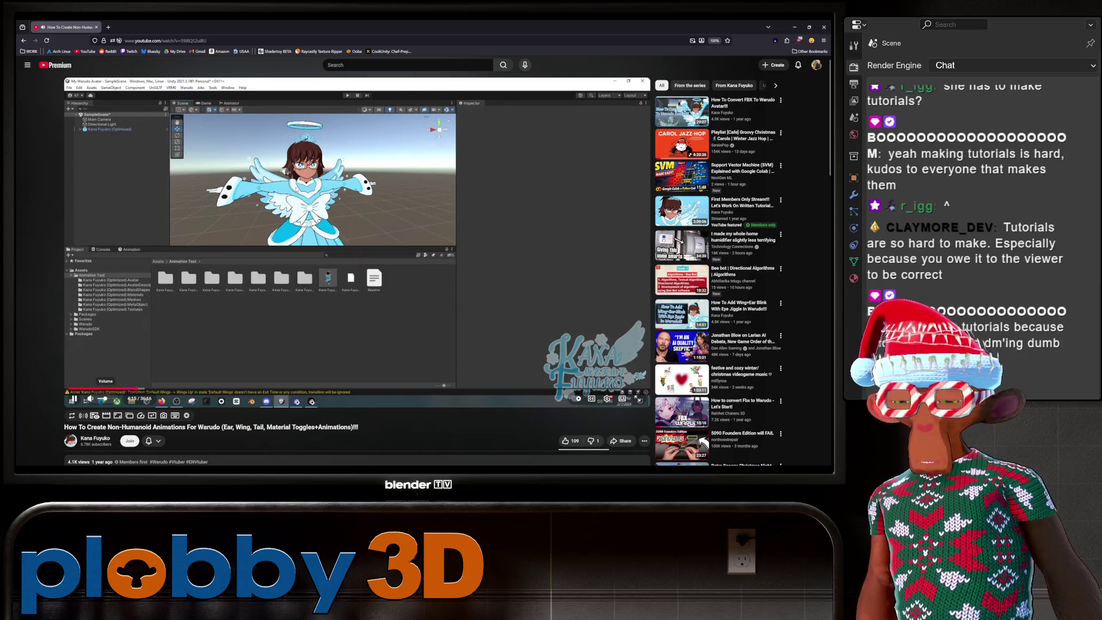
Expand the video description to read its resource links, then scroll back to the player.
{"action": "scroll", "coordinate": [90, 401], "scroll_direction": "down", "scroll_amount": 3}
{"action": "left_click", "coordinate": [229, 313]}
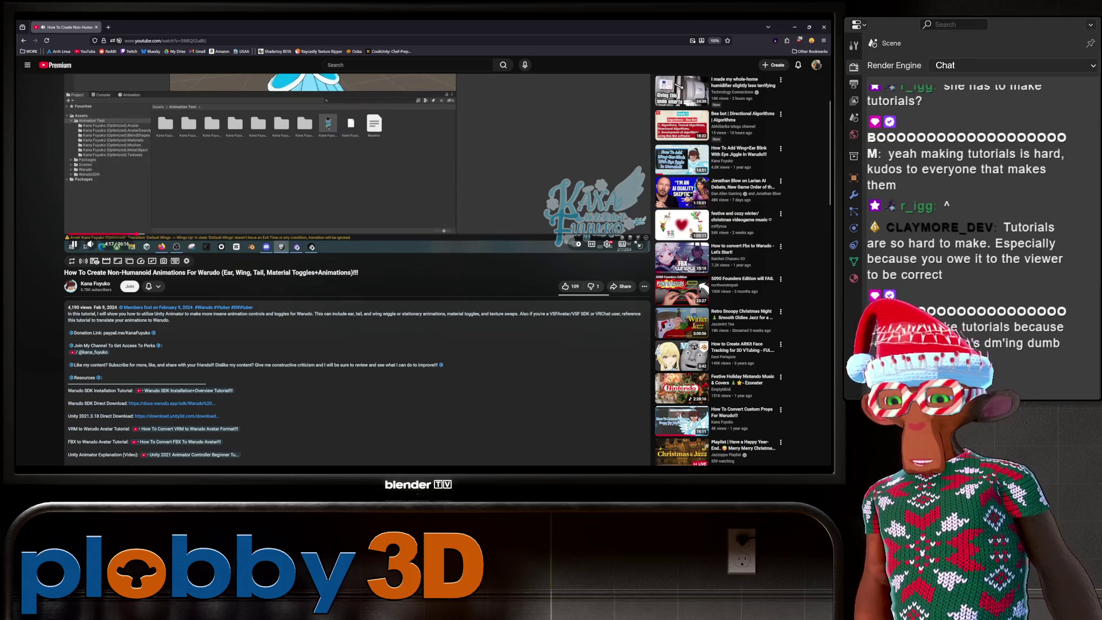
{"action": "scroll", "coordinate": [333, 270], "scroll_direction": "down", "scroll_amount": 3}
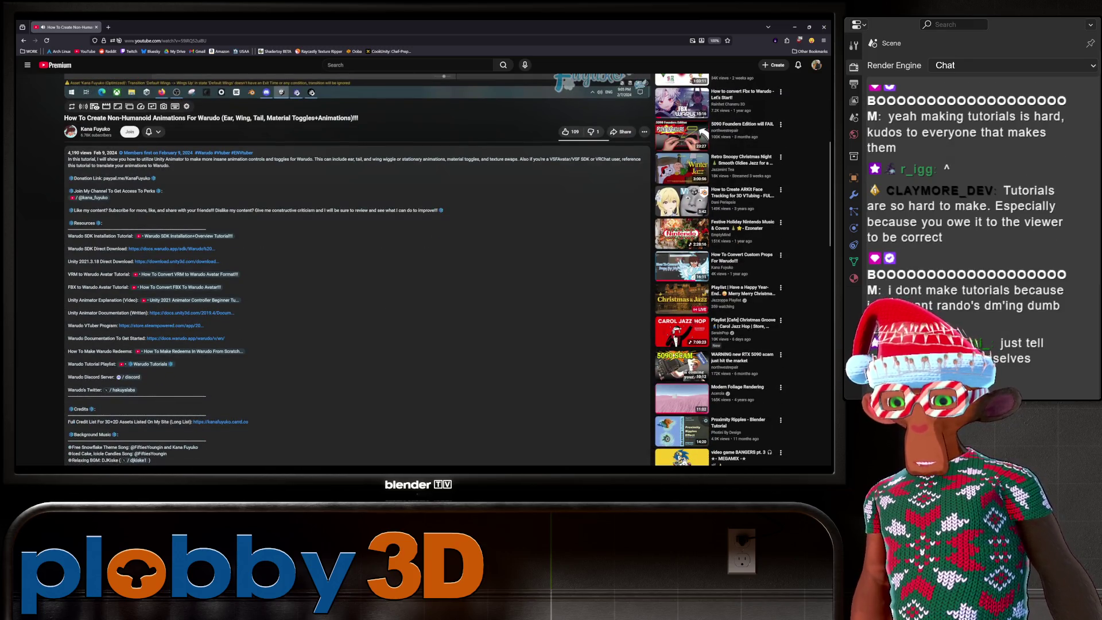
{"action": "scroll", "coordinate": [333, 269], "scroll_direction": "down", "scroll_amount": 3}
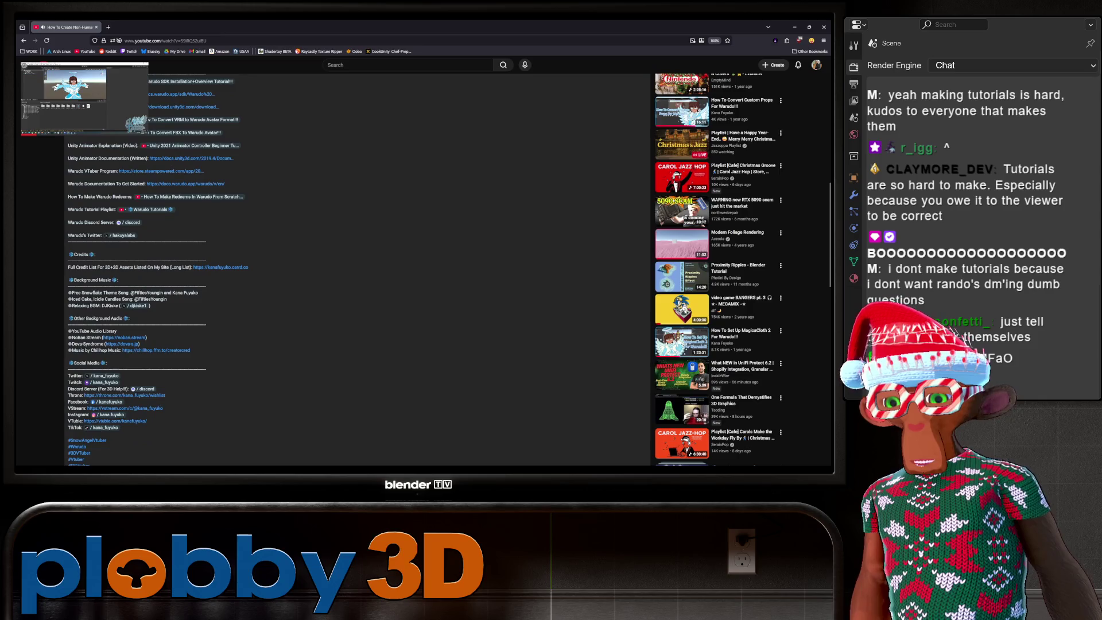
{"action": "scroll", "coordinate": [436, 268], "scroll_direction": "up", "scroll_amount": 1}
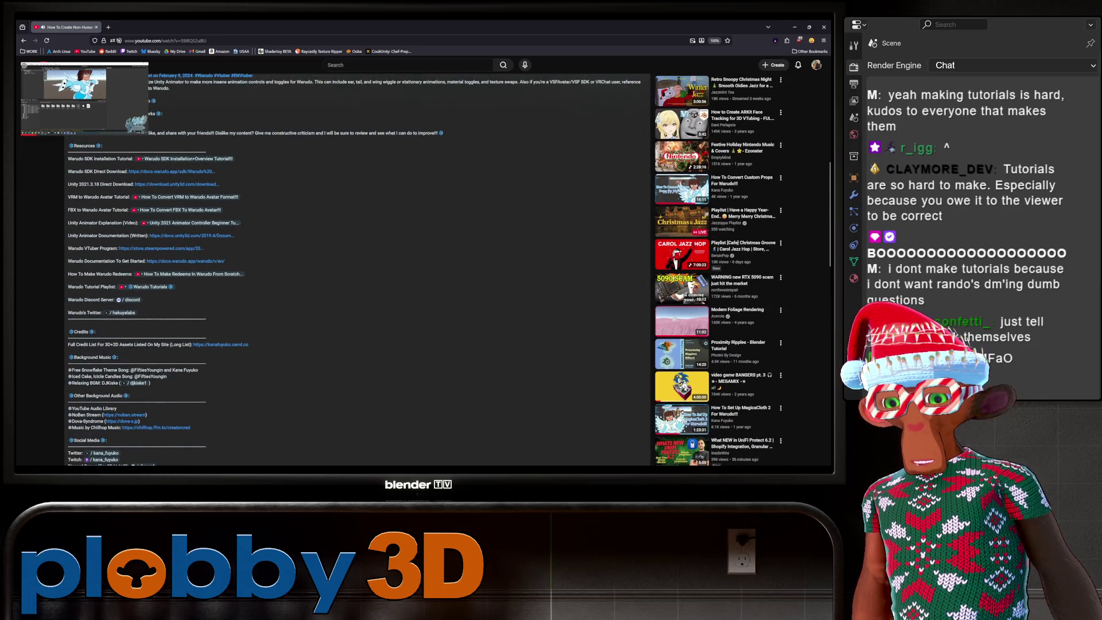
{"action": "scroll", "coordinate": [333, 270], "scroll_direction": "up", "scroll_amount": 2}
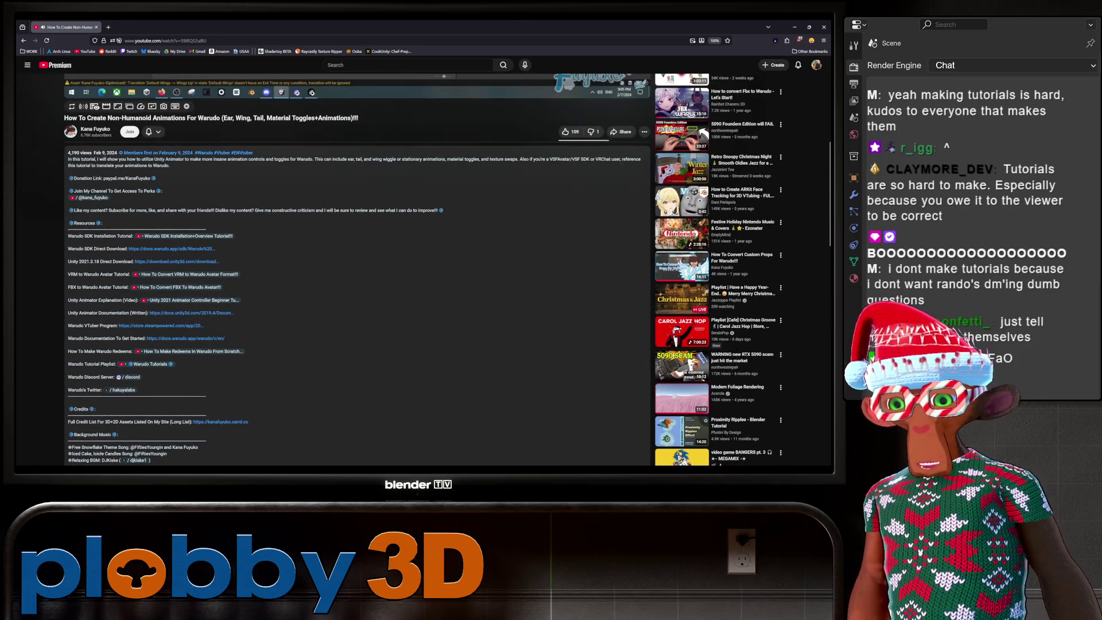
{"action": "scroll", "coordinate": [333, 270], "scroll_direction": "up", "scroll_amount": 8}
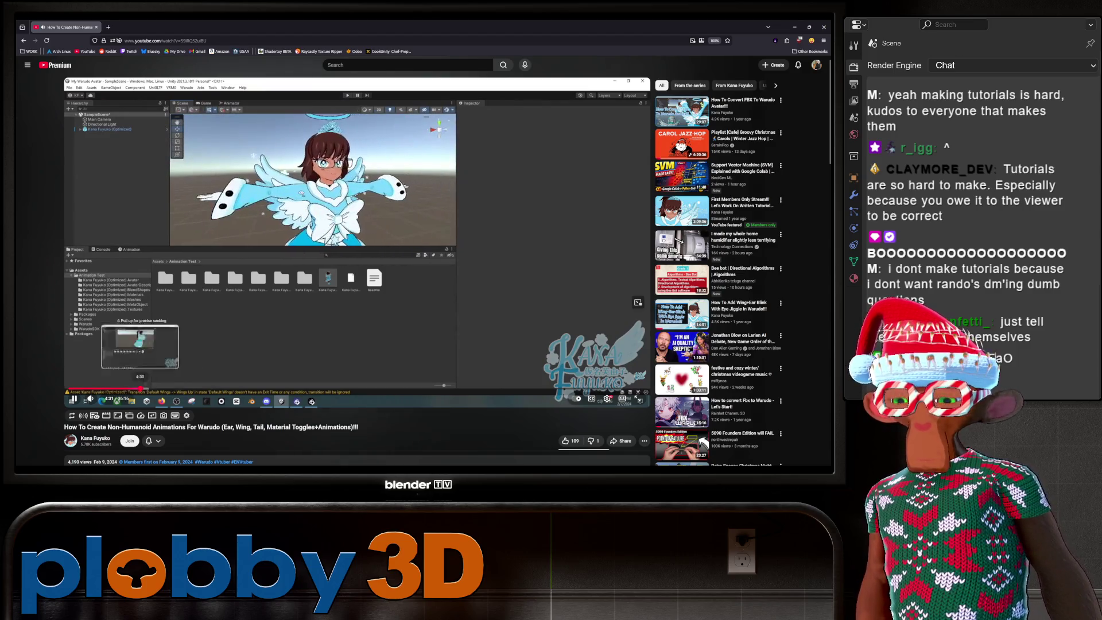
Seek the tutorial from 4:32 to about 5:04, where a new animation clip is created.
{"action": "left_click", "coordinate": [149, 389]}
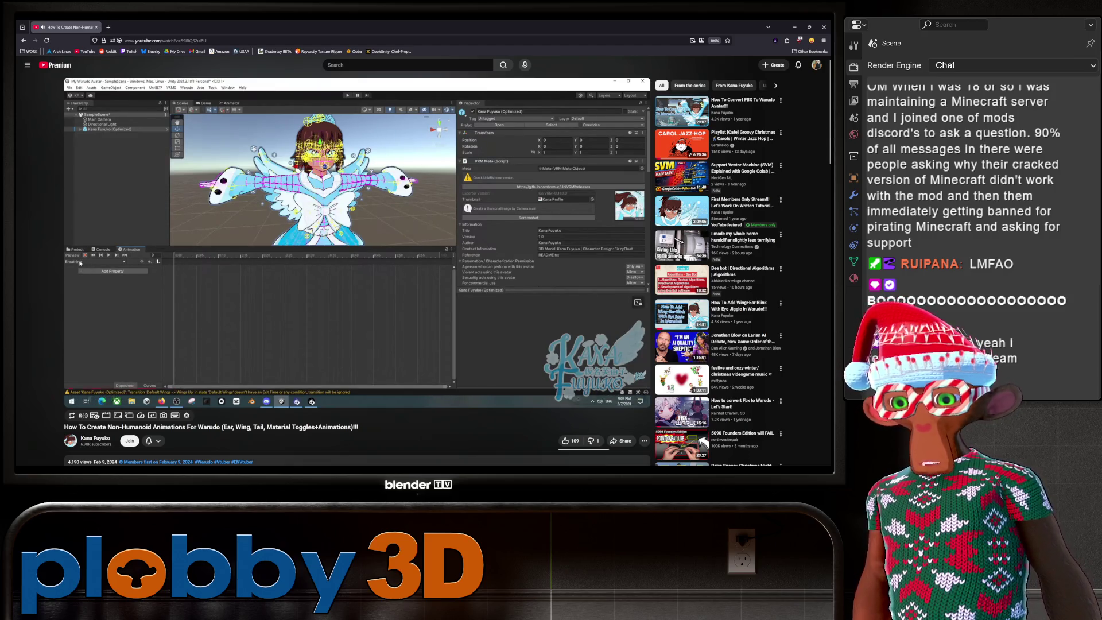
Seek the tutorial forward in jumps past the wing-flapping section to about 12:09.
{"action": "left_click", "coordinate": [199, 389]}
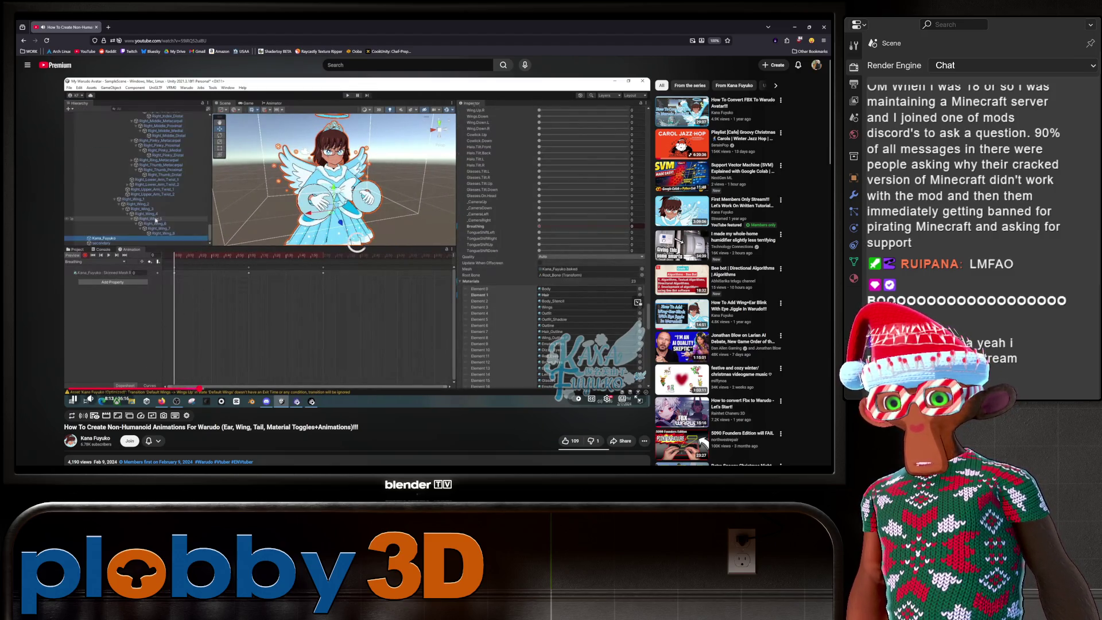
{"action": "left_click", "coordinate": [208, 389]}
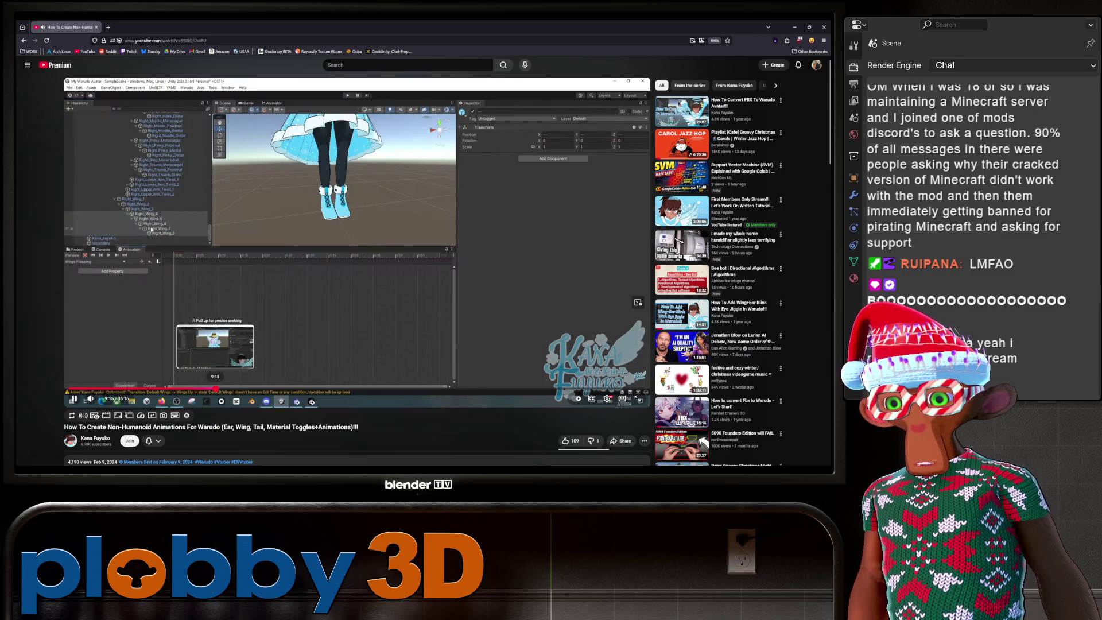
{"action": "left_click", "coordinate": [215, 389]}
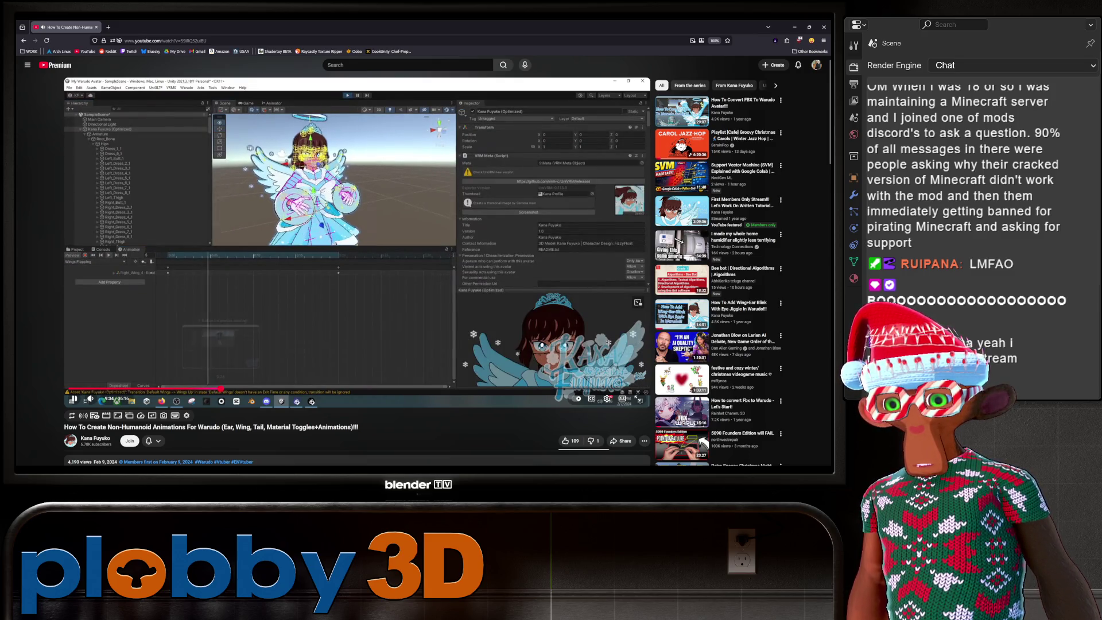
{"action": "left_click_drag", "start_coordinate": [215, 389], "coordinate": [245, 389]}
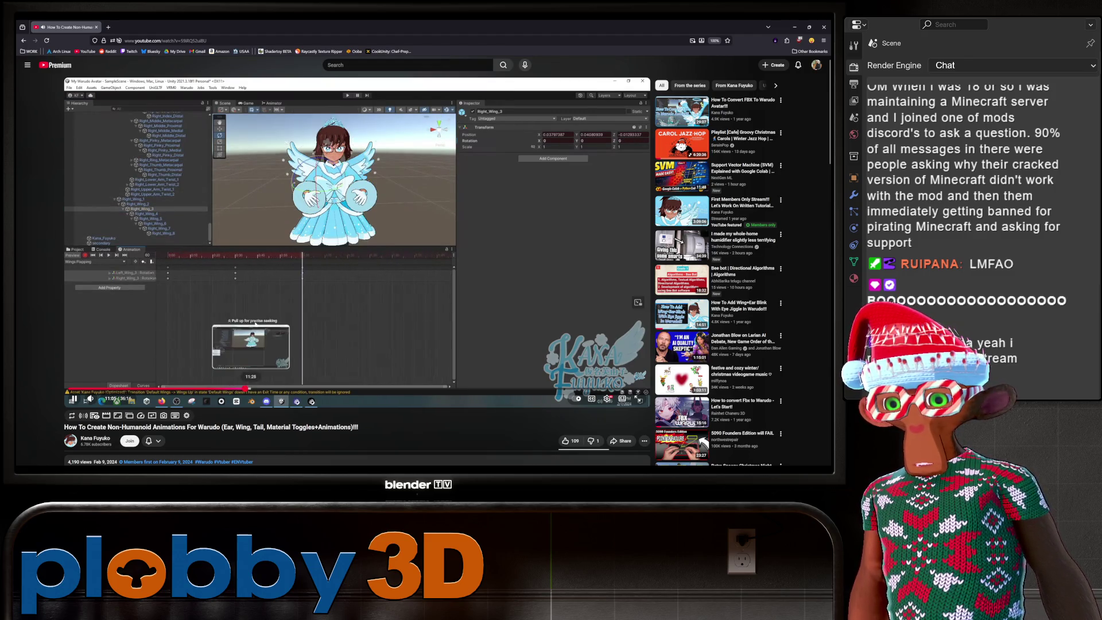
{"action": "key", "text": "l"}
{"action": "key", "text": "l"}
{"action": "key", "text": "l"}
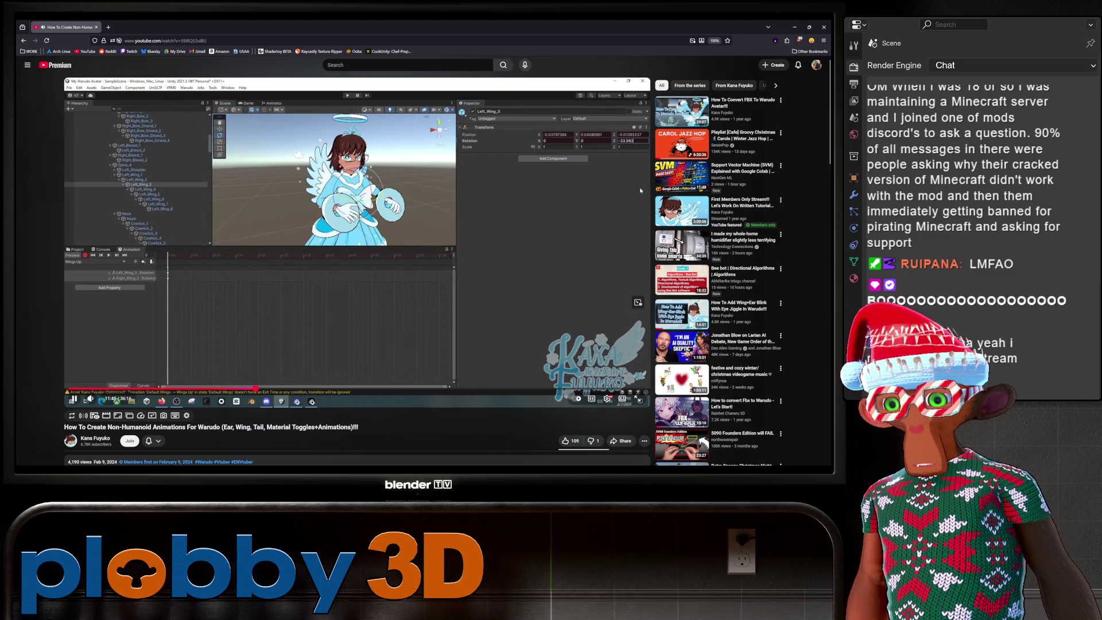
{"action": "key", "text": "l"}
{"action": "key", "text": "l"}
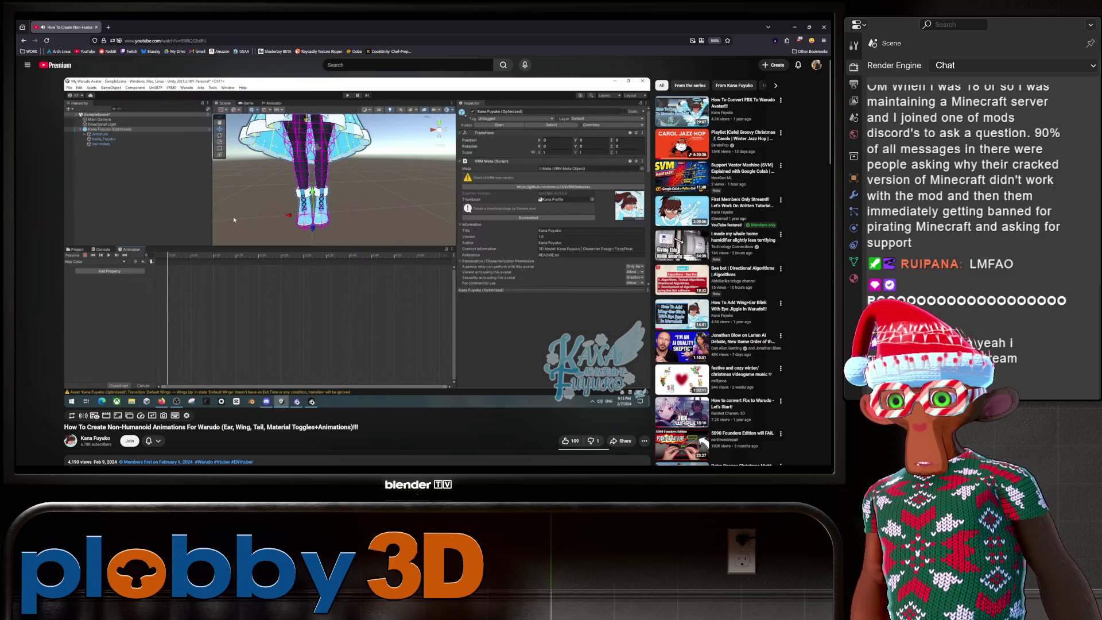
{"action": "mouse_move", "coordinate": [248, 375]}
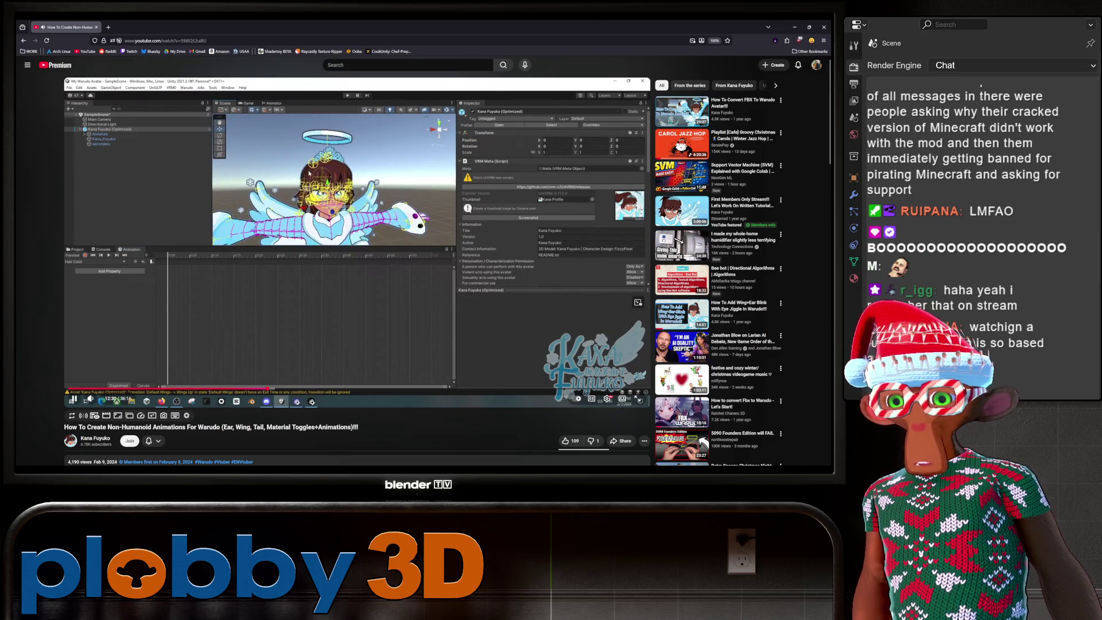
{"action": "mouse_move", "coordinate": [278, 212]}
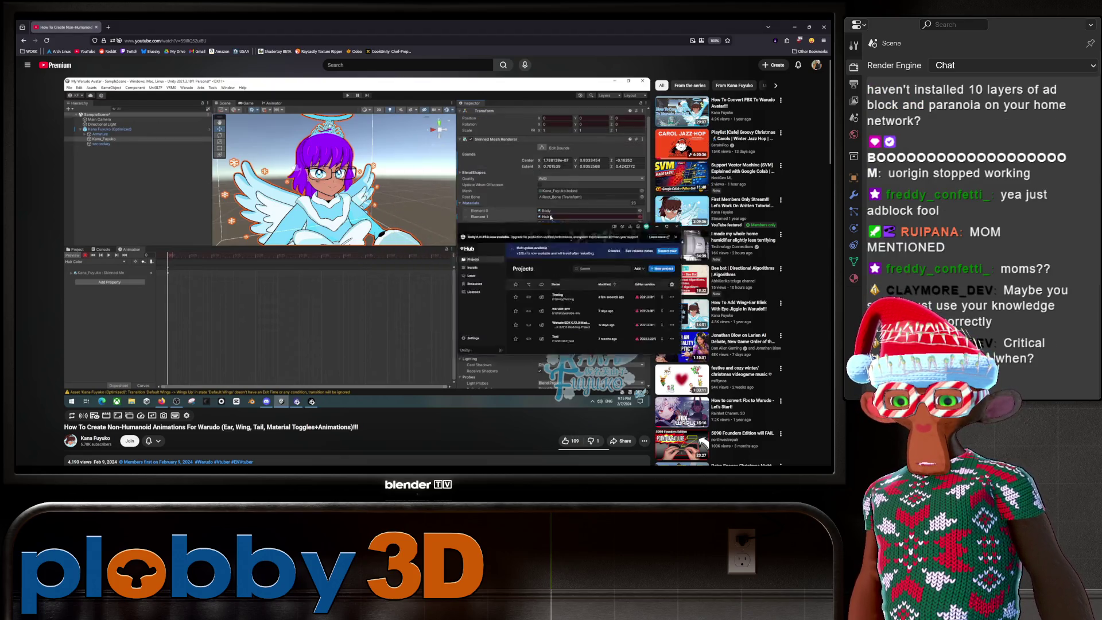
{"action": "key", "text": "alt+Tab"}
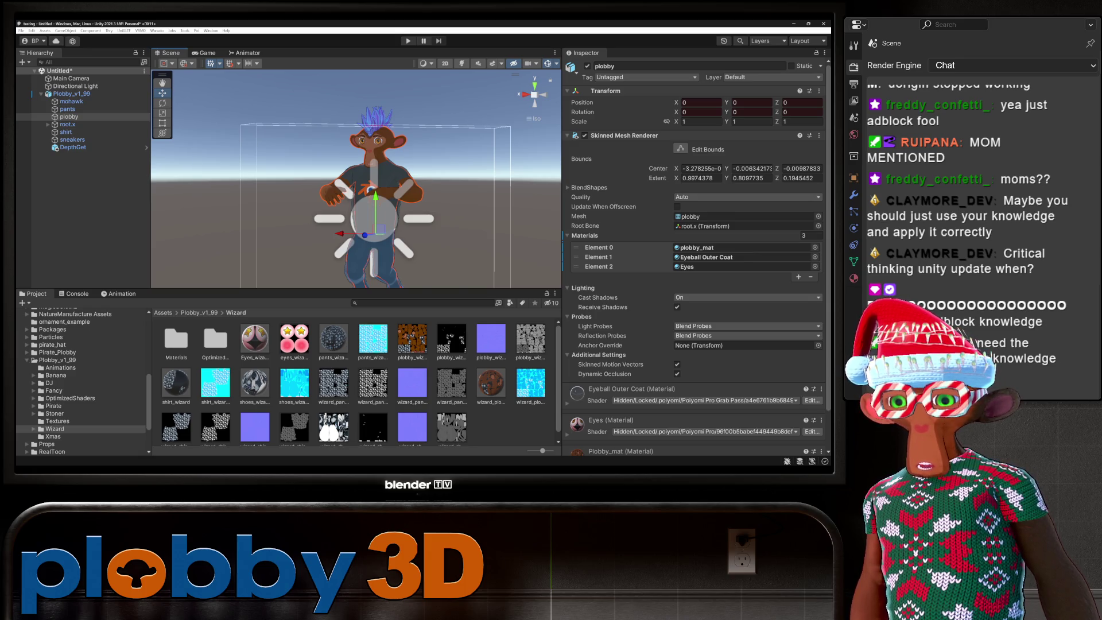
Show the Plobby_v1_99 folder's assets after glancing at Animation and Console, then select DepthGet.
{"action": "left_click", "coordinate": [57, 360]}
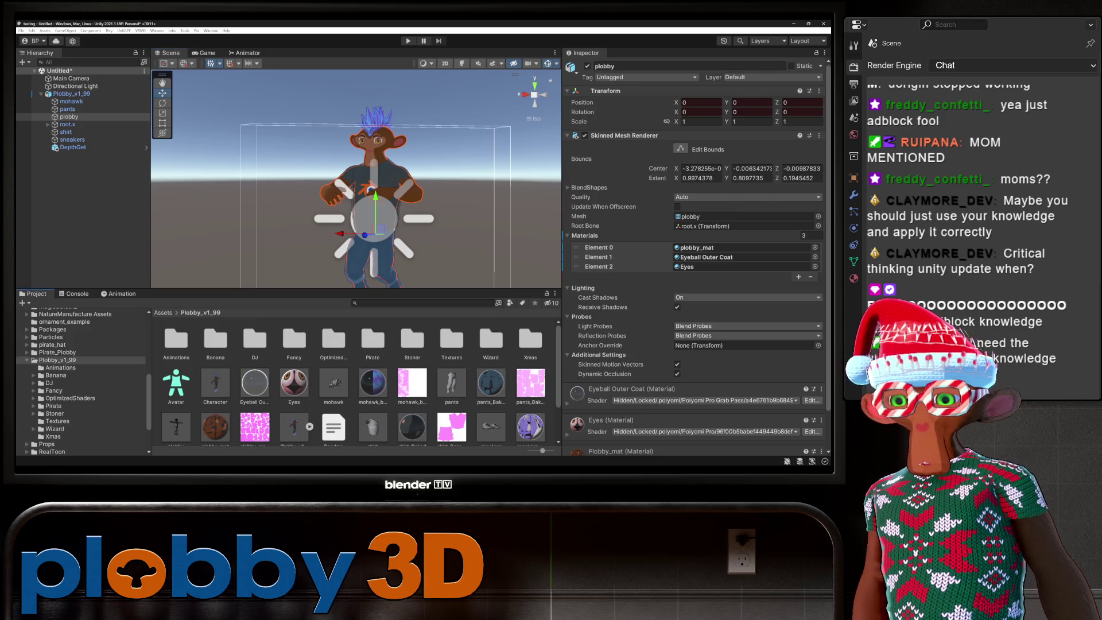
{"action": "scroll", "coordinate": [356, 379], "scroll_direction": "down", "scroll_amount": 1}
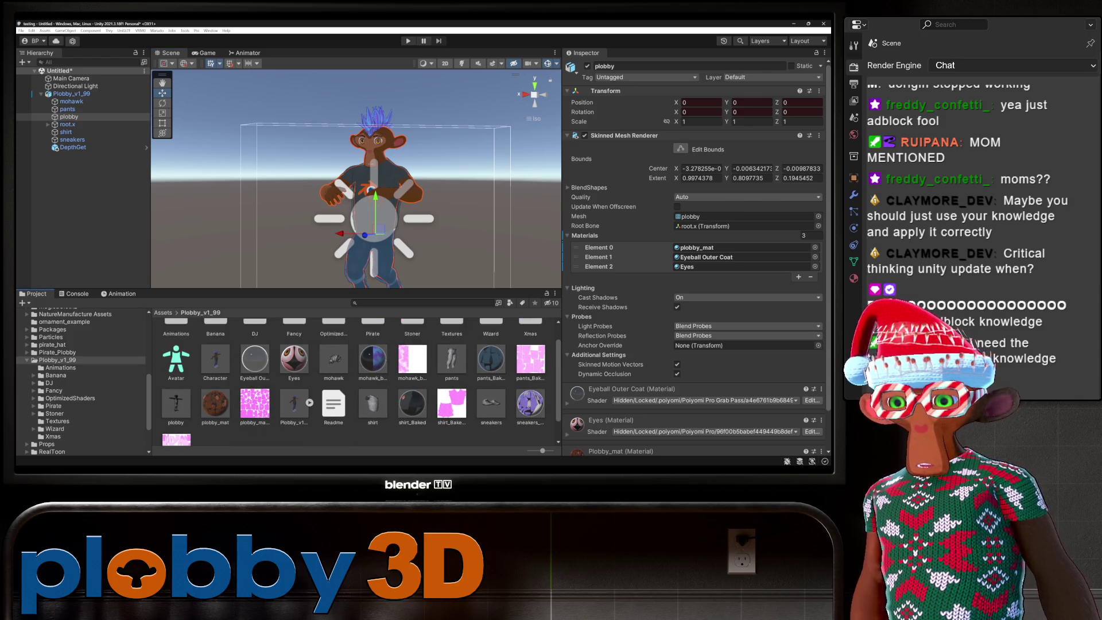
{"action": "key", "text": "ctrl+6"}
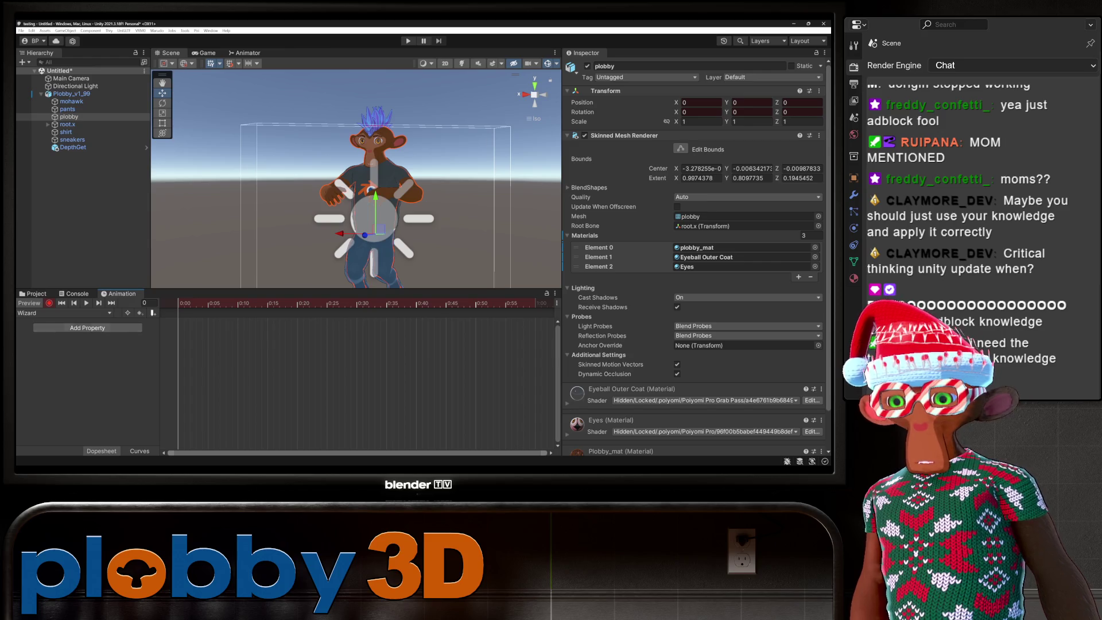
{"action": "key", "text": "ctrl+shift+c"}
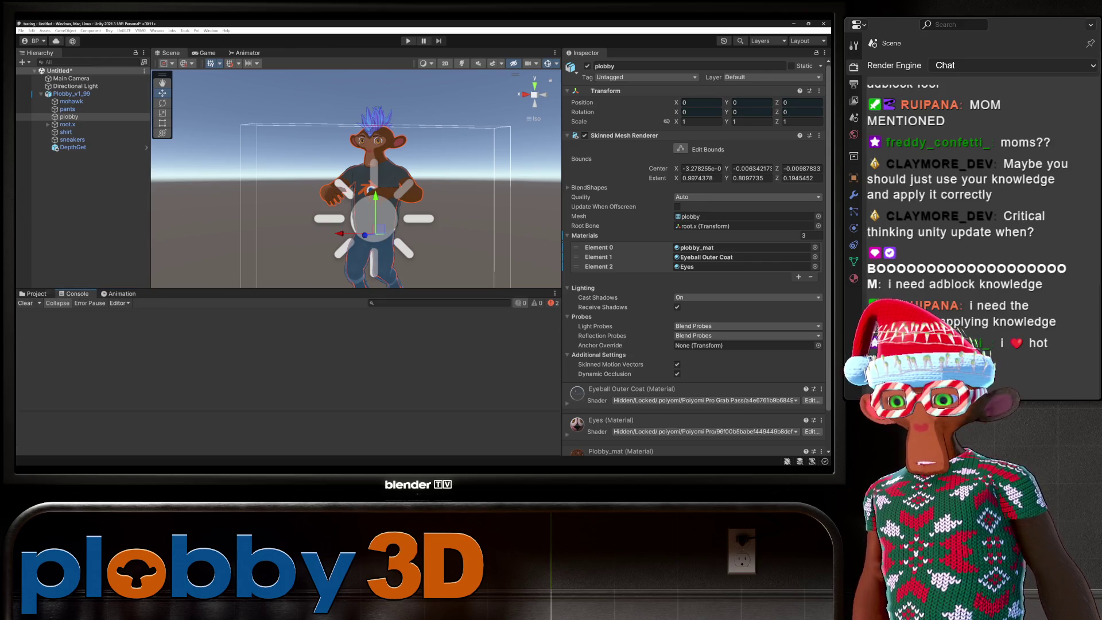
{"action": "key", "text": "ctrl+5"}
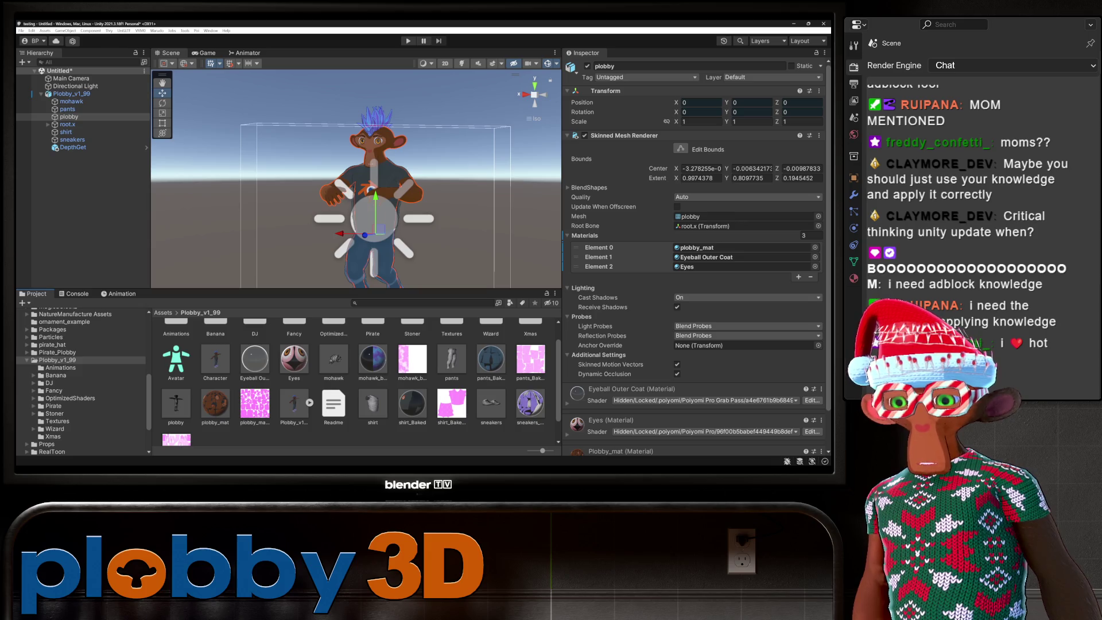
{"action": "scroll", "coordinate": [359, 379], "scroll_direction": "up", "scroll_amount": 1}
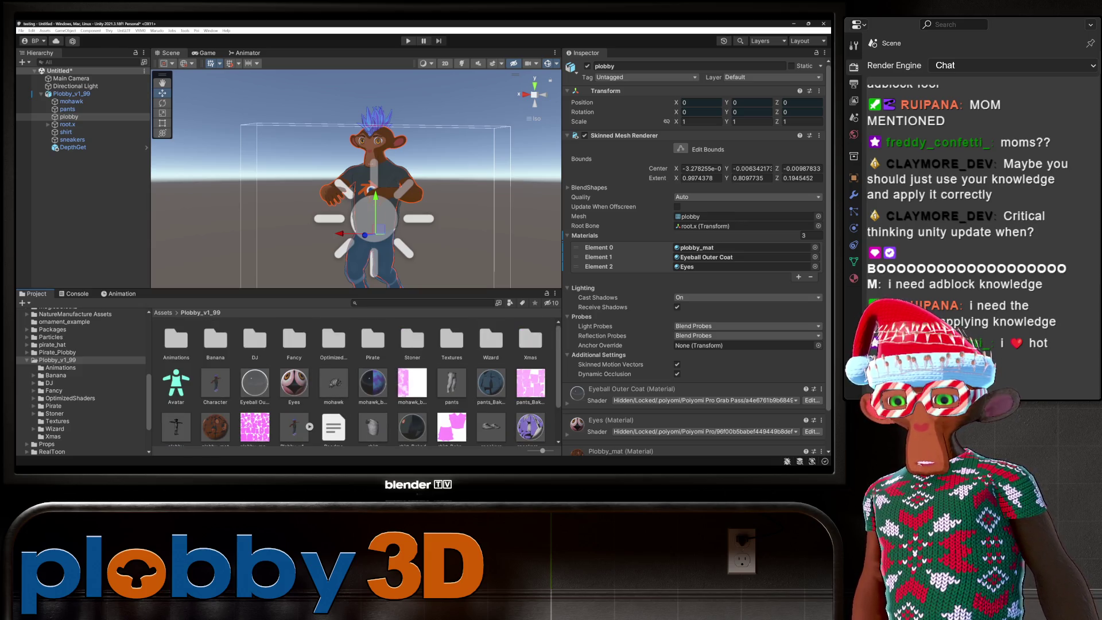
{"action": "left_click", "coordinate": [73, 147]}
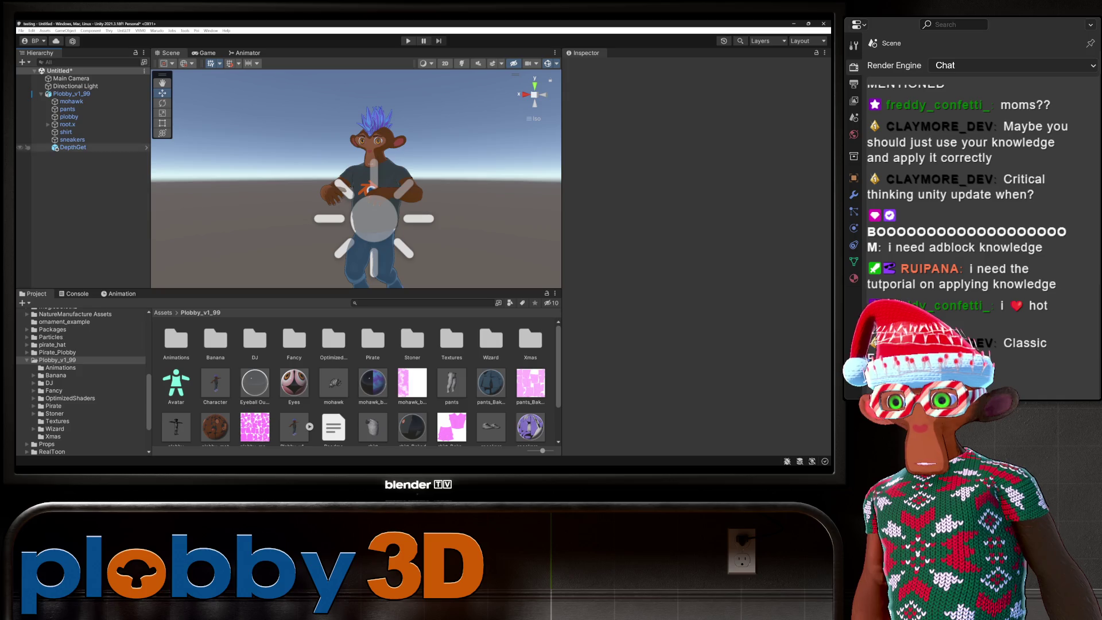
Delete Plobby_v1_99 through DepthGet from the Hierarchy and drag in the Character prefab.
{"action": "left_click", "coordinate": [69, 93], "text": "shift"}
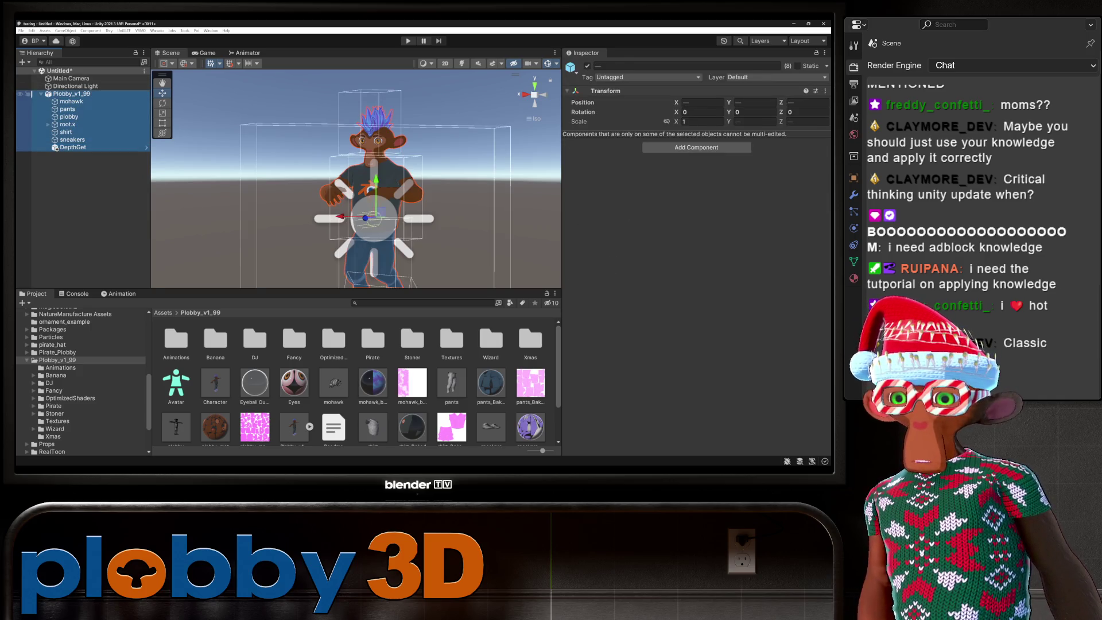
{"action": "right_click", "coordinate": [77, 95]}
{"action": "left_click", "coordinate": [92, 146]}
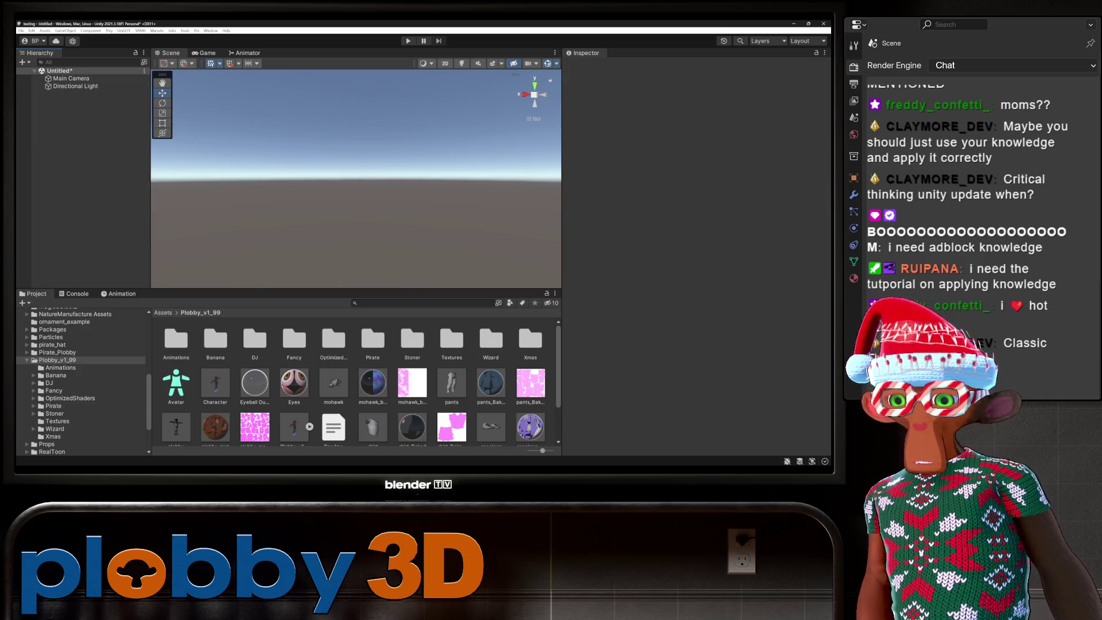
{"action": "left_click_drag", "start_coordinate": [216, 382], "coordinate": [75, 115]}
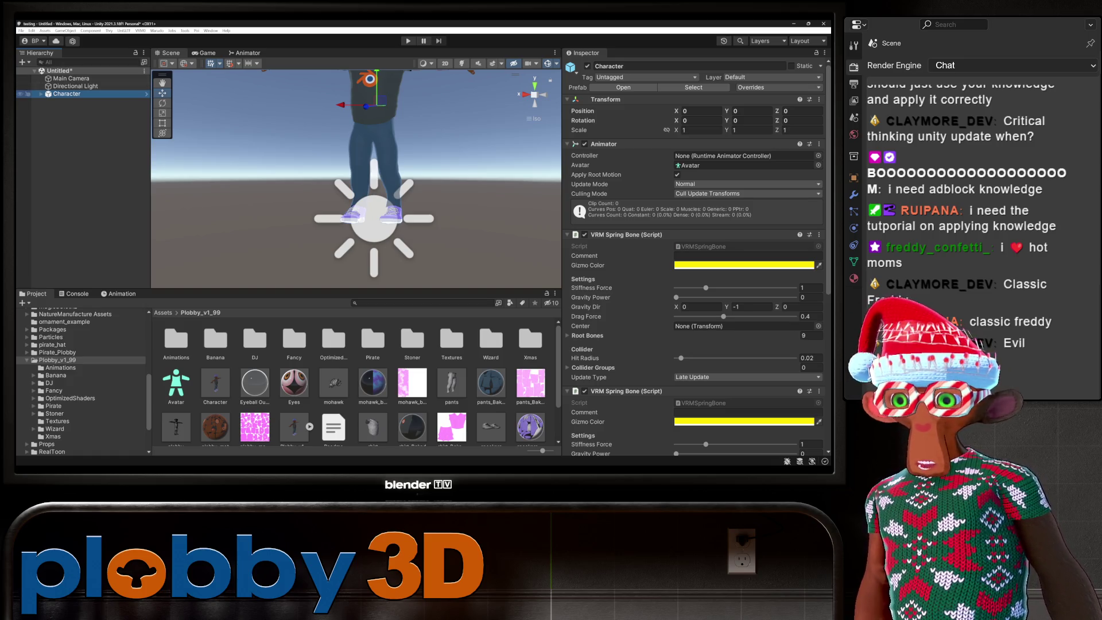
Expand Character in the Hierarchy and select the plobby body mesh to view its materials.
{"action": "left_click", "coordinate": [40, 94]}
{"action": "left_click", "coordinate": [69, 117]}
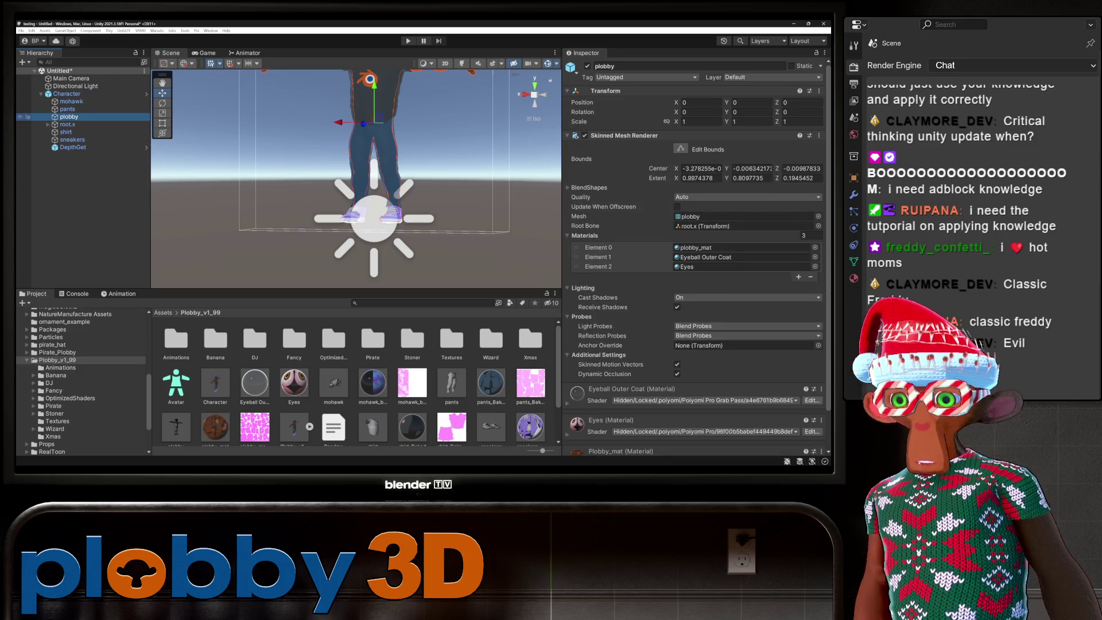
{"action": "scroll", "coordinate": [694, 256], "scroll_direction": "down", "scroll_amount": 2}
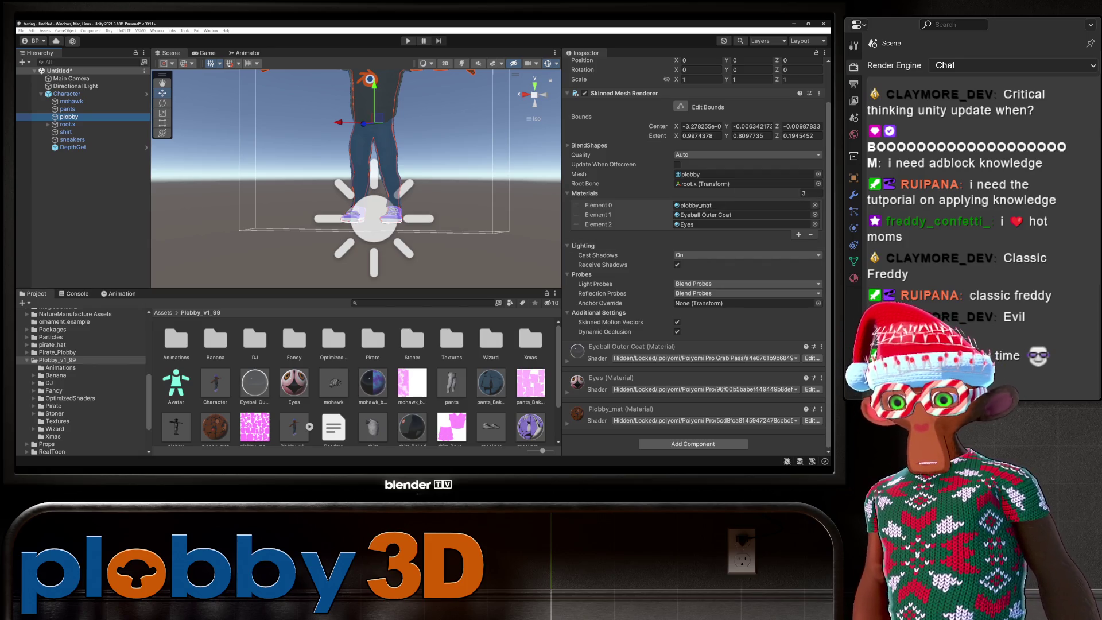
Open the Plobby_v1_99 Animations folder showing the Default and Wizard clips and controller.
{"action": "left_click", "coordinate": [119, 294]}
{"action": "key", "text": "ctrl+5"}
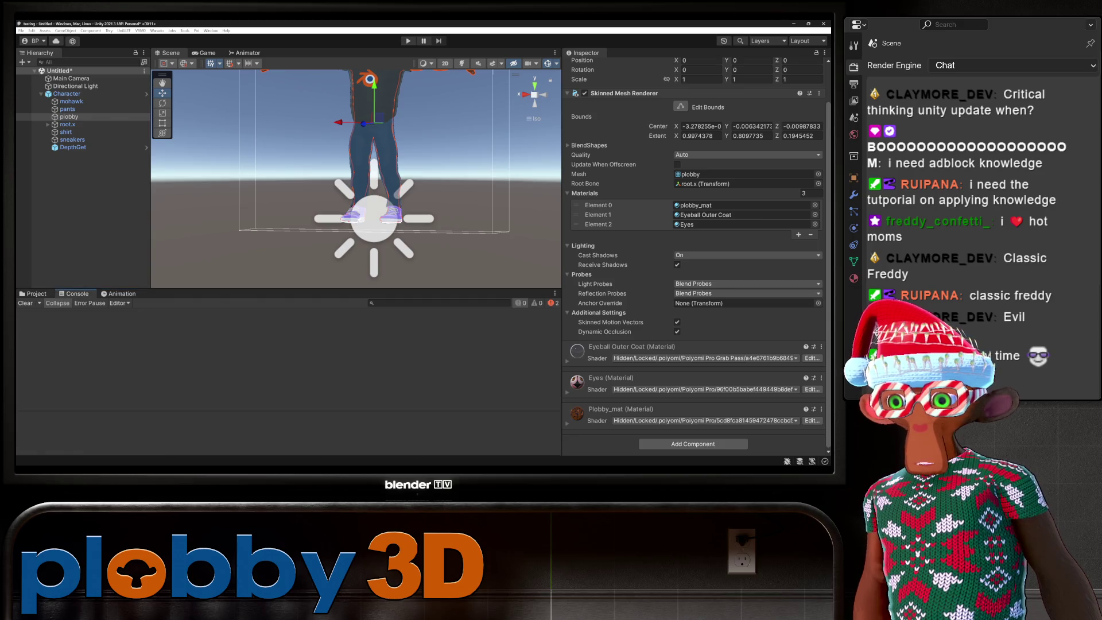
{"action": "double_click", "coordinate": [176, 339]}
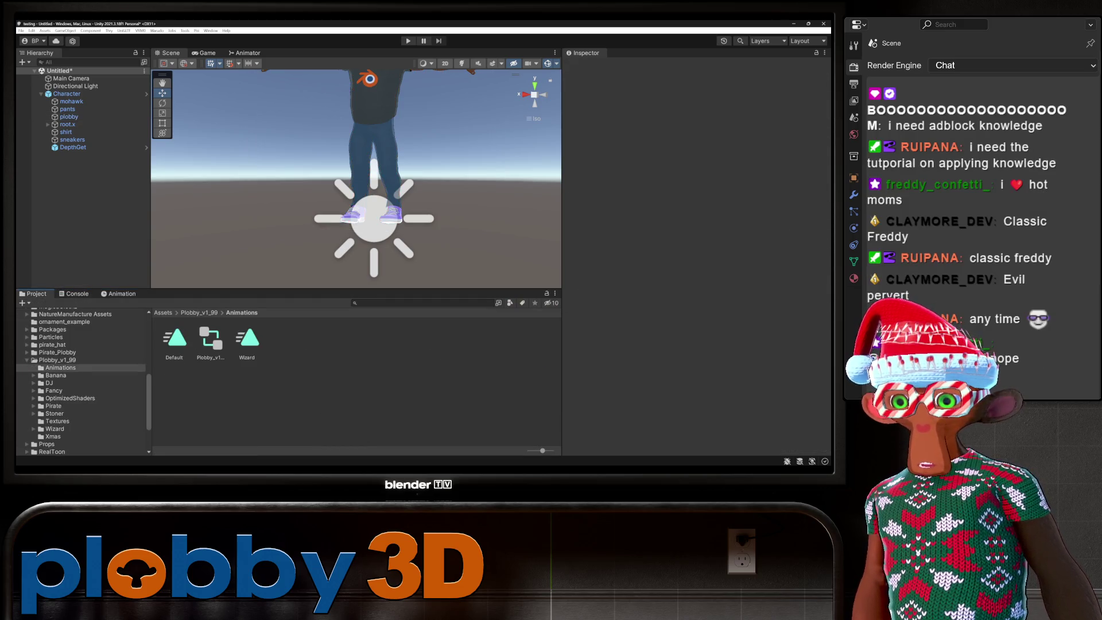
Delete the old Default clip, Wizard clip and controller from the Animations folder.
{"action": "left_click", "coordinate": [174, 339]}
{"action": "left_click", "coordinate": [210, 339], "text": "ctrl"}
{"action": "left_click", "coordinate": [246, 338], "text": "ctrl"}
{"action": "right_click", "coordinate": [249, 344]}
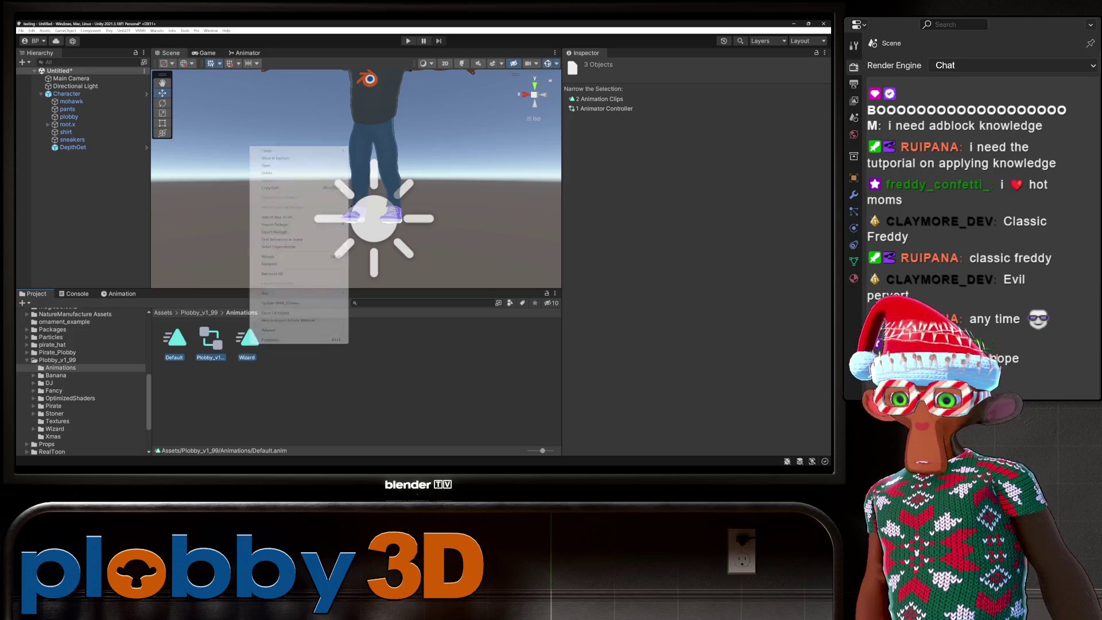
{"action": "left_click", "coordinate": [267, 173]}
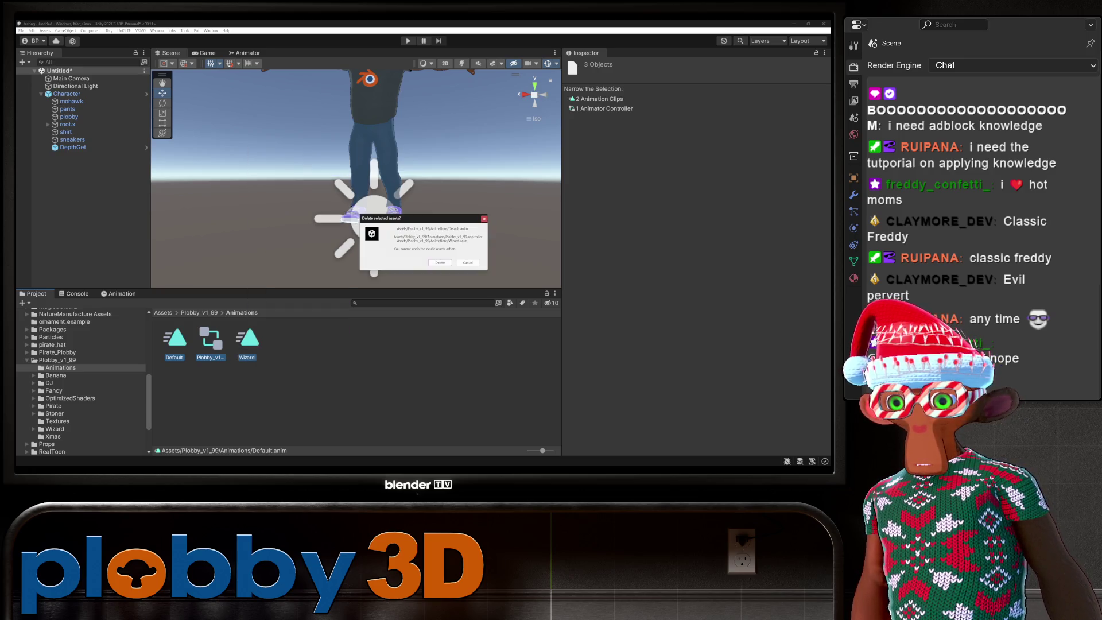
{"action": "left_click", "coordinate": [440, 262]}
Create a new Default clip on the Character object, generating a Character controller.
{"action": "key", "text": "ctrl+6"}
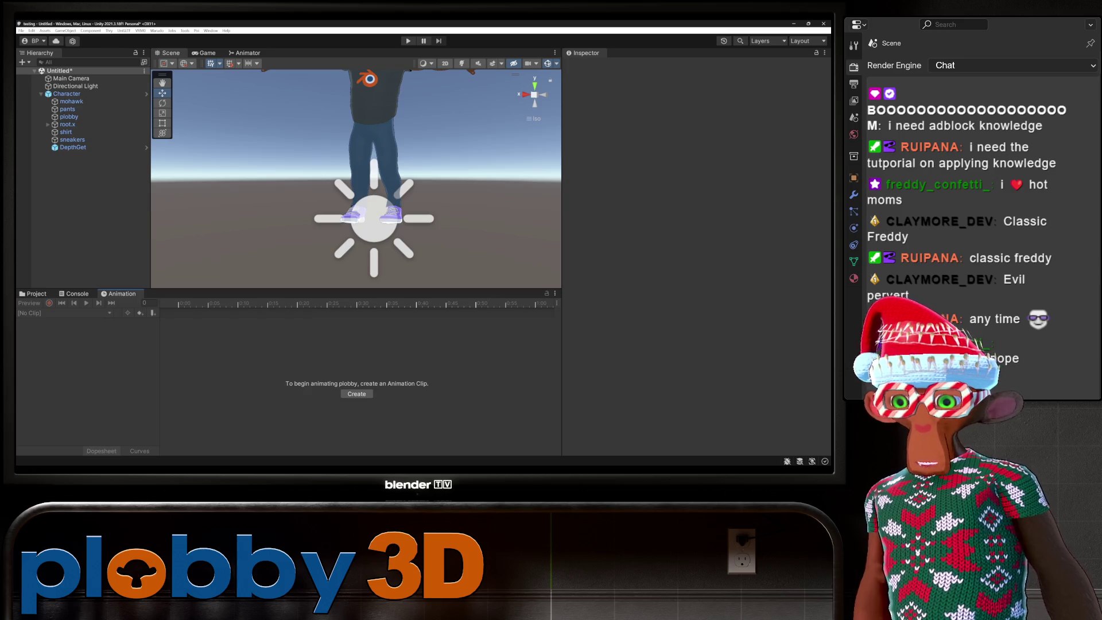
{"action": "left_click", "coordinate": [66, 93]}
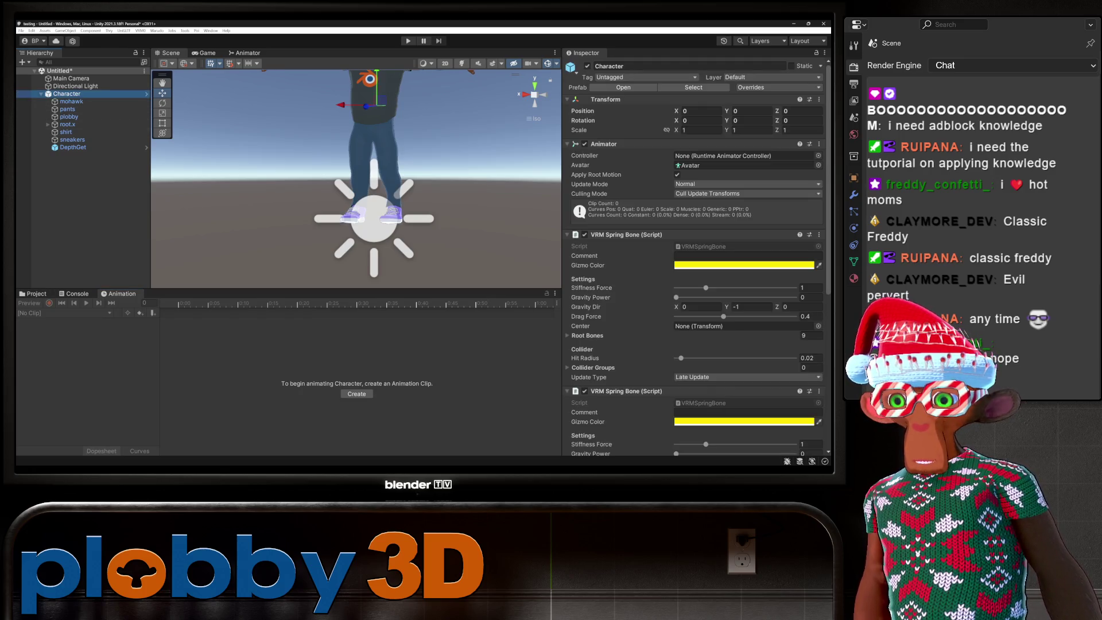
{"action": "left_click", "coordinate": [357, 394]}
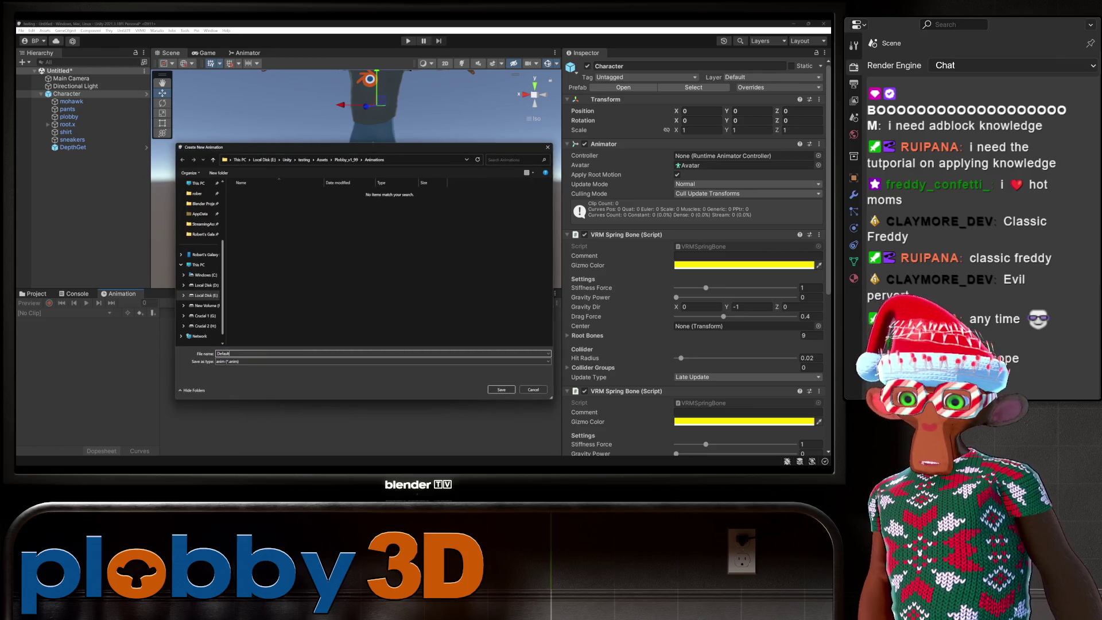
{"action": "key", "text": "Return"}
Add a new Wizard clip, turn on keyframe recording, and select the plobby body mesh.
{"action": "left_click", "coordinate": [57, 313]}
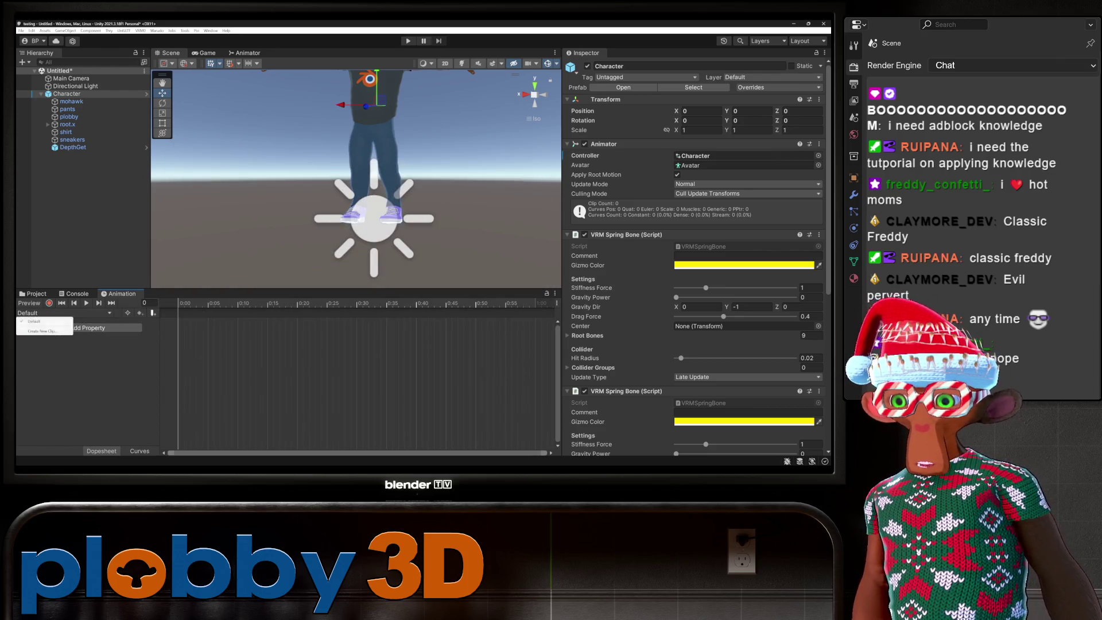
{"action": "left_click", "coordinate": [41, 331]}
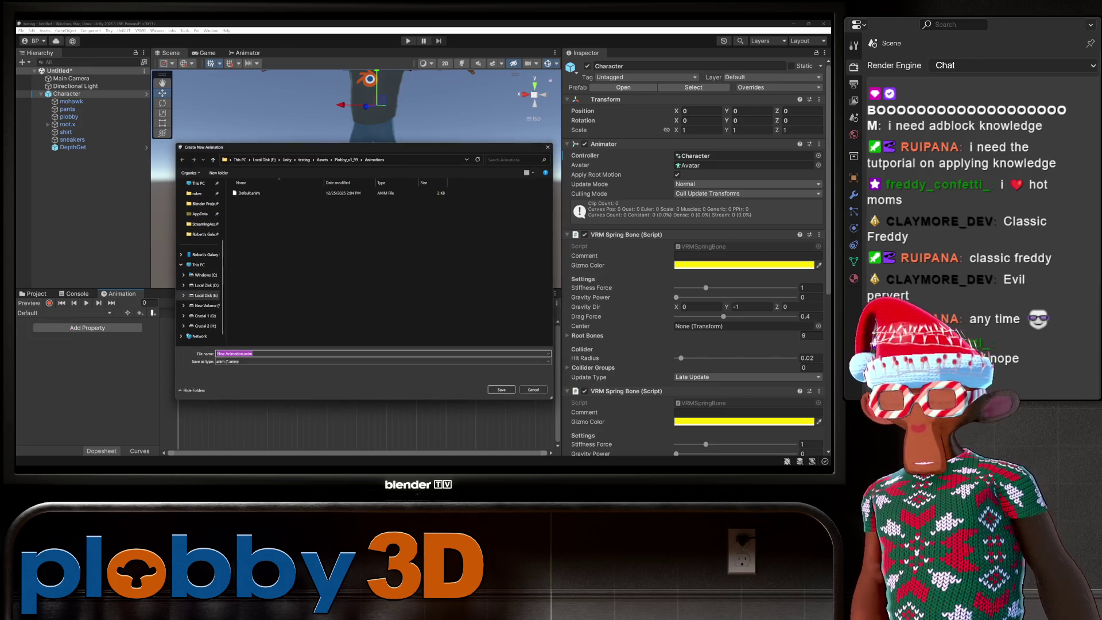
{"action": "type", "text": "Wizard"}
{"action": "key", "text": "Return"}
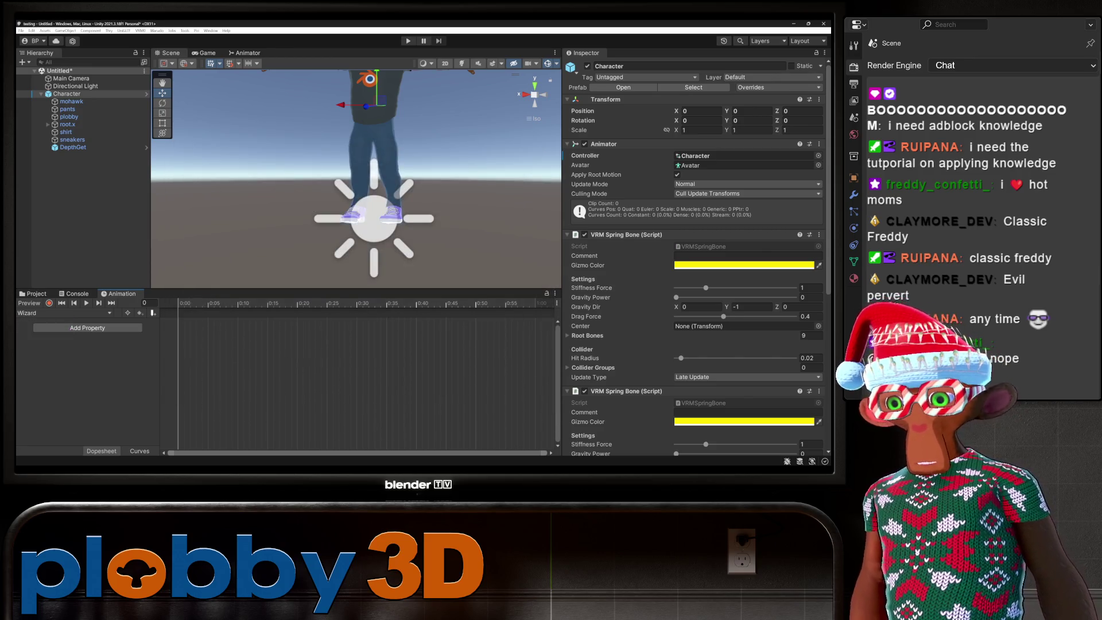
{"action": "key", "text": "f"}
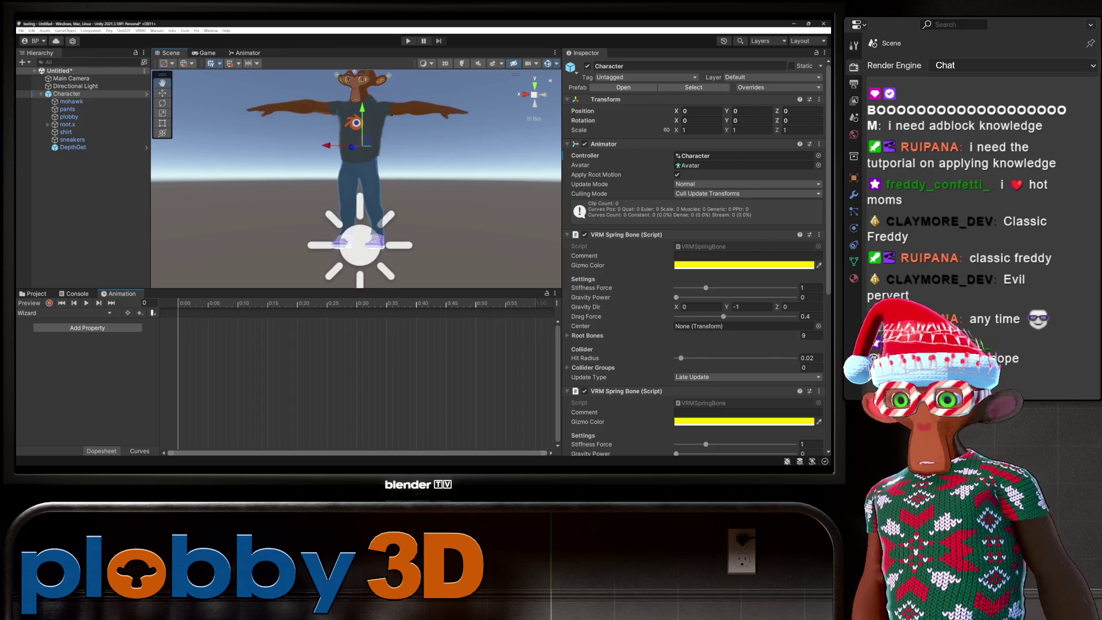
{"action": "left_click", "coordinate": [49, 303]}
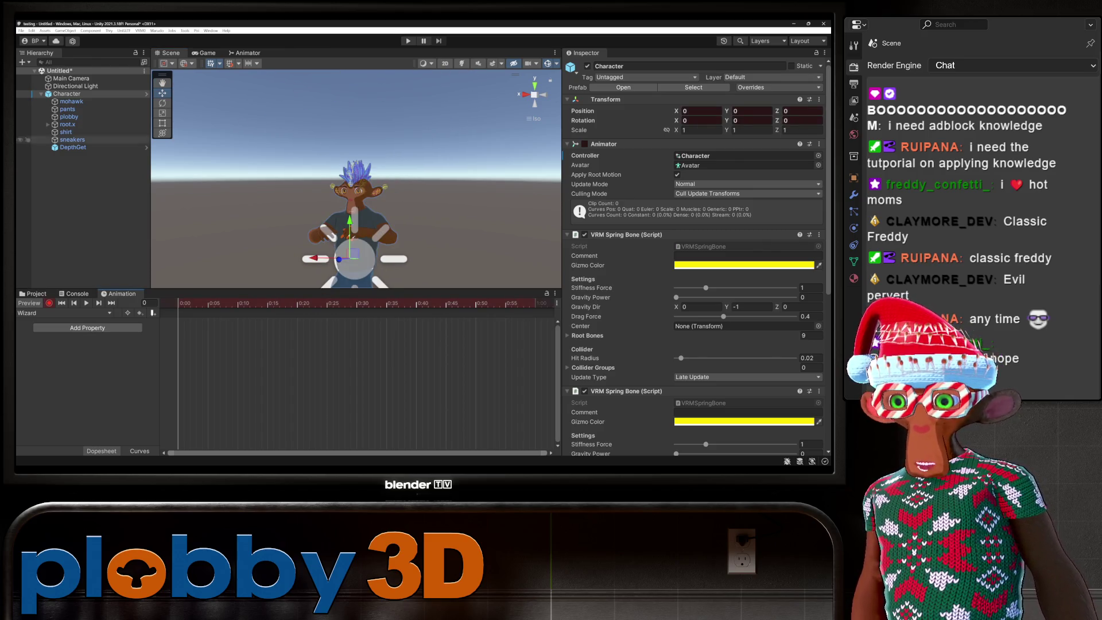
{"action": "left_click", "coordinate": [69, 117]}
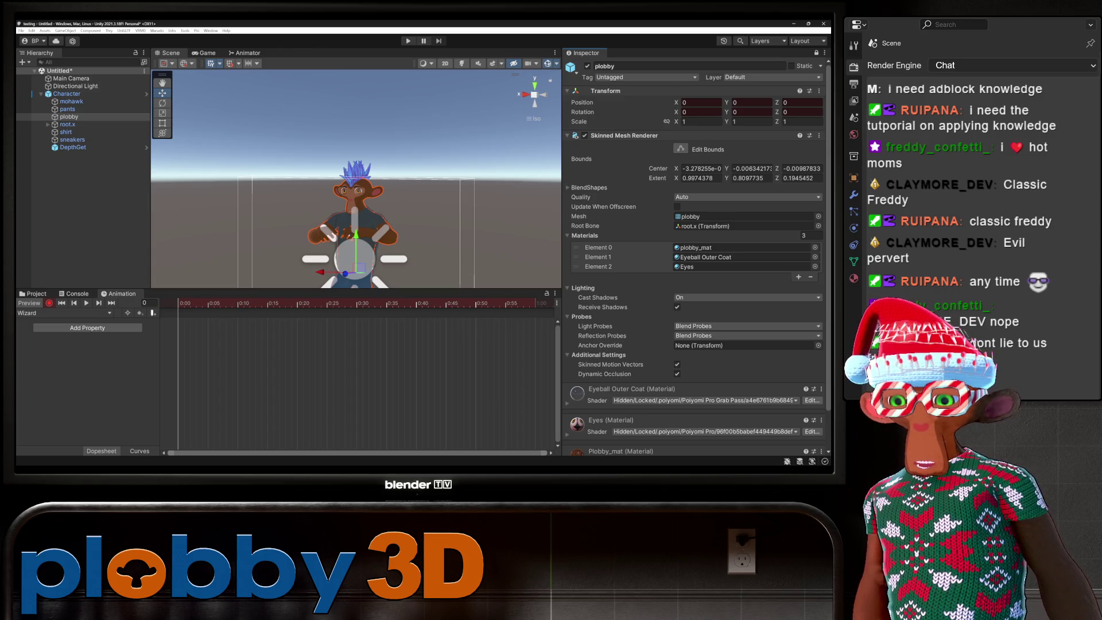
{"action": "left_click", "coordinate": [33, 293]}
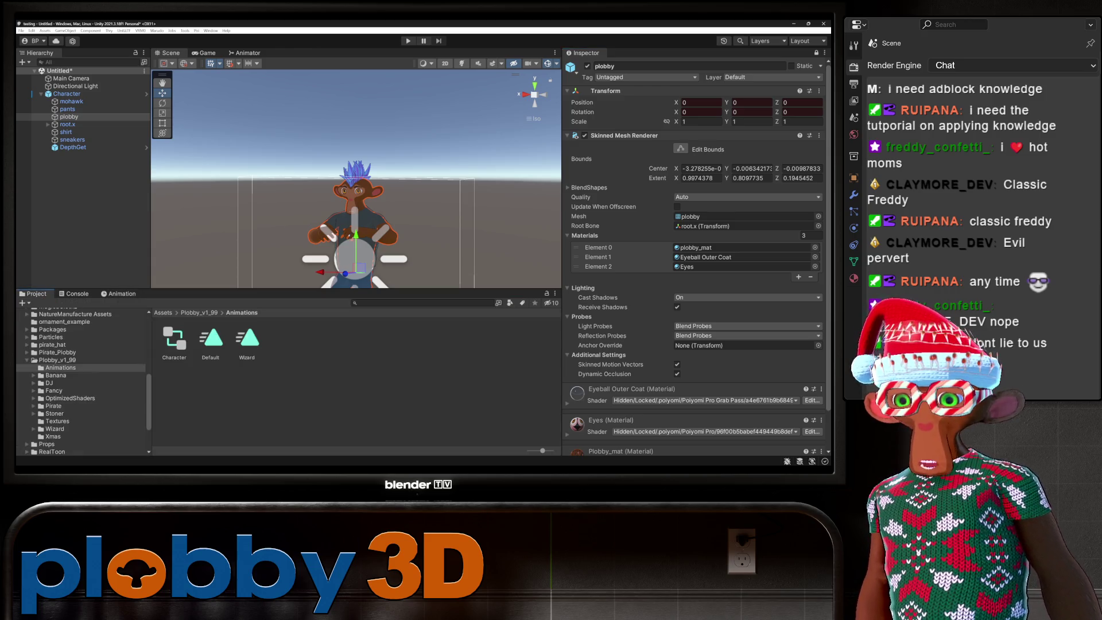
Record wizard_plobby_mat onto the plobby body's first material slot from the Wizard folder.
{"action": "left_click", "coordinate": [199, 312]}
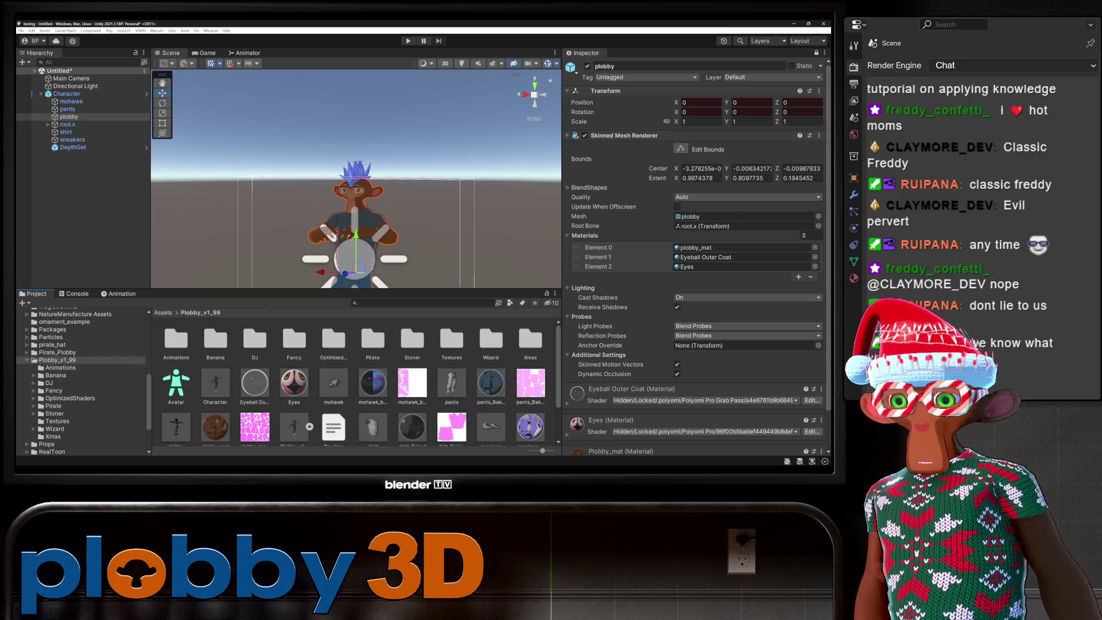
{"action": "left_click", "coordinate": [55, 429]}
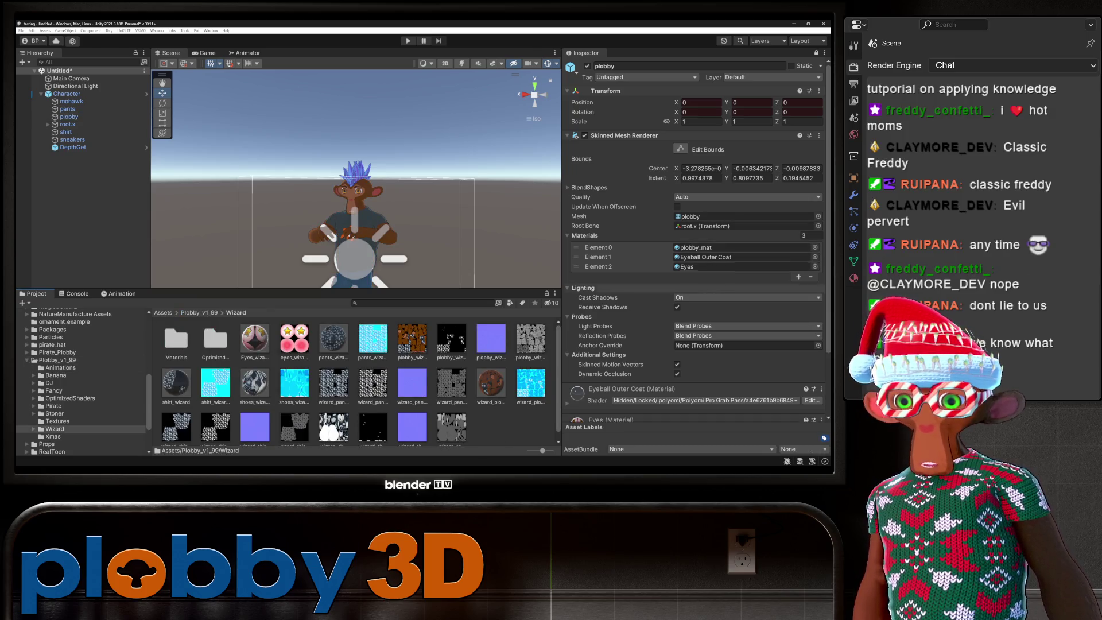
{"action": "mouse_move", "coordinate": [491, 383]}
{"action": "left_mouse_down"}
{"action": "mouse_move", "coordinate": [741, 259]}
{"action": "mouse_move", "coordinate": [740, 248]}
{"action": "left_mouse_up"}
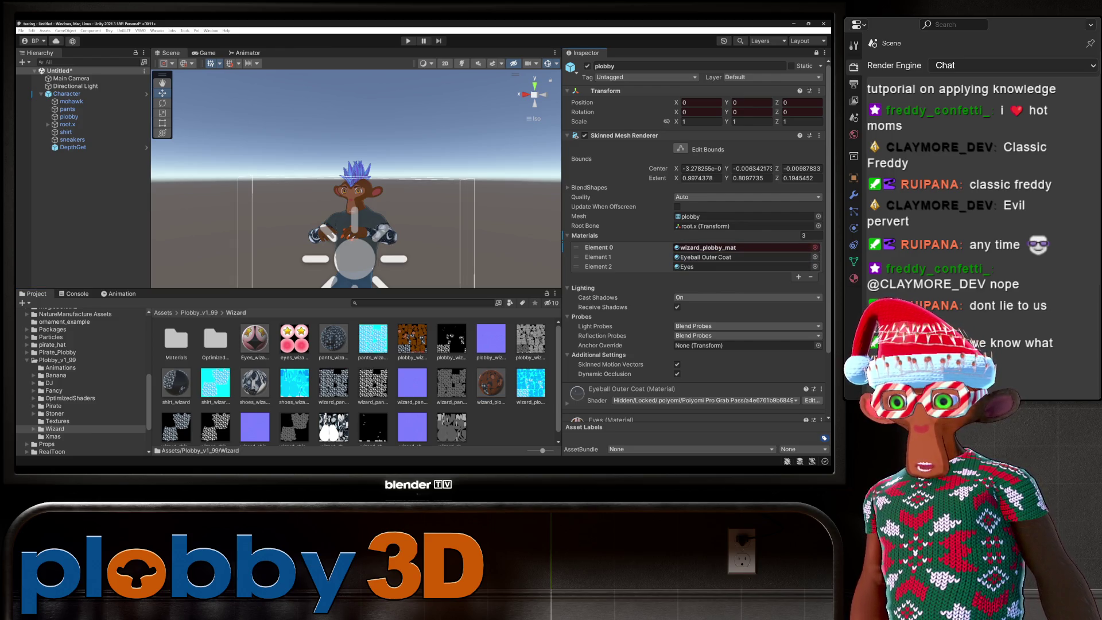
{"action": "key", "text": "ctrl+6"}
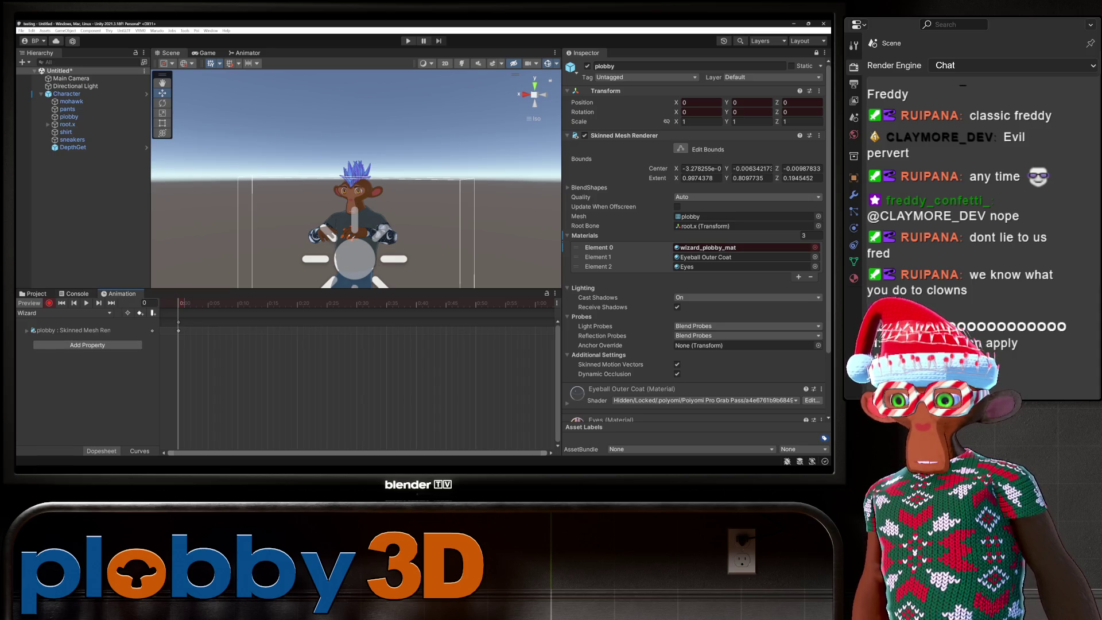
{"action": "key", "text": "ctrl+5"}
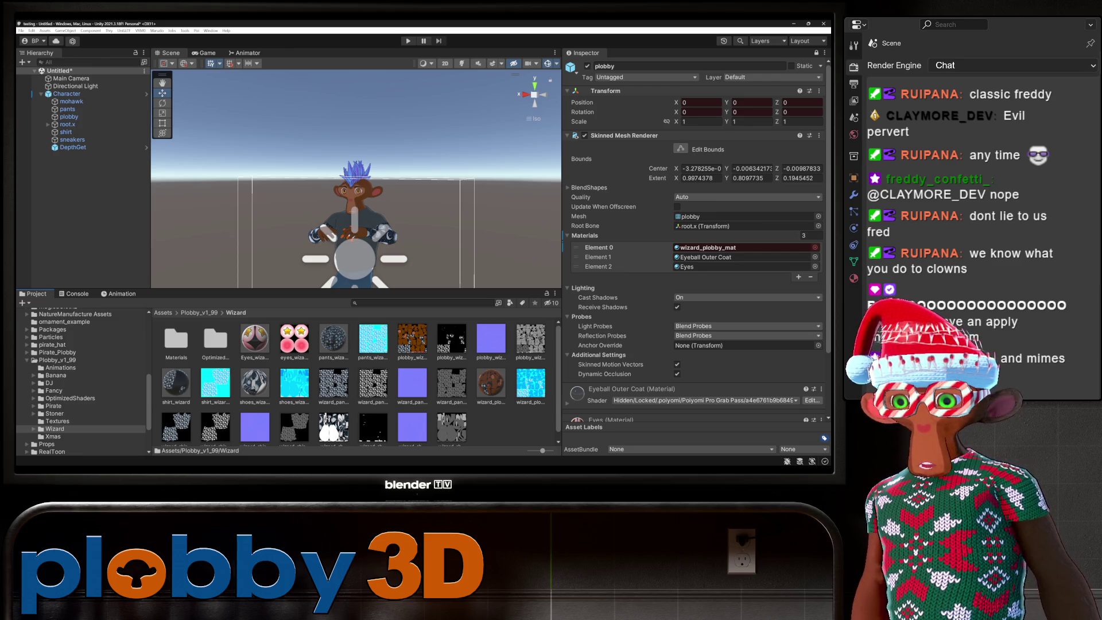
Record Eyes_wizard onto the body's eyes slot, then select the pants object.
{"action": "mouse_move", "coordinate": [254, 338]}
{"action": "left_mouse_down"}
{"action": "mouse_move", "coordinate": [516, 287]}
{"action": "mouse_move", "coordinate": [744, 267]}
{"action": "left_mouse_up"}
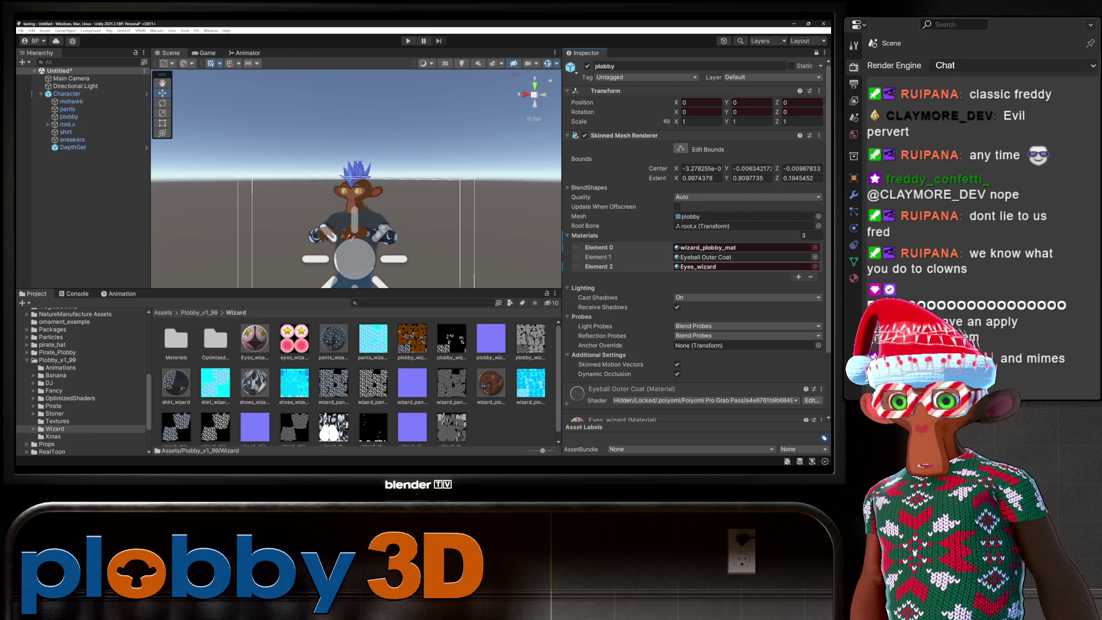
{"action": "left_click", "coordinate": [67, 109]}
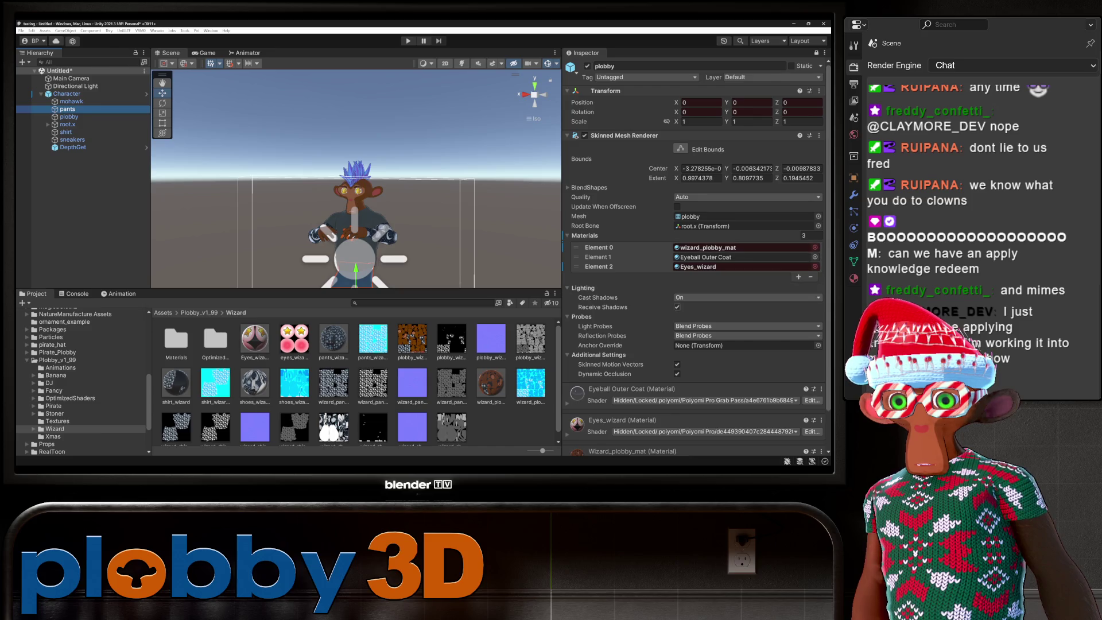
{"action": "left_click", "coordinate": [816, 52]}
Swap the pants material to pants_wizard and the shirt material to shirt_wizard.
{"action": "left_click", "coordinate": [816, 53]}
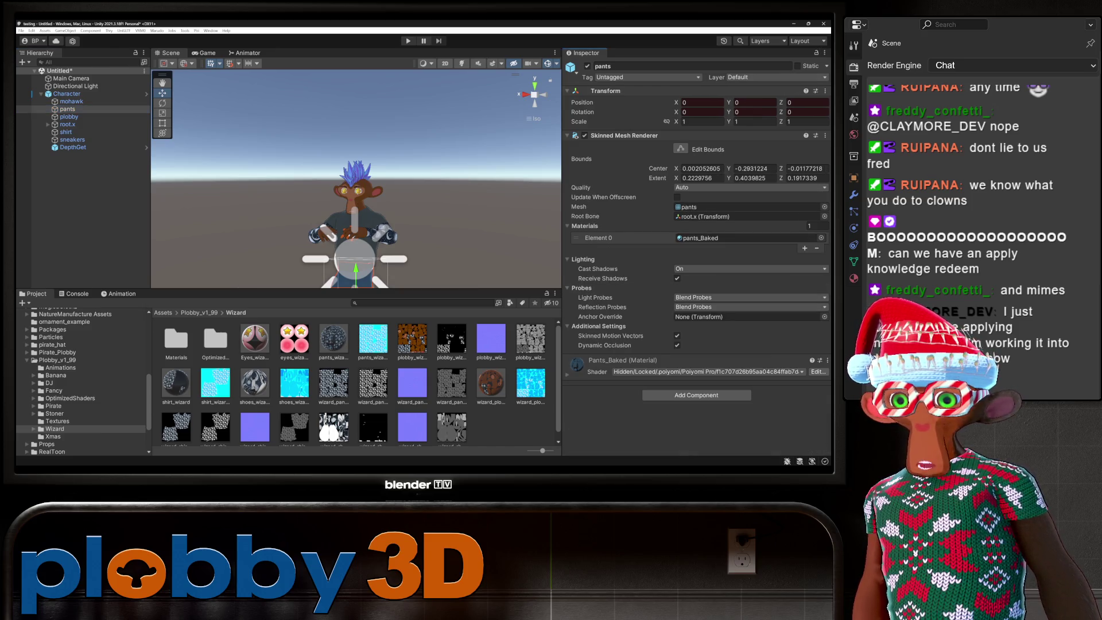
{"action": "scroll", "coordinate": [360, 379], "scroll_direction": "down", "scroll_amount": 1}
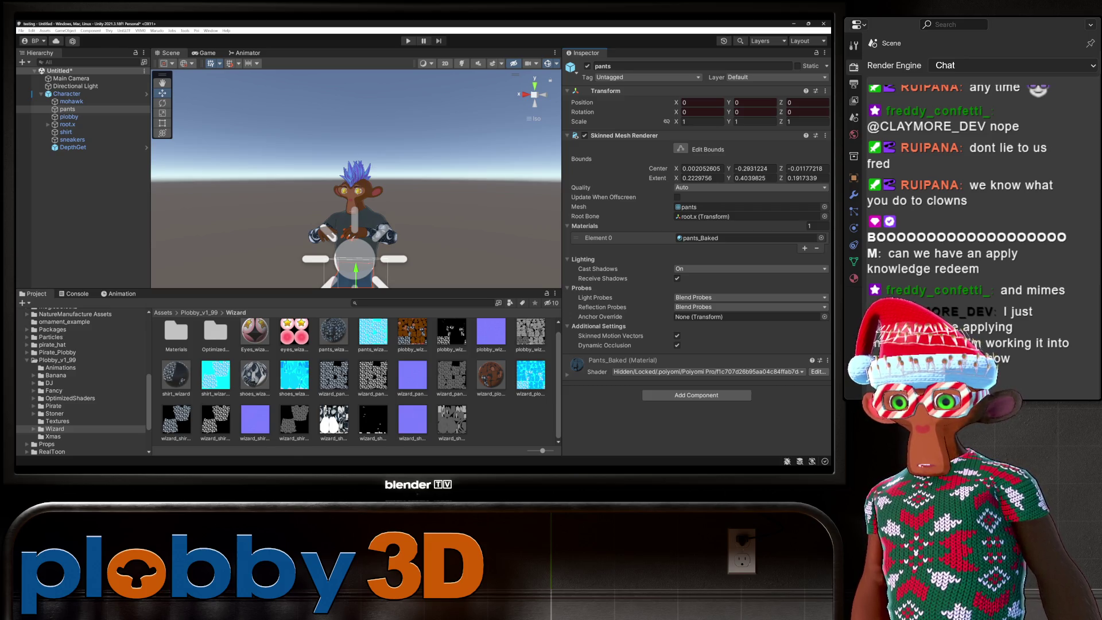
{"action": "left_click", "coordinate": [333, 332]}
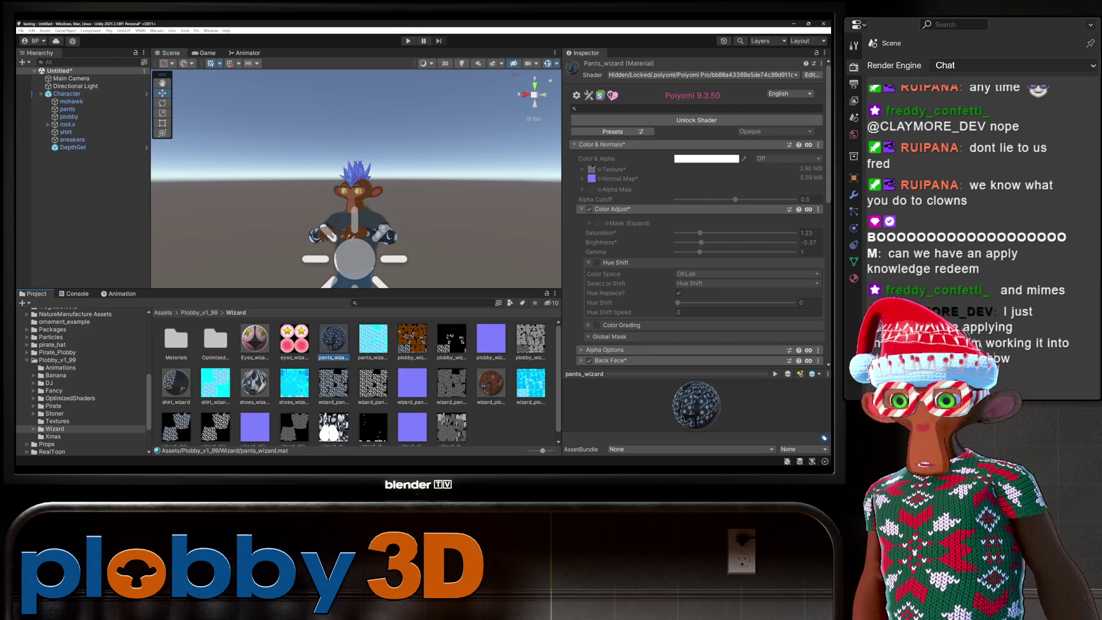
{"action": "left_click", "coordinate": [67, 109]}
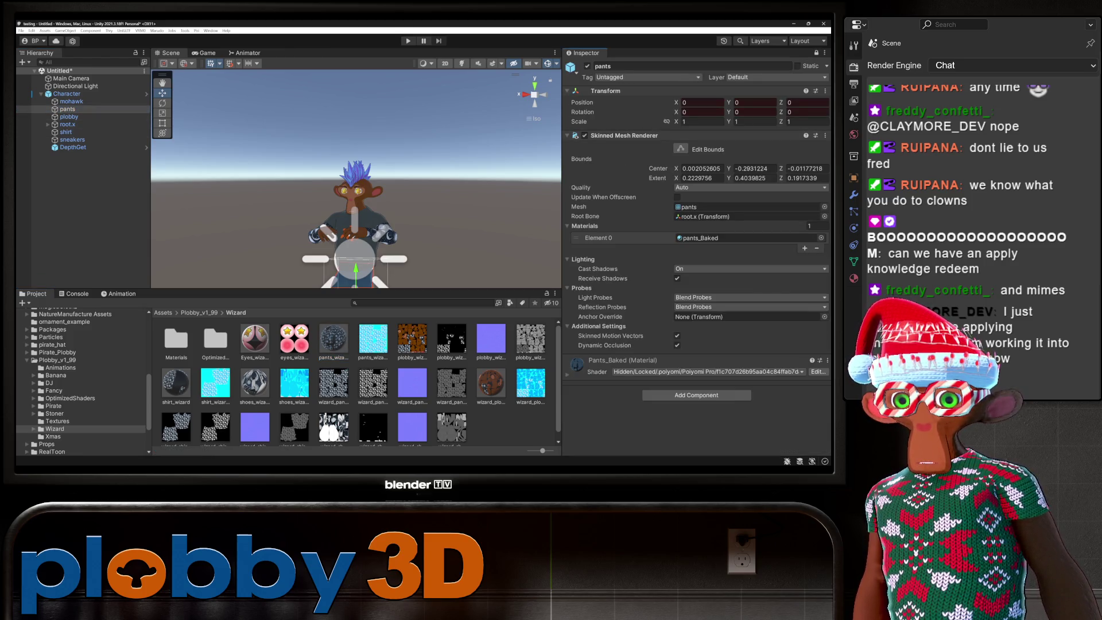
{"action": "left_click", "coordinate": [747, 238]}
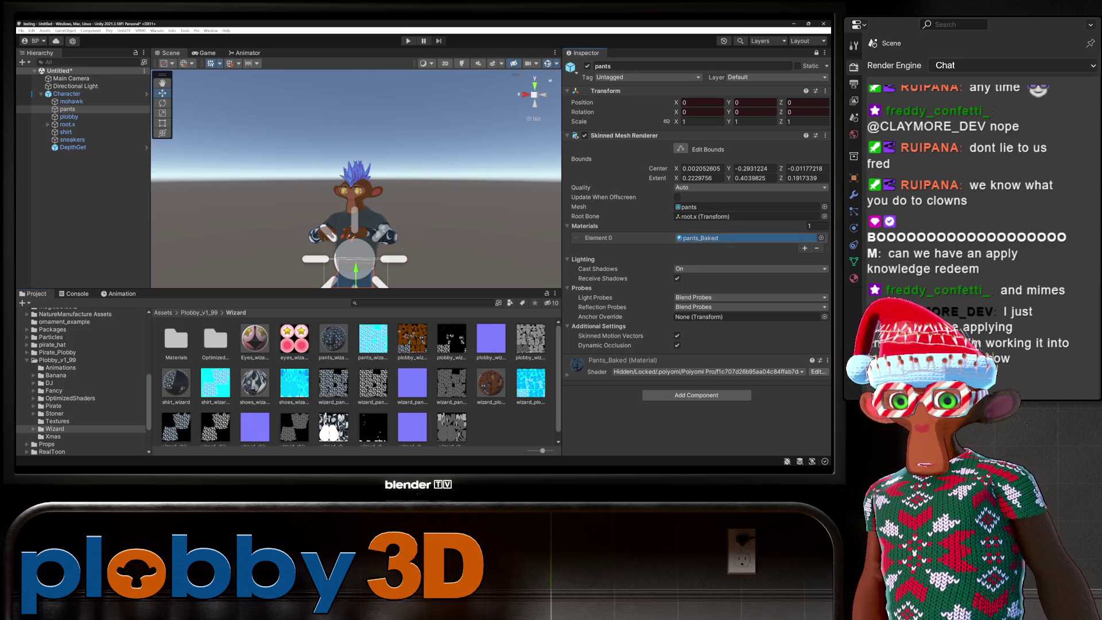
{"action": "left_click_drag", "start_coordinate": [747, 238], "coordinate": [747, 238]}
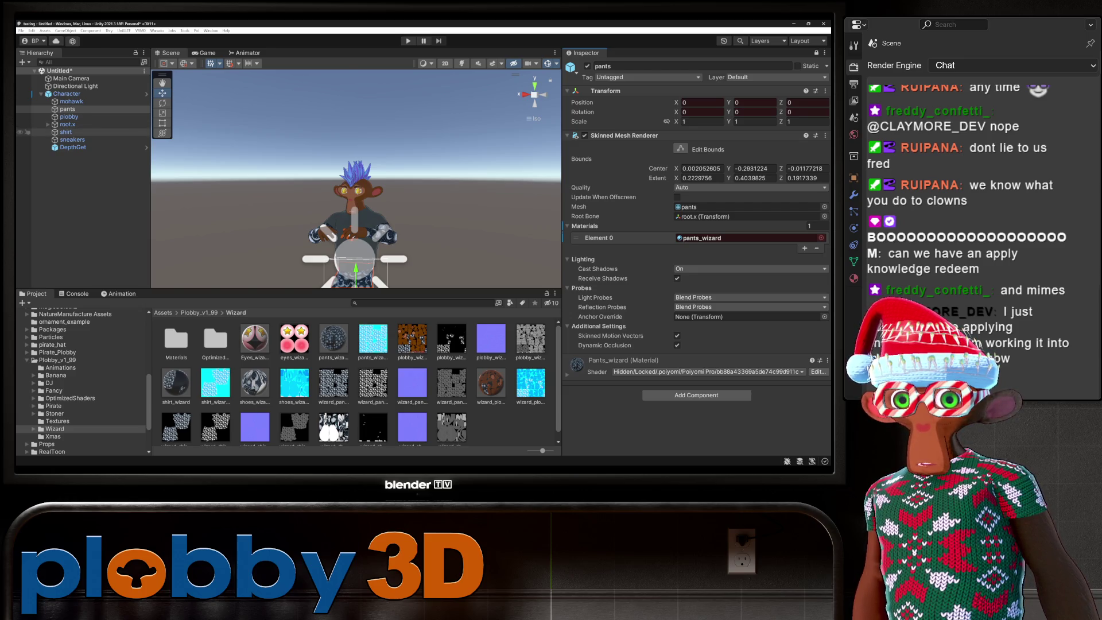
{"action": "left_click", "coordinate": [66, 132]}
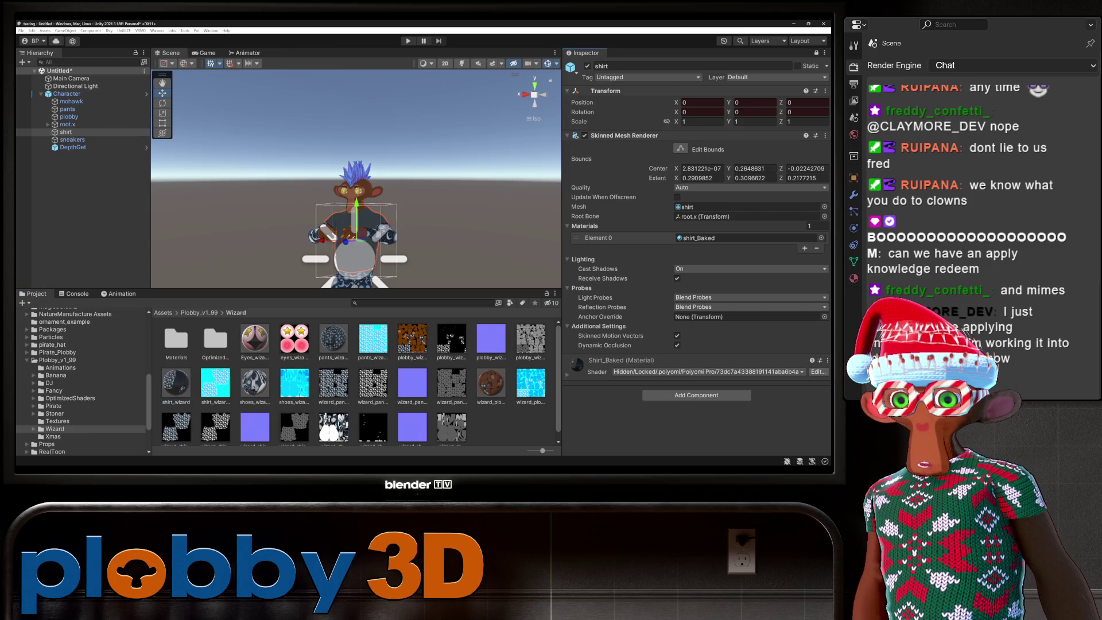
{"action": "left_click_drag", "start_coordinate": [177, 383], "coordinate": [747, 238]}
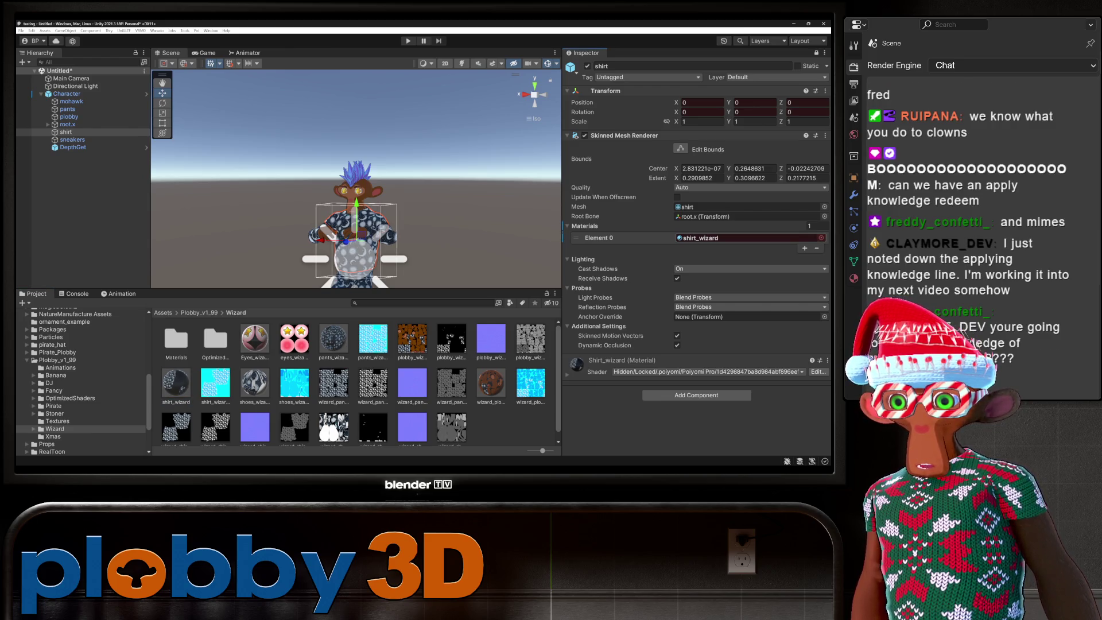
{"action": "scroll", "coordinate": [356, 178], "scroll_direction": "down", "scroll_amount": 2}
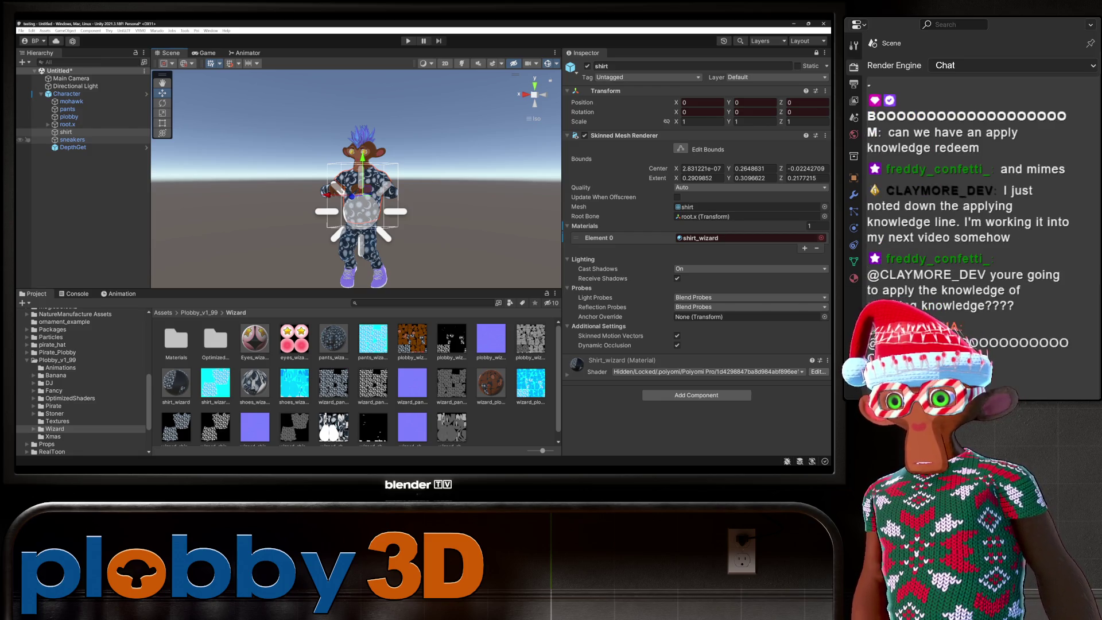
Give the sneakers the shoes_wizard material and show the Wizard clip's timeline.
{"action": "left_click", "coordinate": [72, 139]}
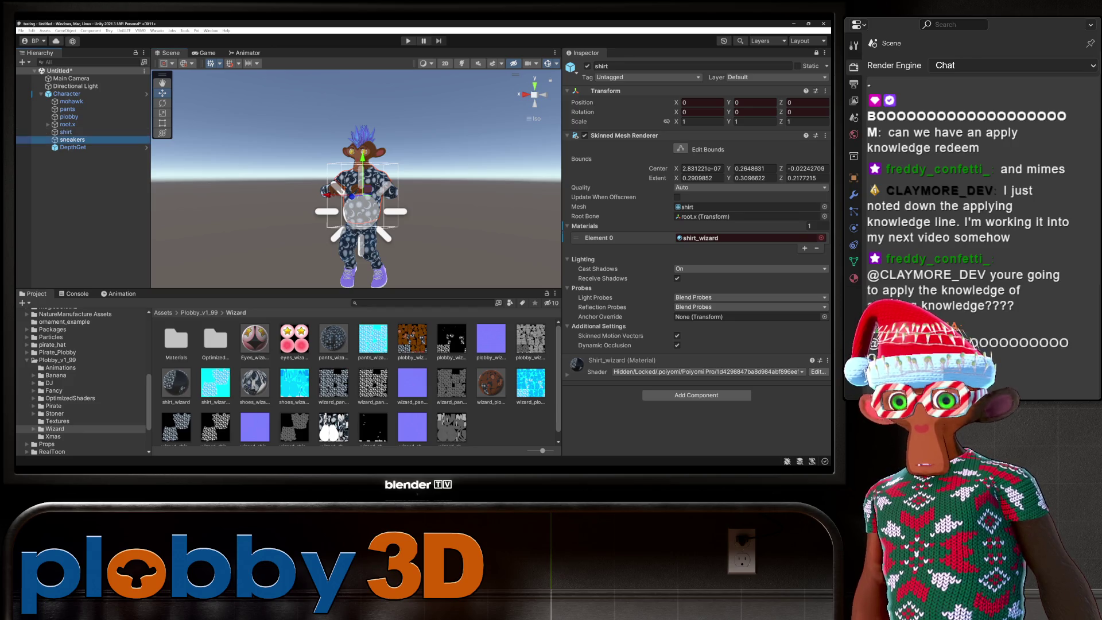
{"action": "left_click", "coordinate": [816, 52]}
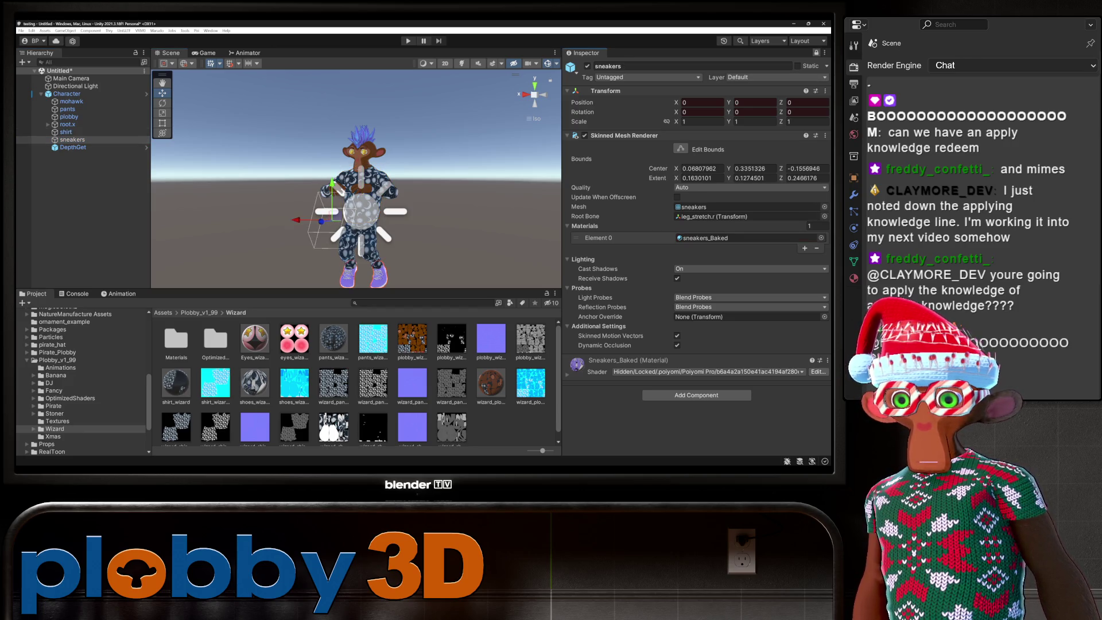
{"action": "left_click", "coordinate": [746, 238]}
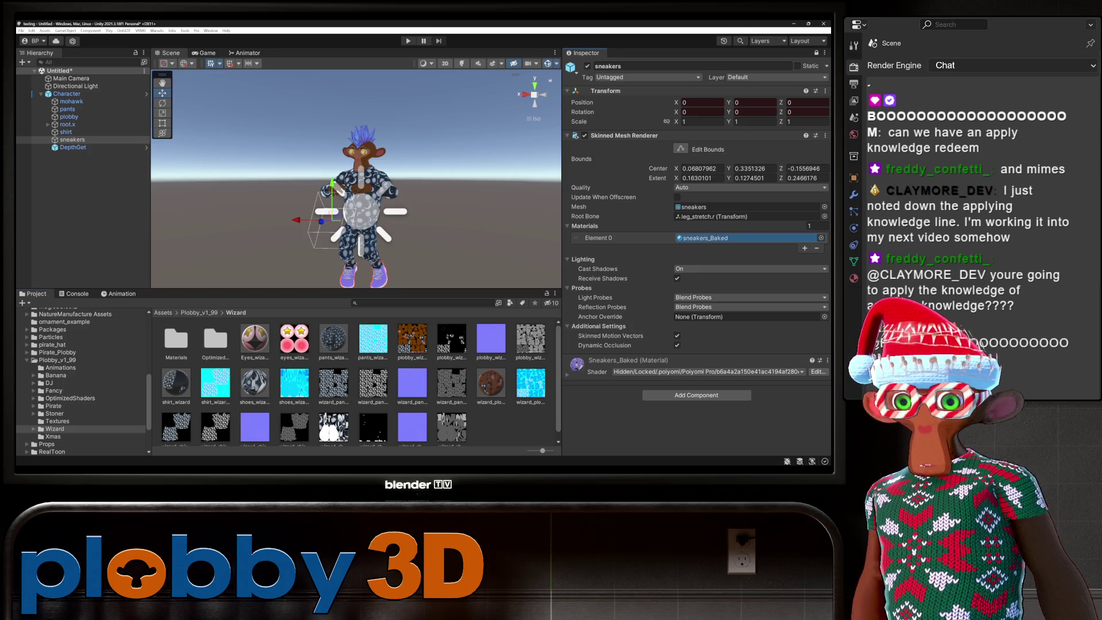
{"action": "left_click_drag", "start_coordinate": [254, 383], "coordinate": [746, 238]}
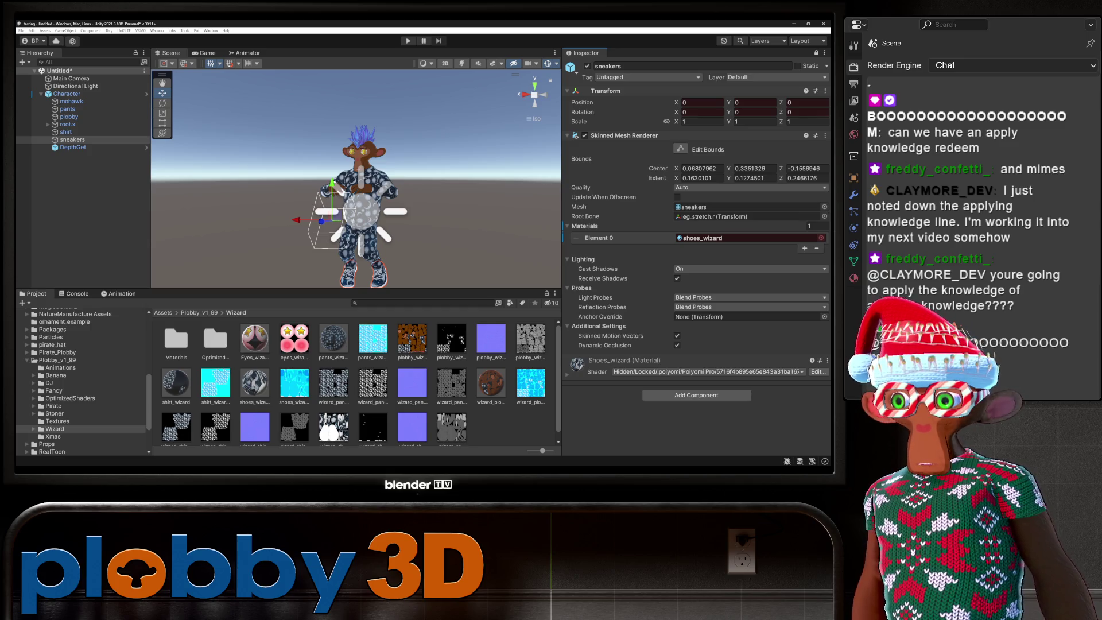
{"action": "key", "text": "ctrl+6"}
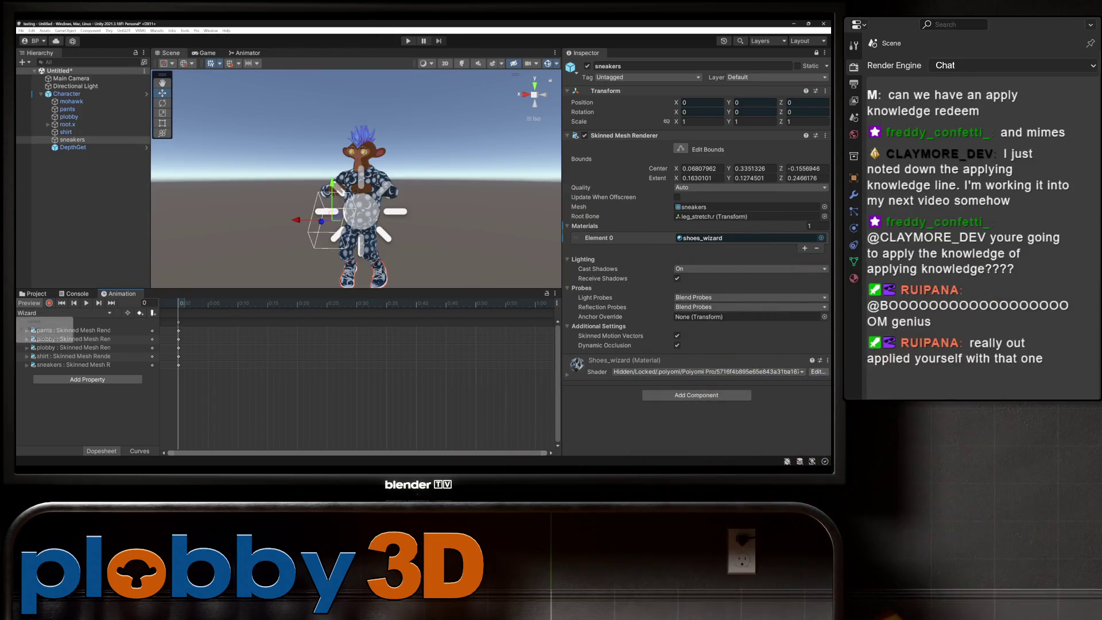
Load the empty Default clip, select the plobby body, and open the Plobby_v1_99 asset folder.
{"action": "left_click", "coordinate": [63, 313]}
{"action": "left_click", "coordinate": [35, 323]}
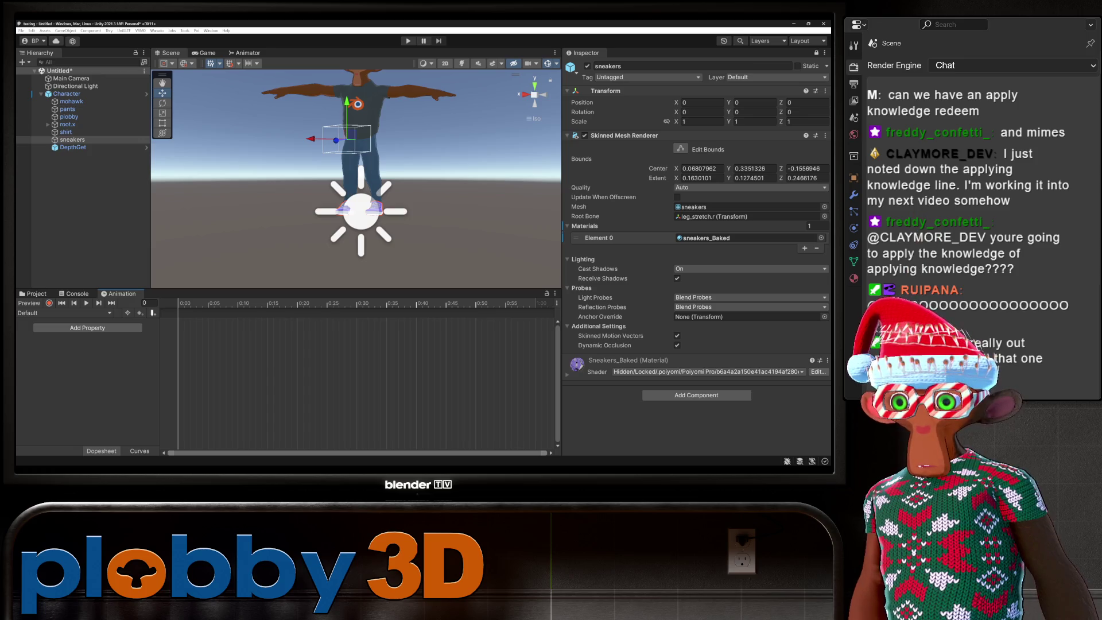
{"action": "scroll", "coordinate": [356, 178], "scroll_direction": "down", "scroll_amount": 2}
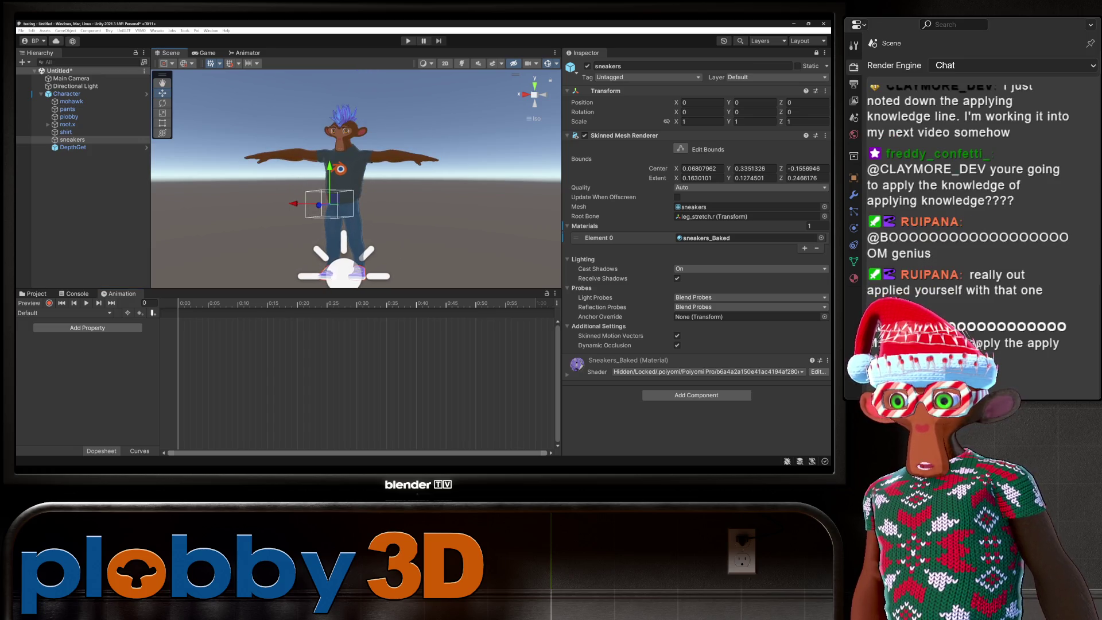
{"action": "scroll", "coordinate": [356, 178], "scroll_direction": "down", "scroll_amount": 2}
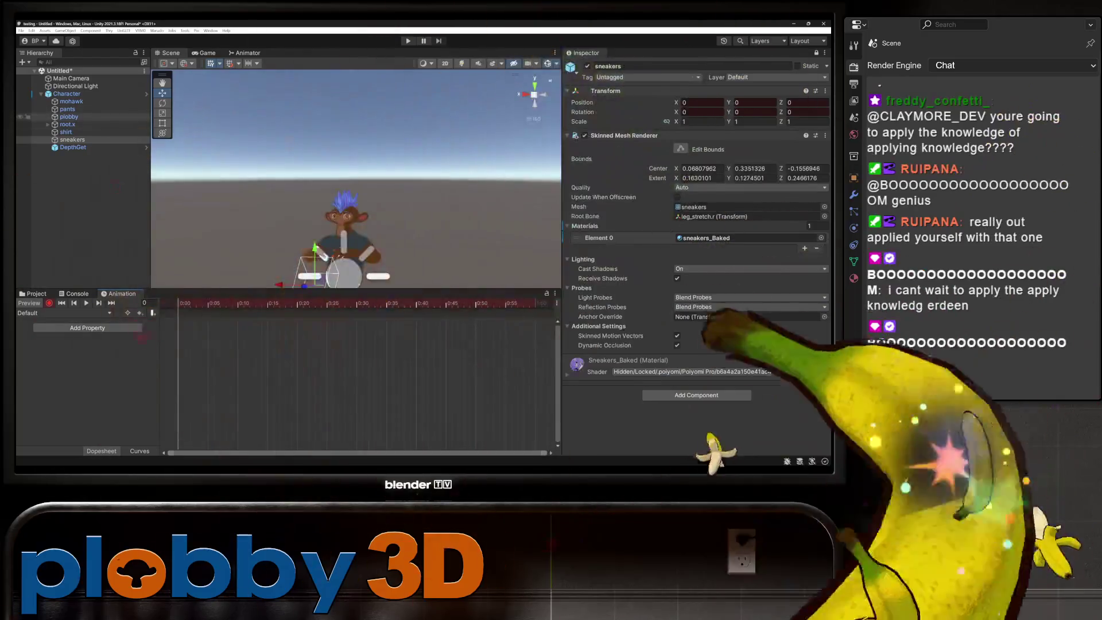
{"action": "left_click", "coordinate": [69, 117]}
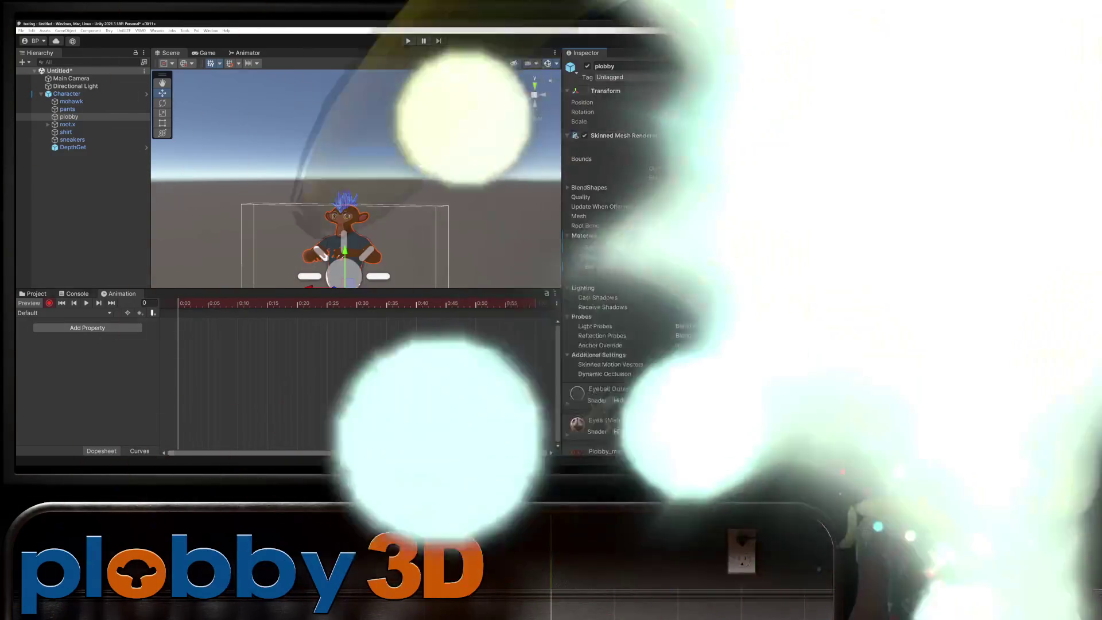
{"action": "left_click", "coordinate": [33, 293]}
{"action": "left_click", "coordinate": [57, 360]}
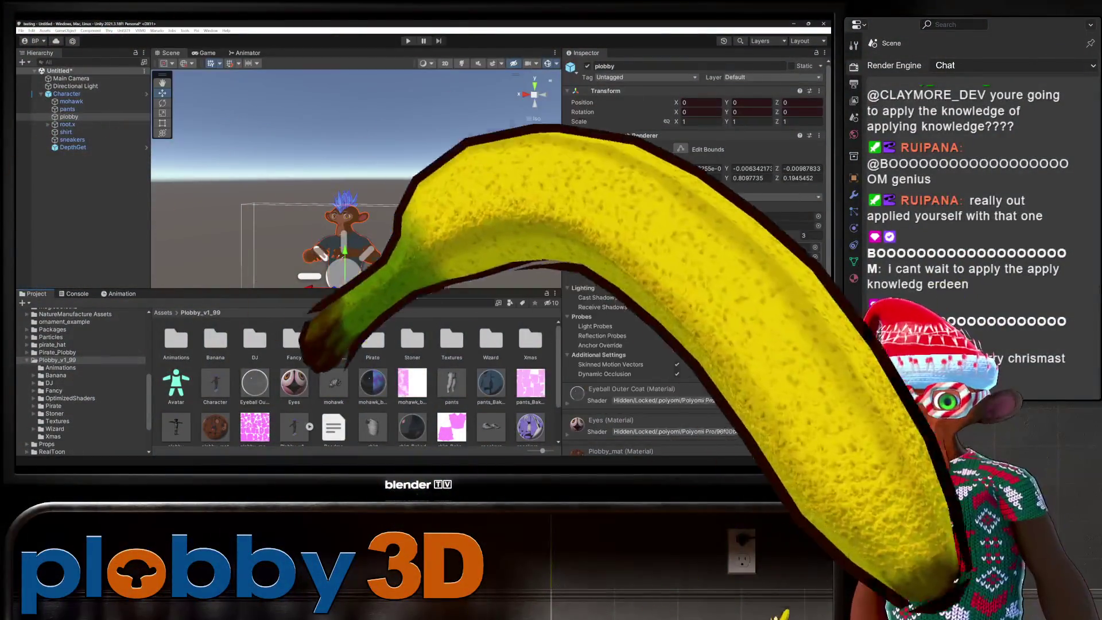
Check the plobby body's current materials and the Default clip's timeline.
{"action": "scroll", "coordinate": [356, 379], "scroll_direction": "down", "scroll_amount": 1}
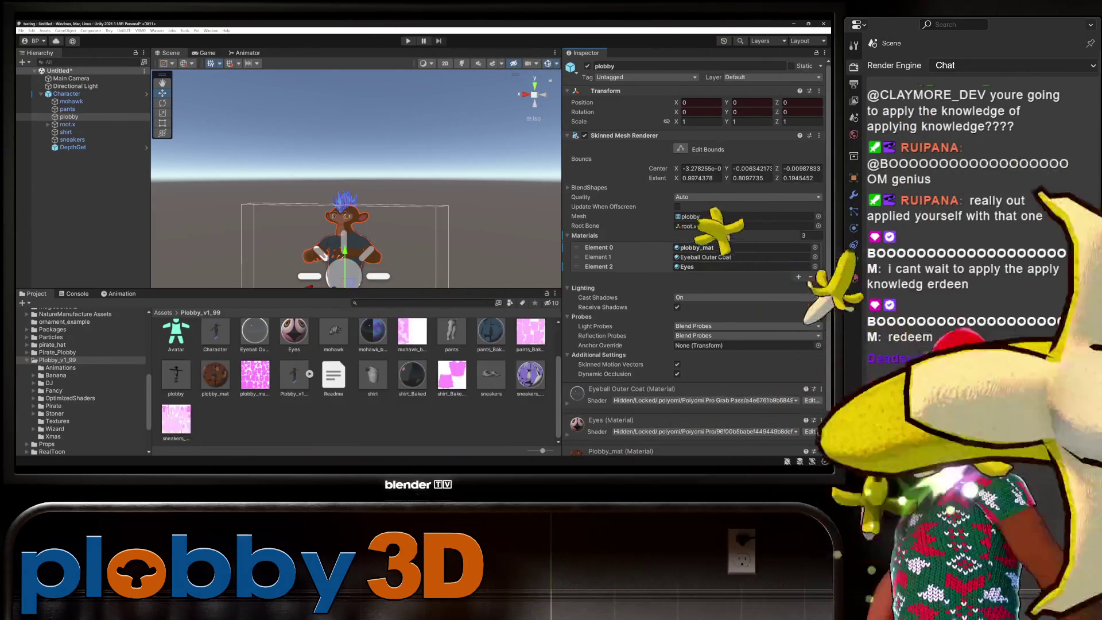
{"action": "scroll", "coordinate": [356, 379], "scroll_direction": "down", "scroll_amount": 2}
{"action": "scroll", "coordinate": [356, 379], "scroll_direction": "up", "scroll_amount": 1}
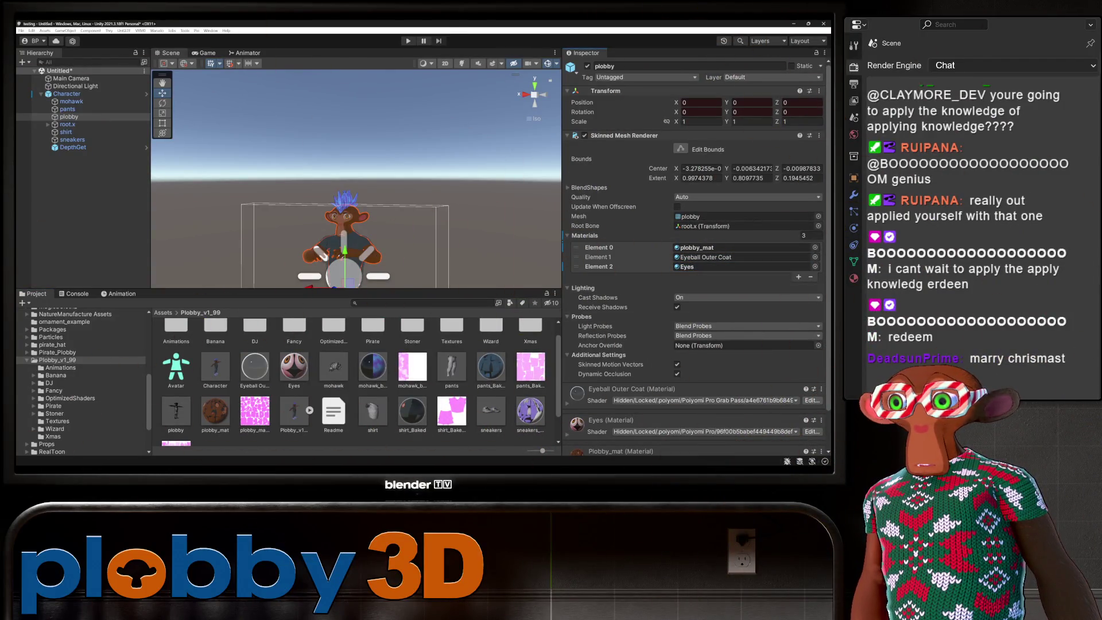
{"action": "key", "text": "ctrl+6"}
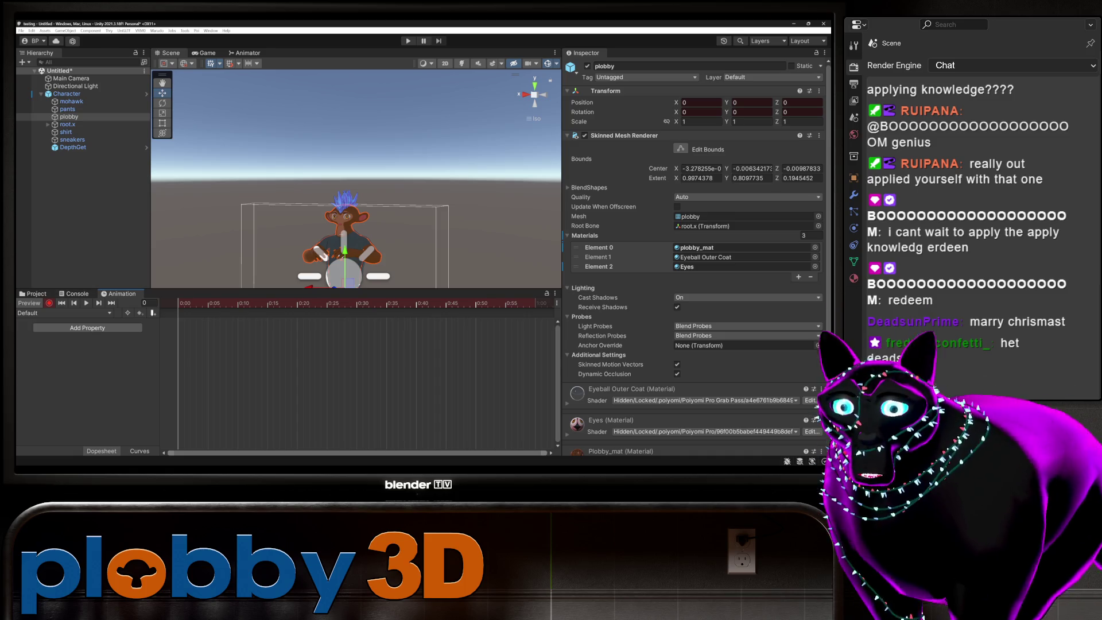
{"action": "key", "text": "ctrl+5"}
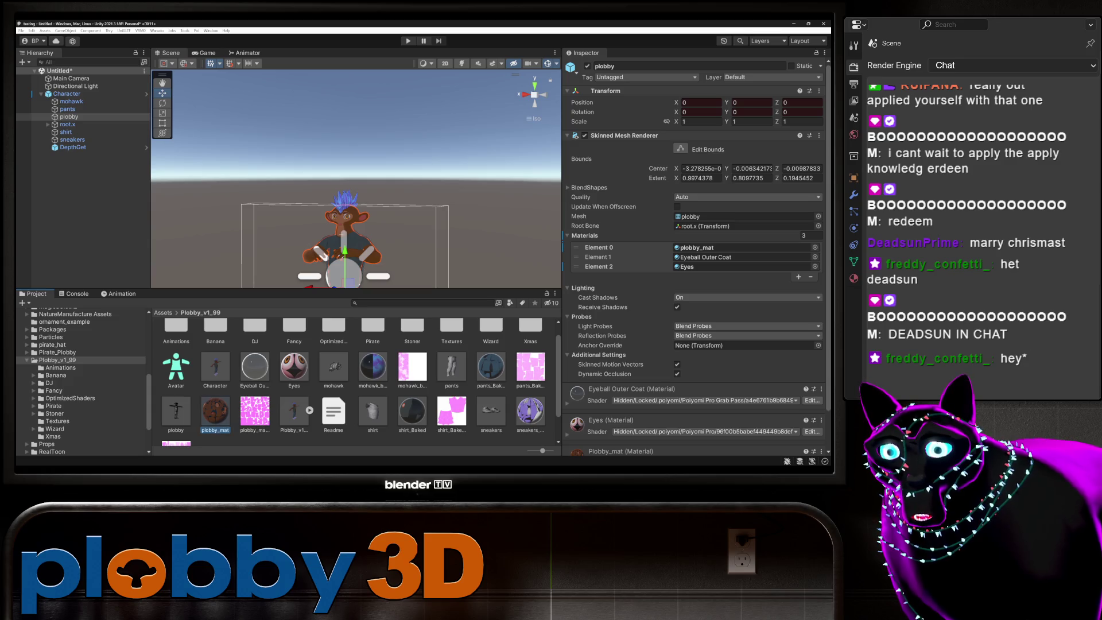
Key plobby_mat on the body's first slot and the eyes slot via a pants_Baked swap and undo.
{"action": "scroll", "coordinate": [354, 382], "scroll_direction": "up", "scroll_amount": 1}
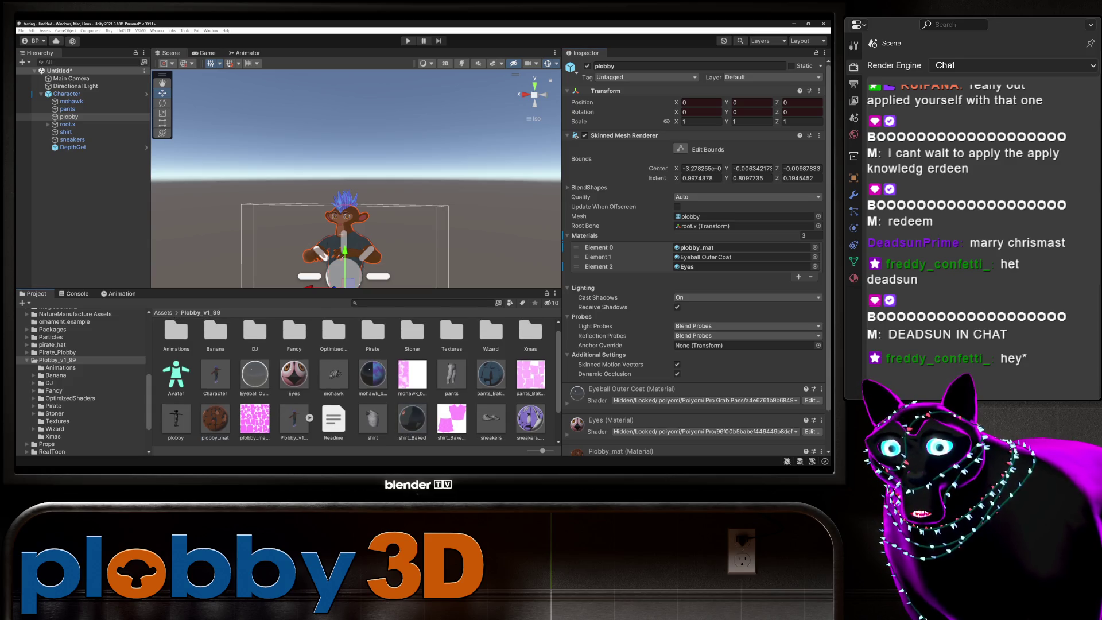
{"action": "left_click_drag", "start_coordinate": [412, 419], "coordinate": [741, 248]}
{"action": "left_click_drag", "start_coordinate": [215, 418], "coordinate": [741, 247]}
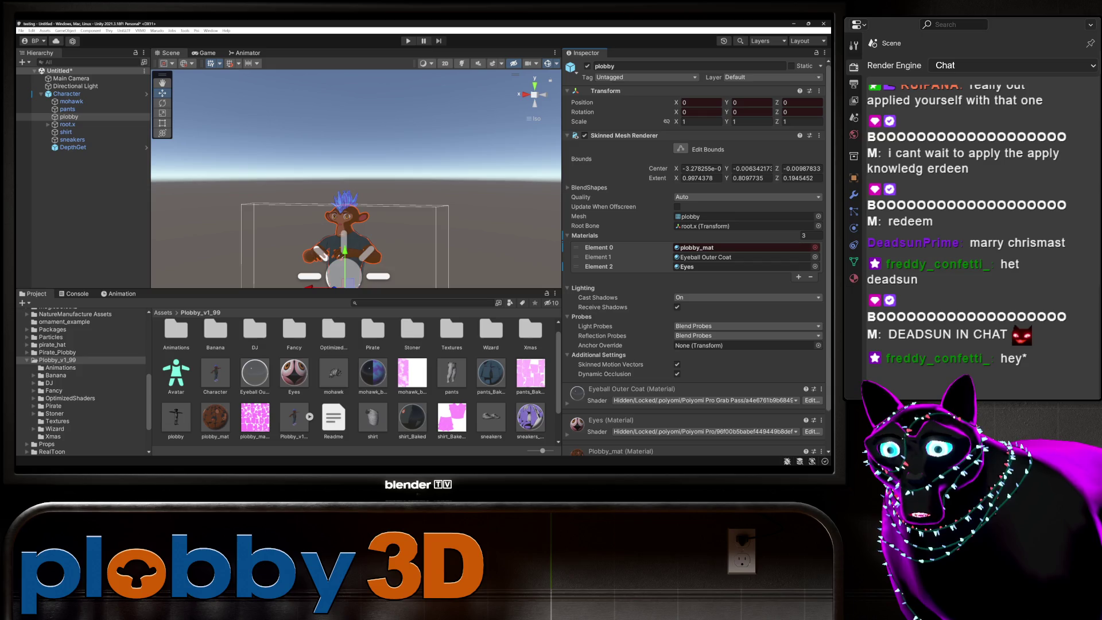
{"action": "left_click_drag", "start_coordinate": [491, 373], "coordinate": [741, 266]}
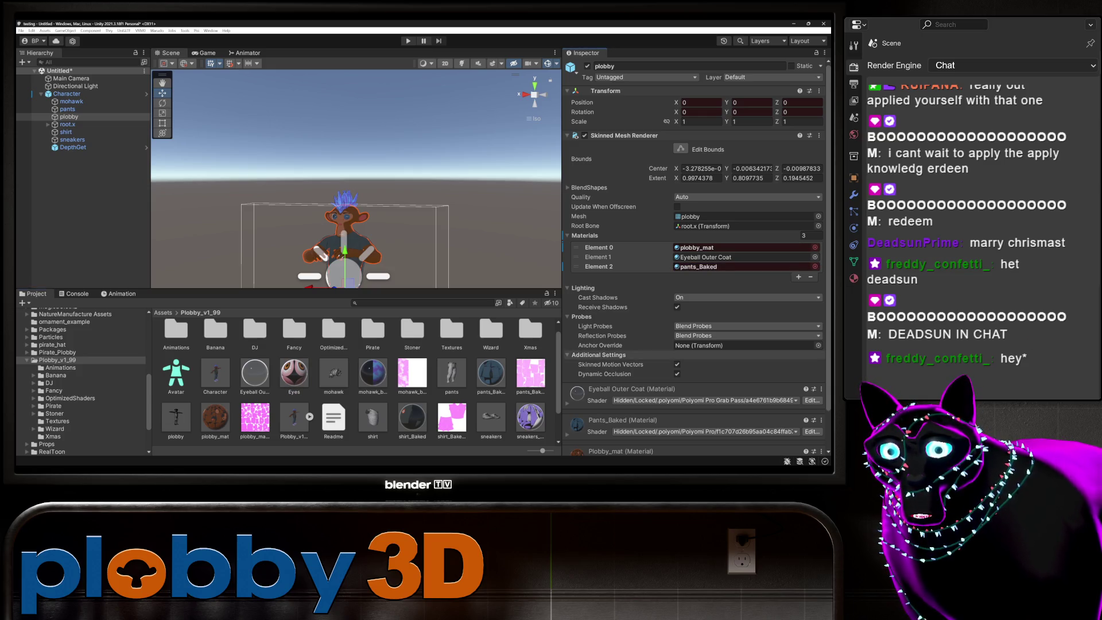
{"action": "key", "text": "ctrl+z"}
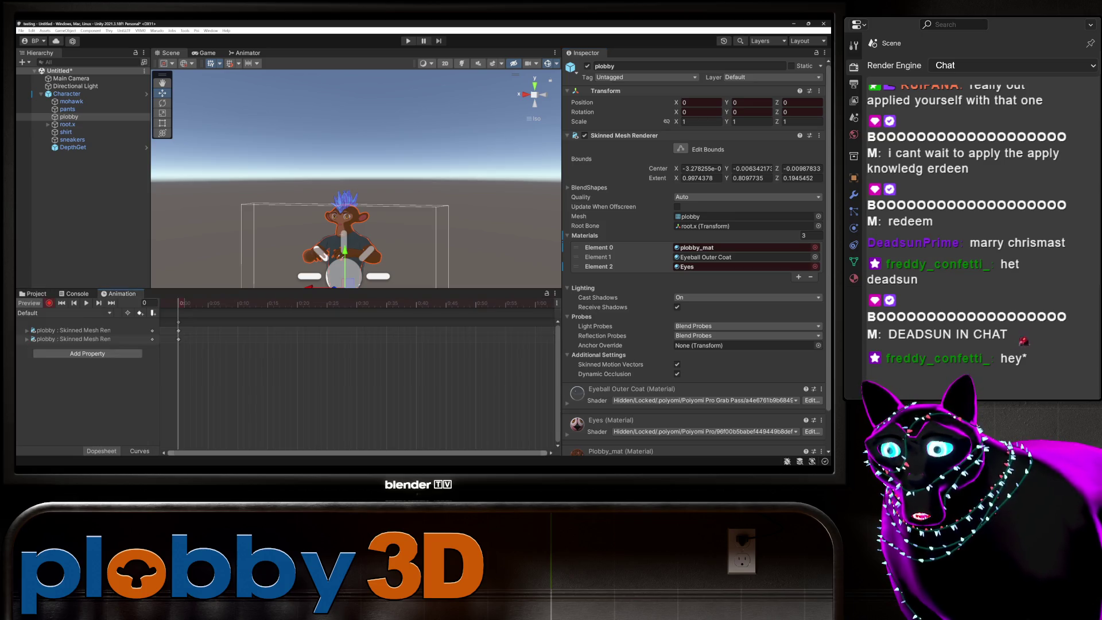
Key the shirt's and sneakers' baked materials by dropping pants_Baked on each slot and undoing.
{"action": "key", "text": "ctrl+6"}
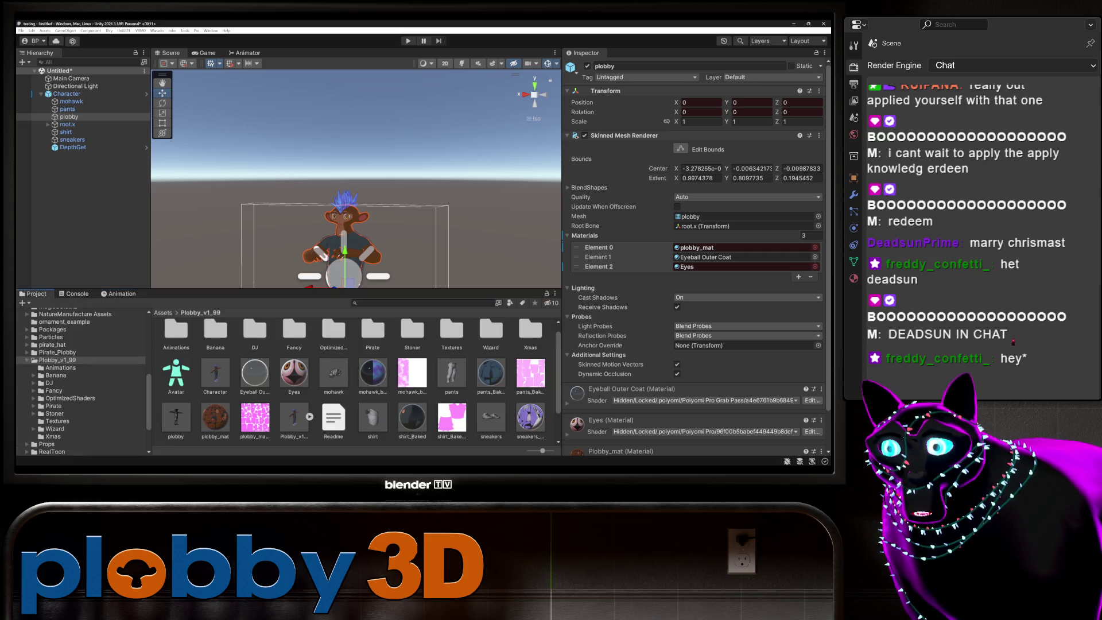
{"action": "key", "text": "ctrl+5"}
{"action": "left_click", "coordinate": [66, 132]}
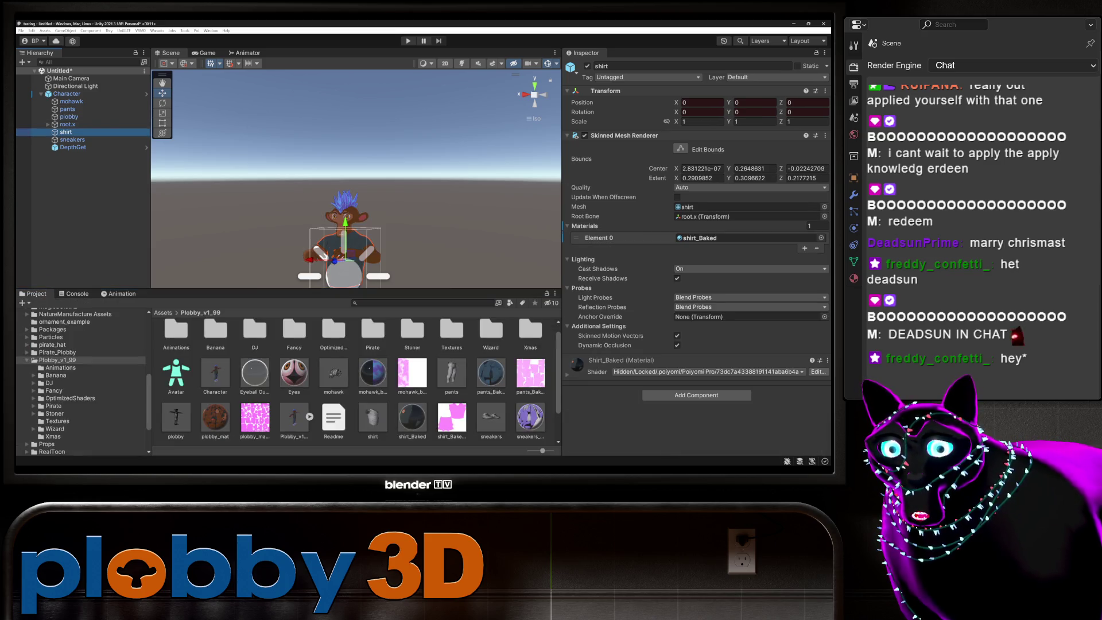
{"action": "mouse_move", "coordinate": [491, 373]}
{"action": "left_mouse_down"}
{"action": "mouse_move", "coordinate": [632, 276]}
{"action": "mouse_move", "coordinate": [747, 237]}
{"action": "left_mouse_up"}
{"action": "key", "text": "ctrl+z"}
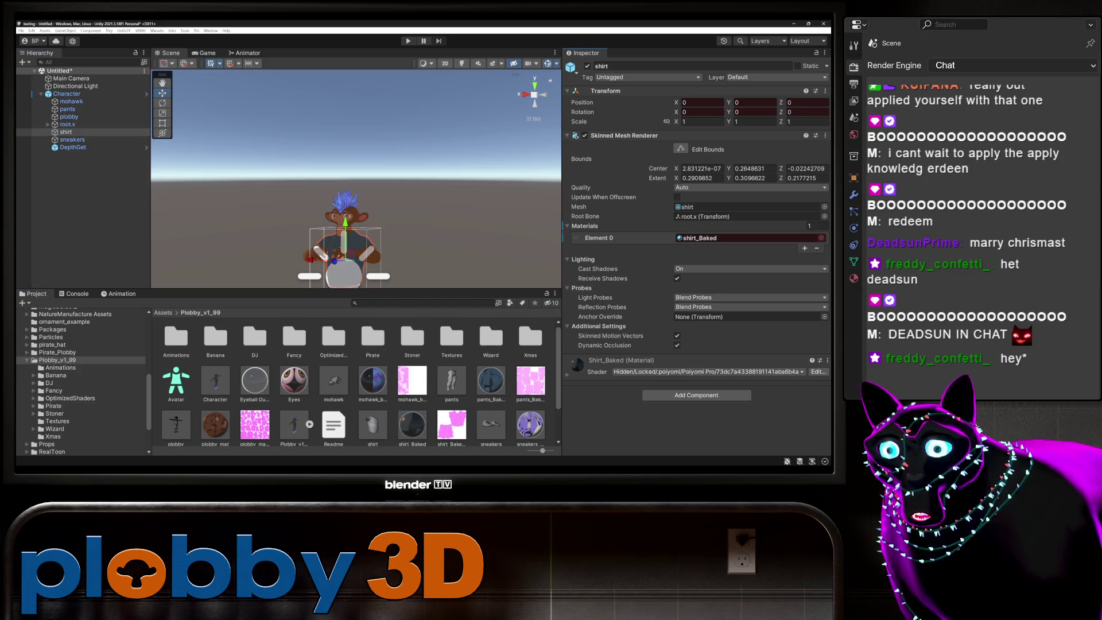
{"action": "left_click", "coordinate": [72, 140]}
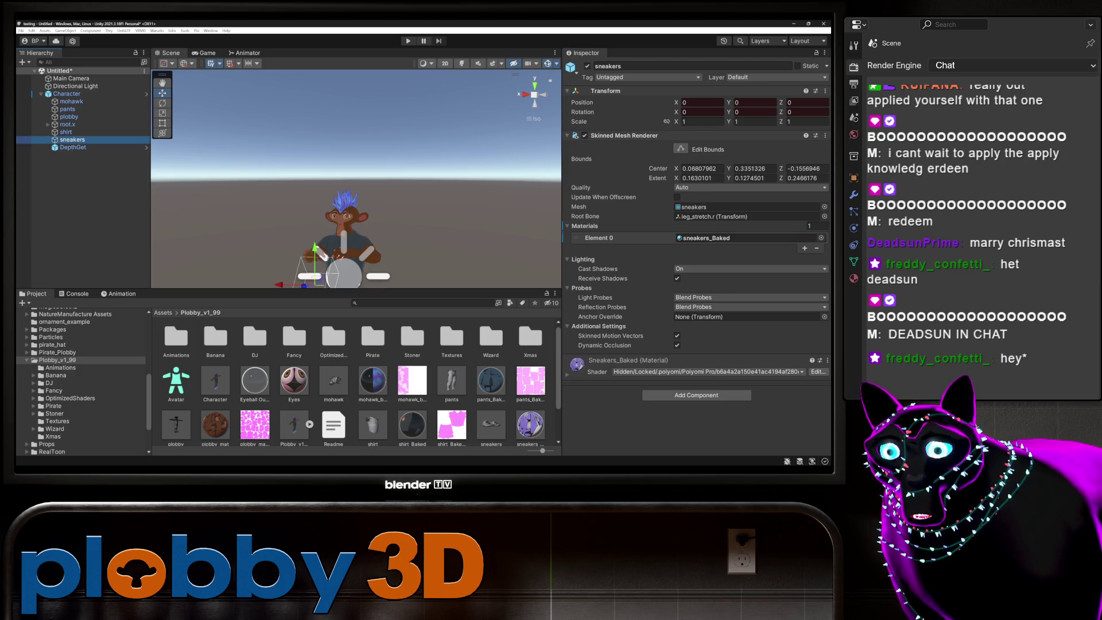
{"action": "scroll", "coordinate": [356, 384], "scroll_direction": "down", "scroll_amount": 1}
{"action": "mouse_move", "coordinate": [491, 351]}
{"action": "left_mouse_down"}
{"action": "mouse_move", "coordinate": [632, 276]}
{"action": "mouse_move", "coordinate": [746, 237]}
{"action": "left_mouse_up"}
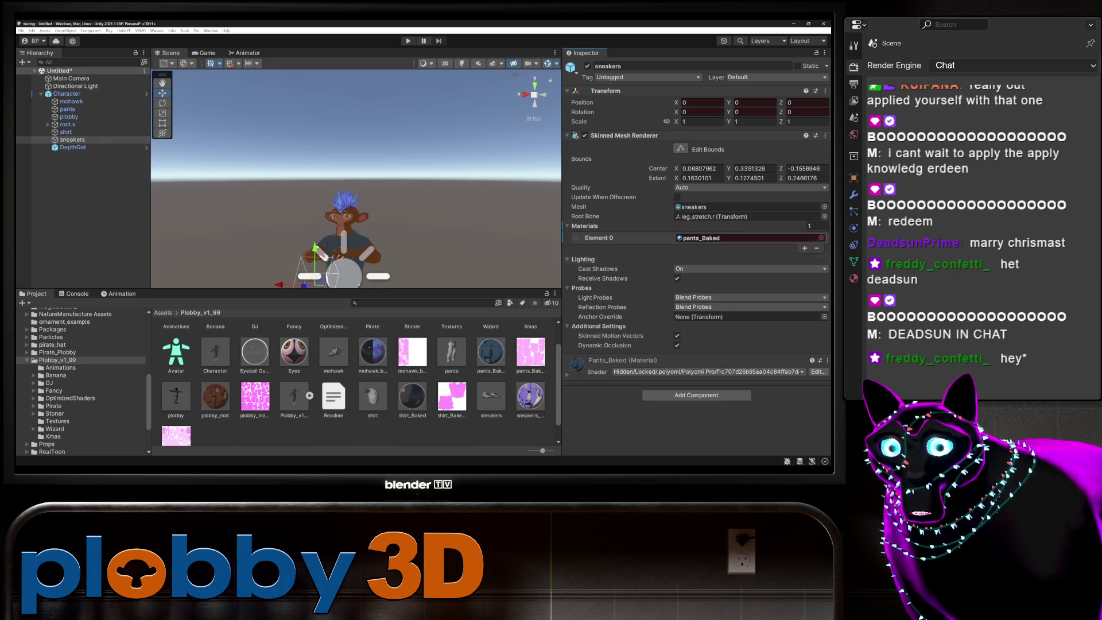
{"action": "key", "text": "ctrl+z"}
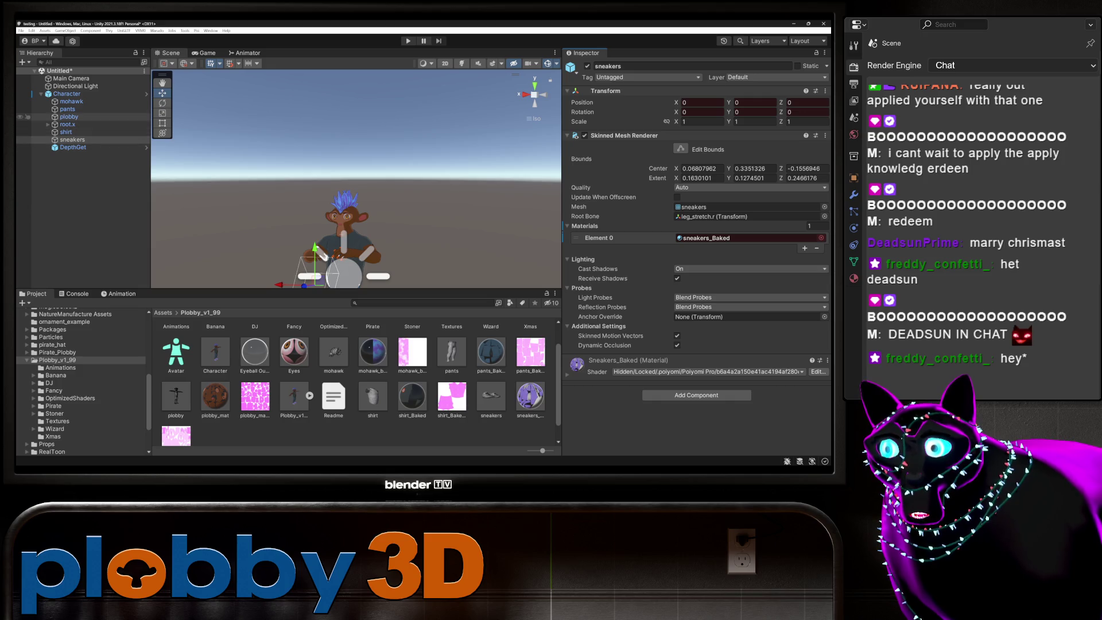
Select the pants object and stop keyframe recording in the Animation window.
{"action": "left_click", "coordinate": [68, 109]}
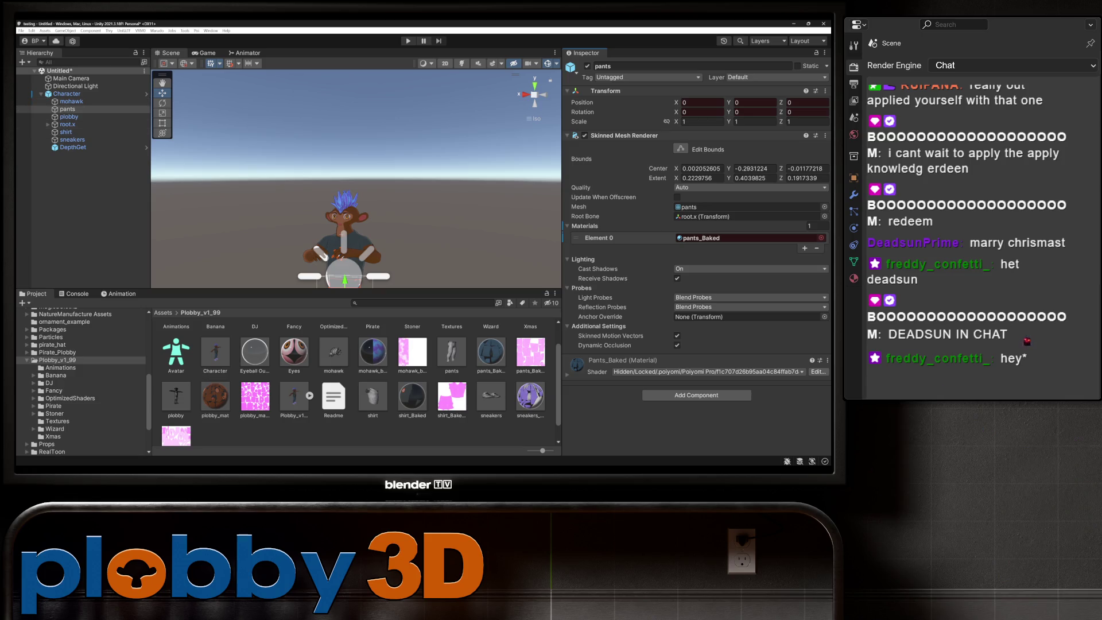
{"action": "left_click", "coordinate": [119, 293]}
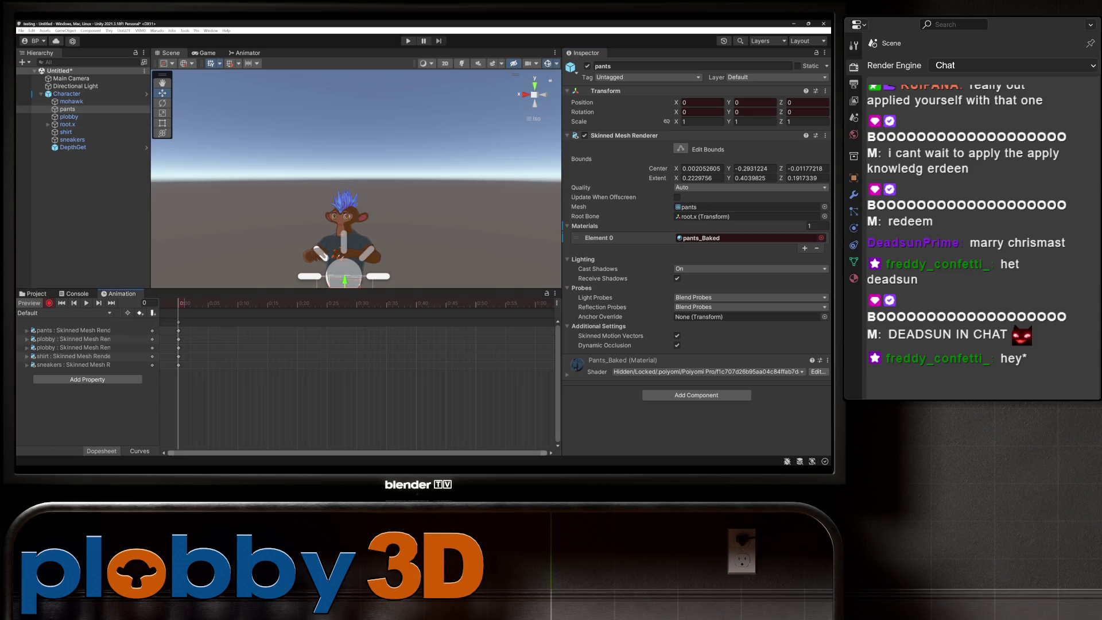
{"action": "left_click", "coordinate": [49, 302]}
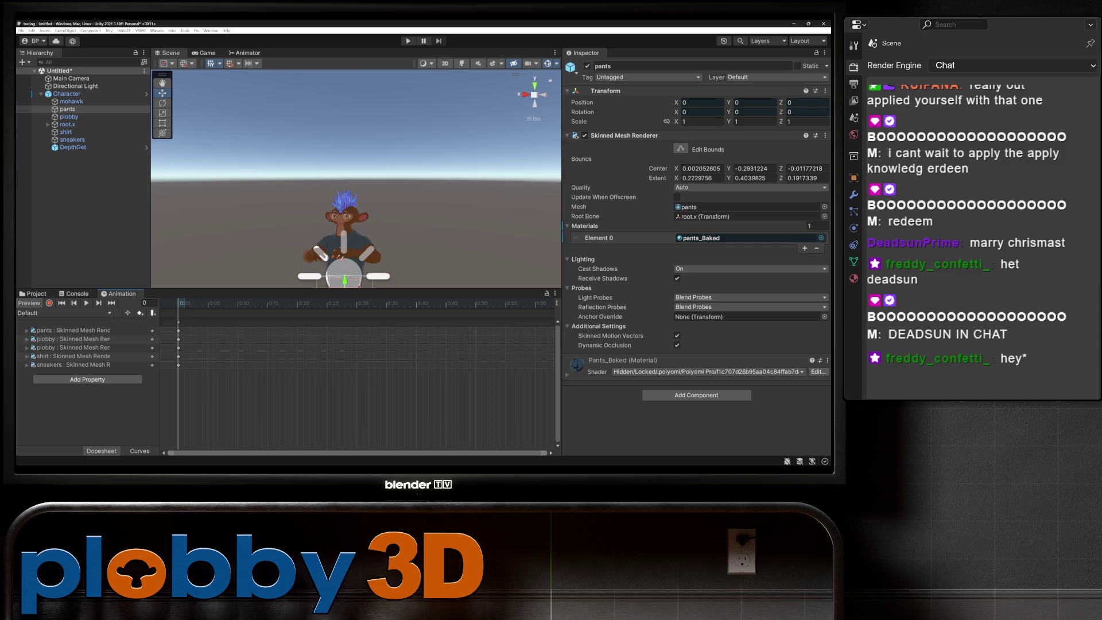
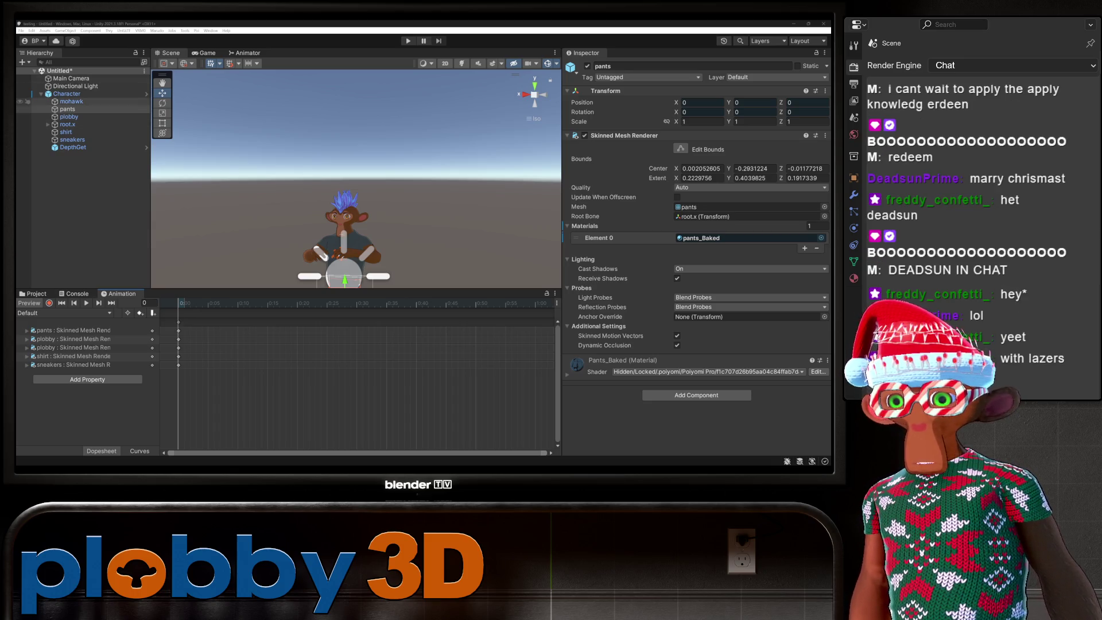
Select the Character and create a new animation clip named Stoner.
{"action": "left_click", "coordinate": [67, 93]}
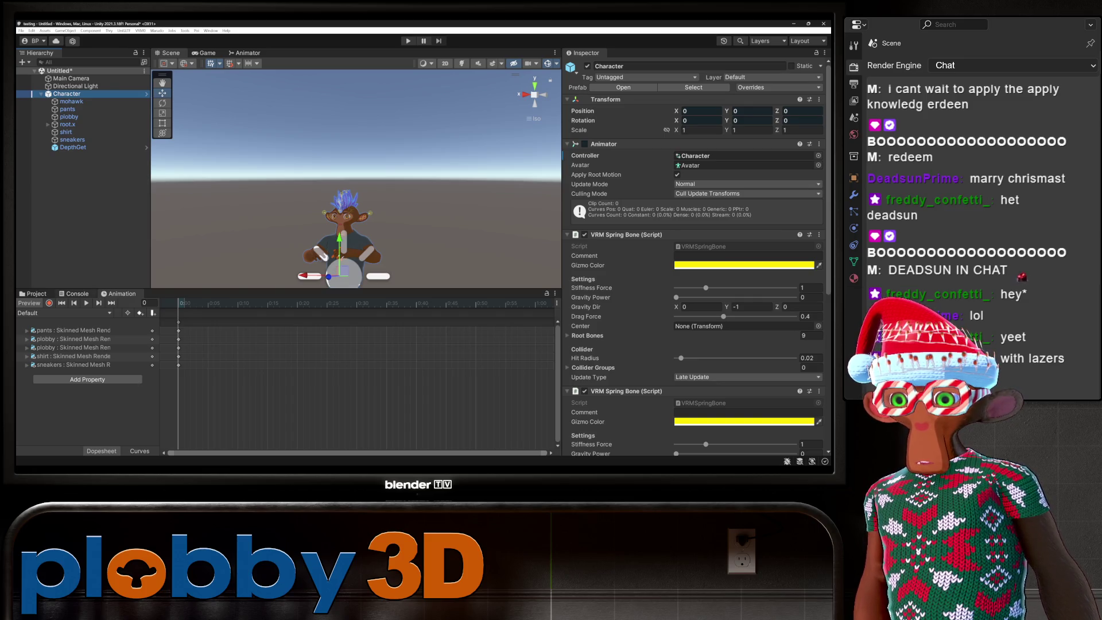
{"action": "left_click", "coordinate": [58, 313]}
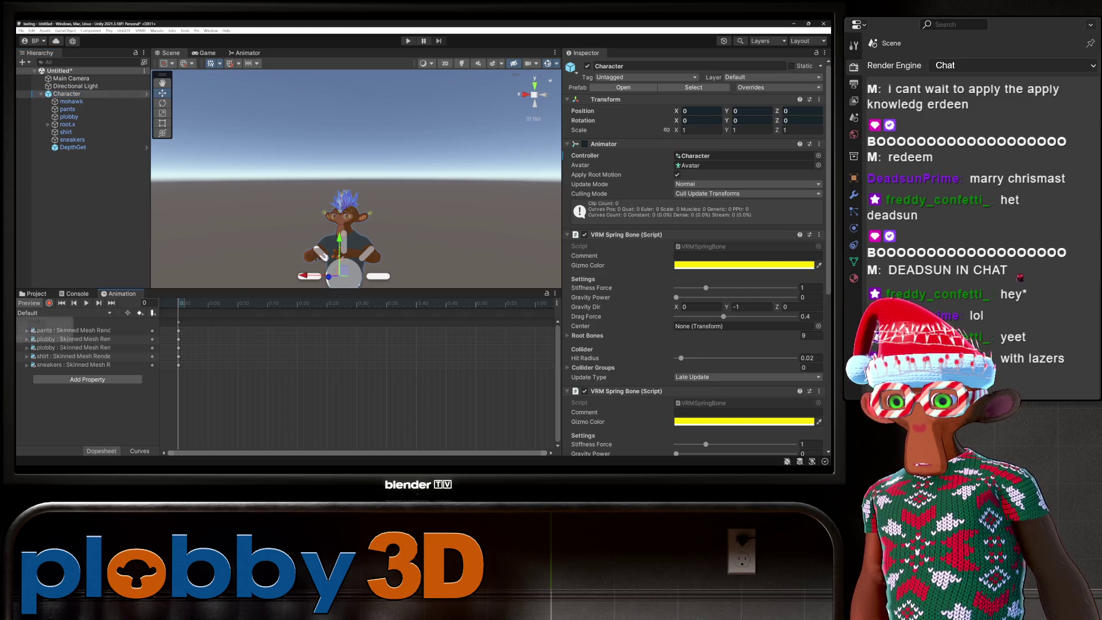
{"action": "left_click", "coordinate": [42, 338]}
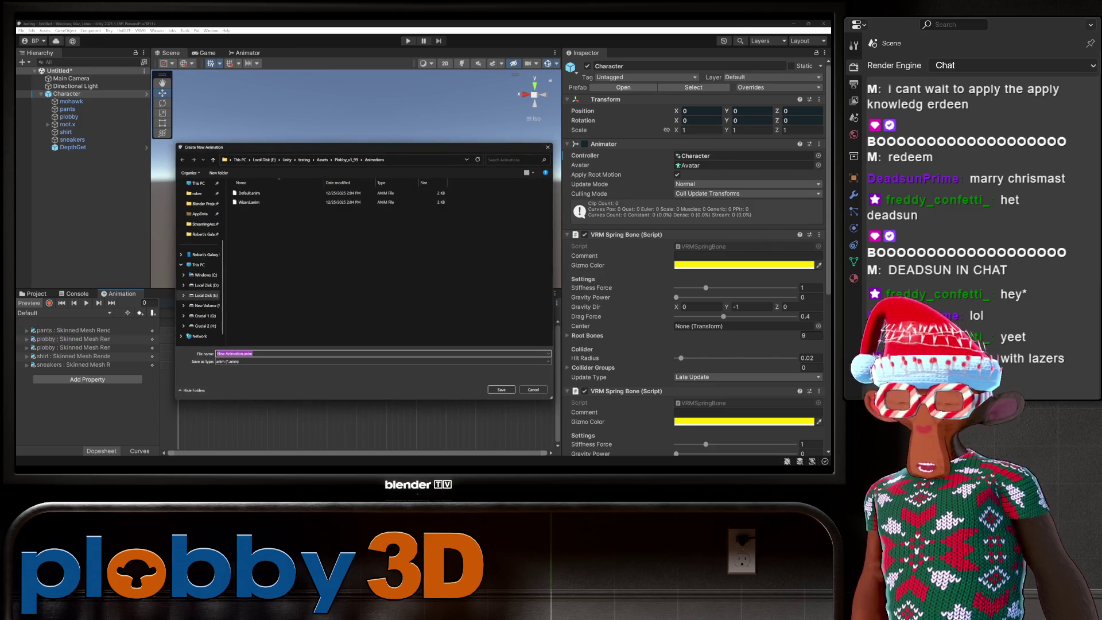
{"action": "type", "text": "Stoner"}
{"action": "key", "text": "Return"}
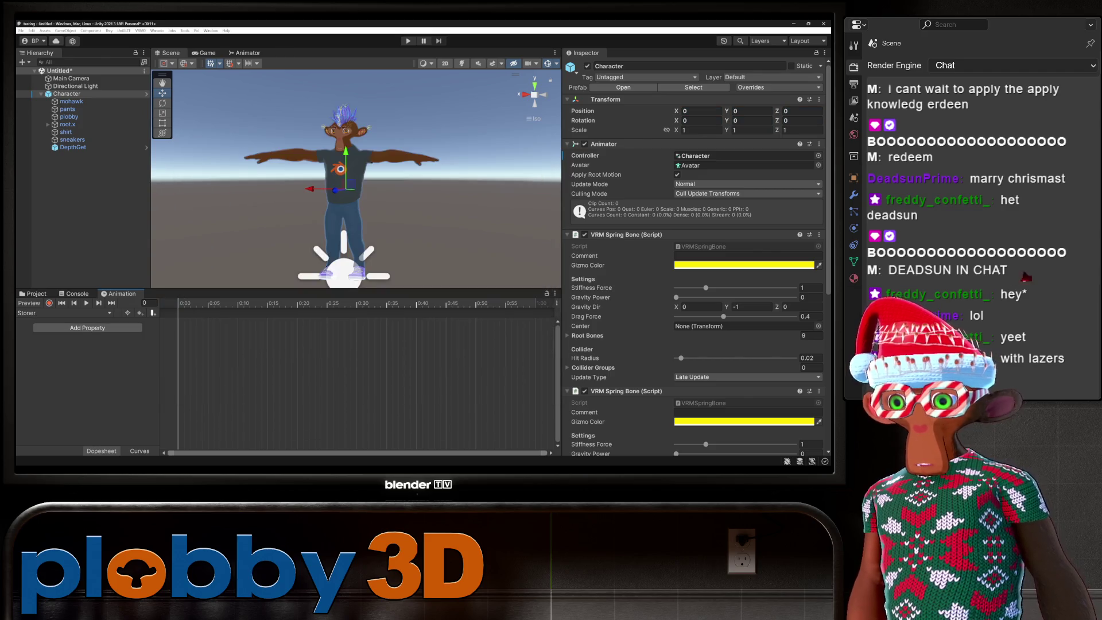
Create two more animation clips named Xmas and Pirate.
{"action": "left_click", "coordinate": [63, 313]}
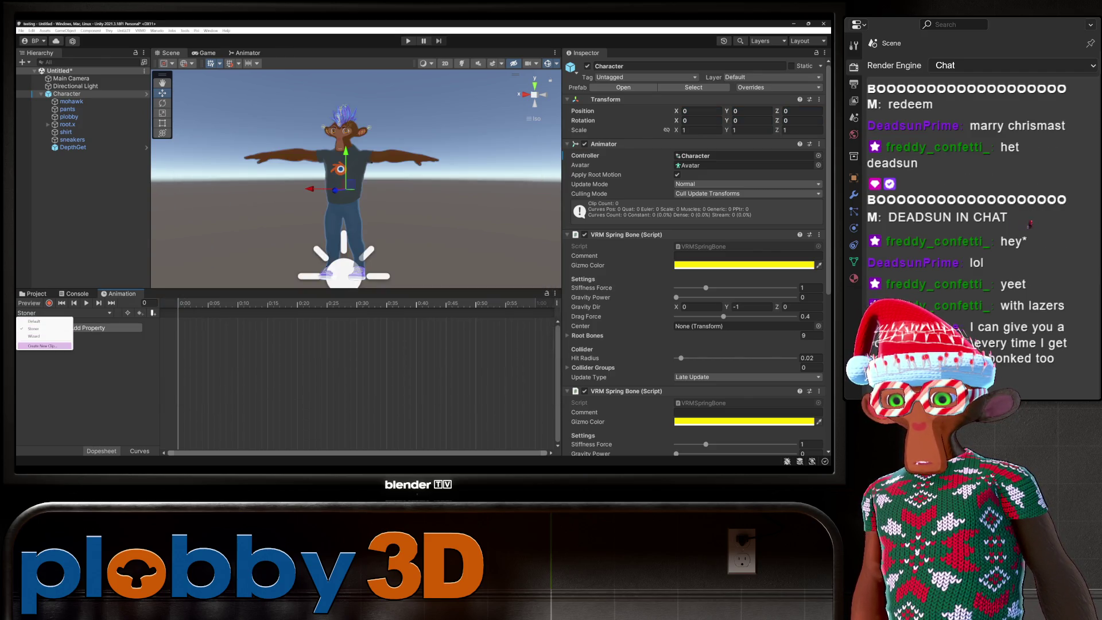
{"action": "left_click", "coordinate": [45, 345]}
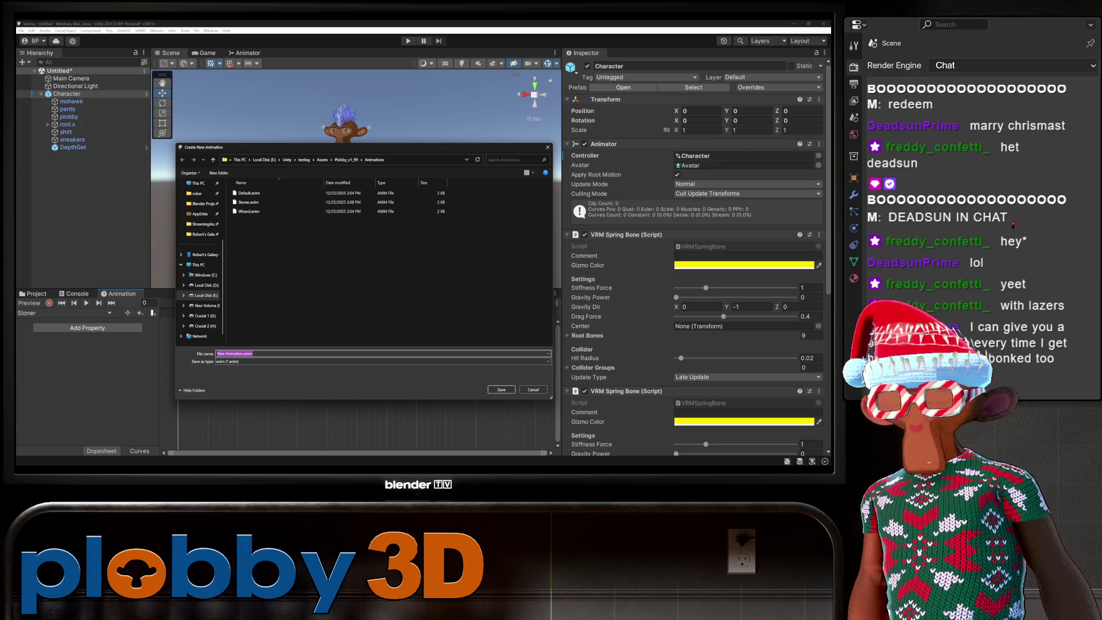
{"action": "type", "text": "Xmas"}
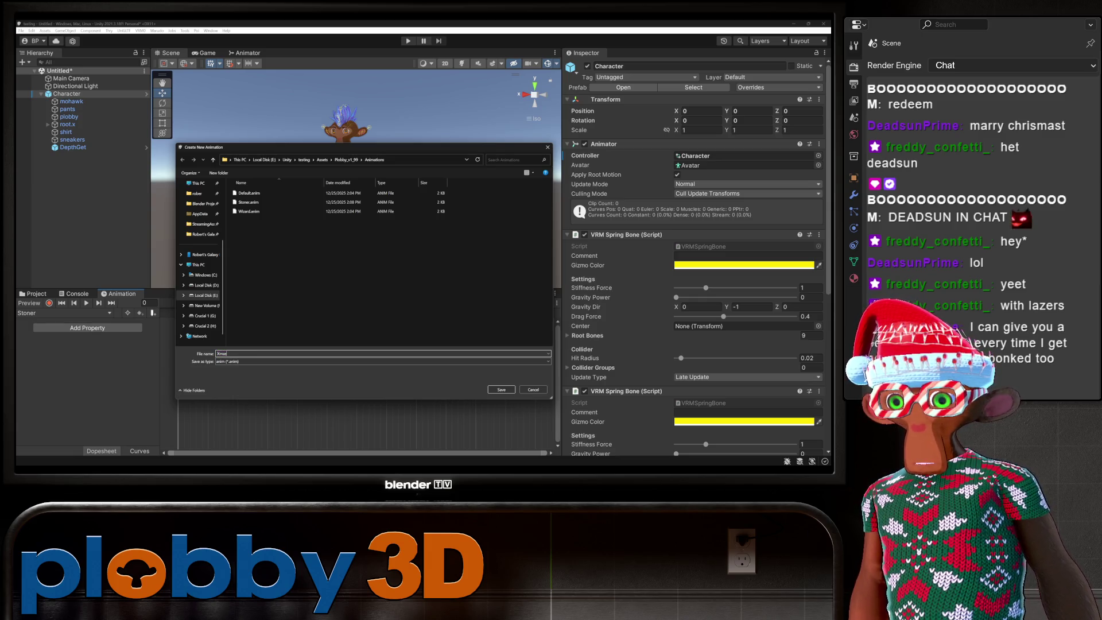
{"action": "key", "text": "Return"}
{"action": "left_click", "coordinate": [64, 313]}
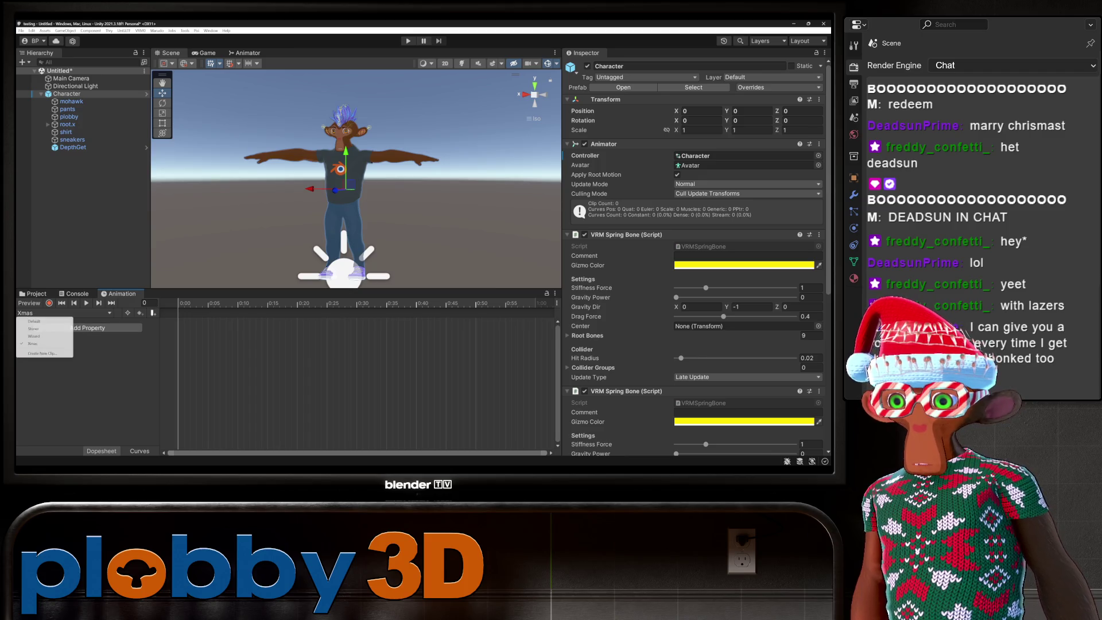
{"action": "left_click", "coordinate": [44, 353]}
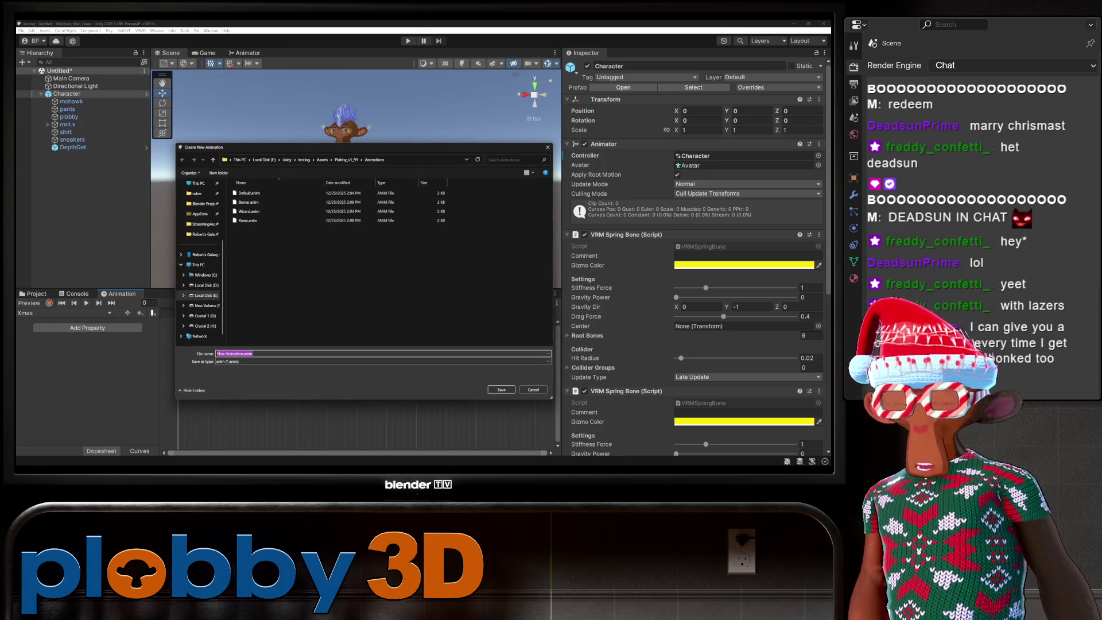
{"action": "type", "text": "Pirate"}
{"action": "key", "text": "Return"}
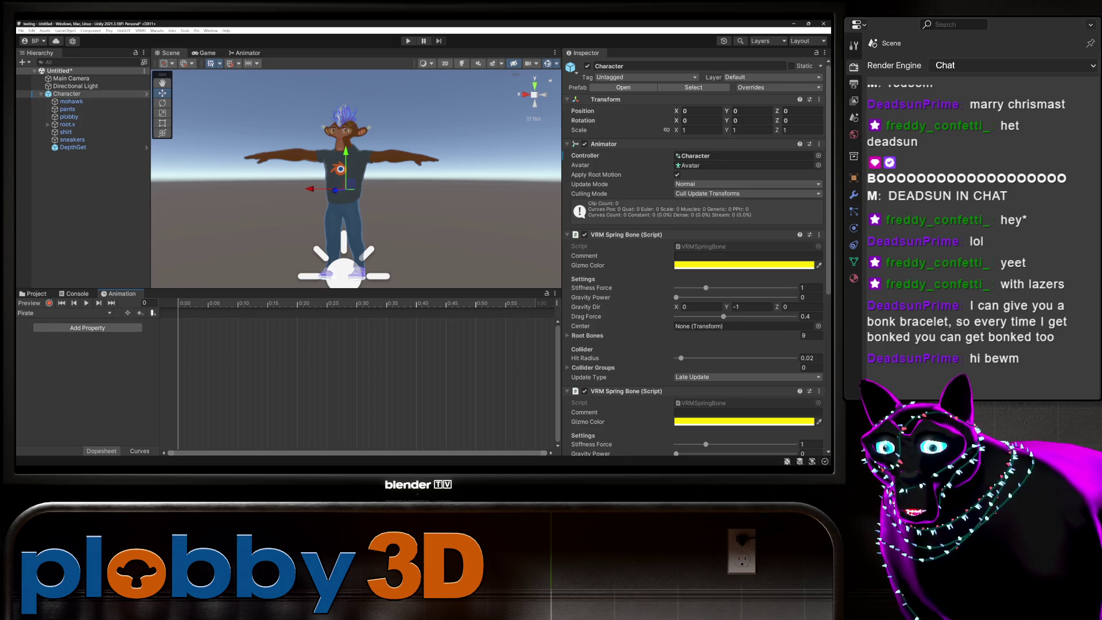
Save new clips DJ.anim and Fancy.anim in the Animations folder, keeping Fancy selected.
{"action": "left_click", "coordinate": [64, 313]}
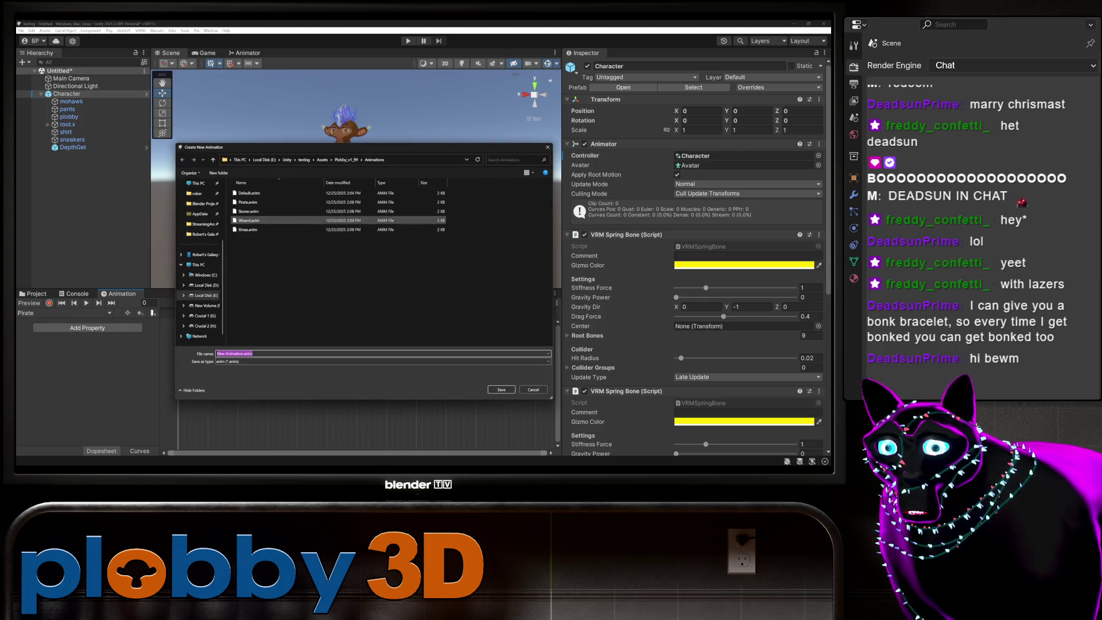
{"action": "type", "text": "DJ"}
{"action": "key", "text": "Return"}
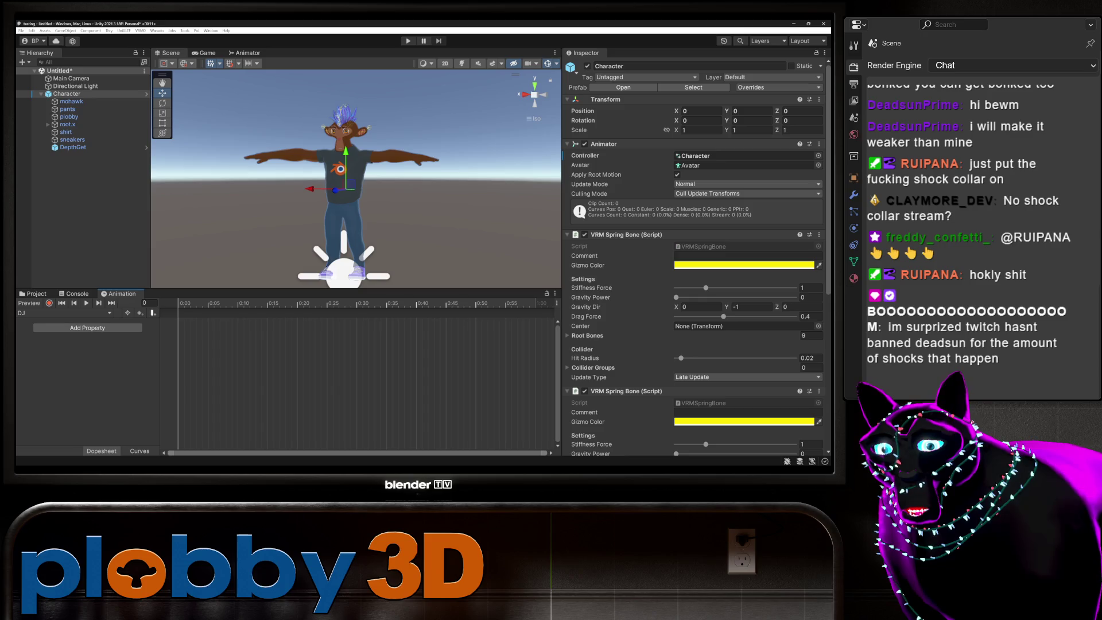
{"action": "left_click", "coordinate": [58, 313]}
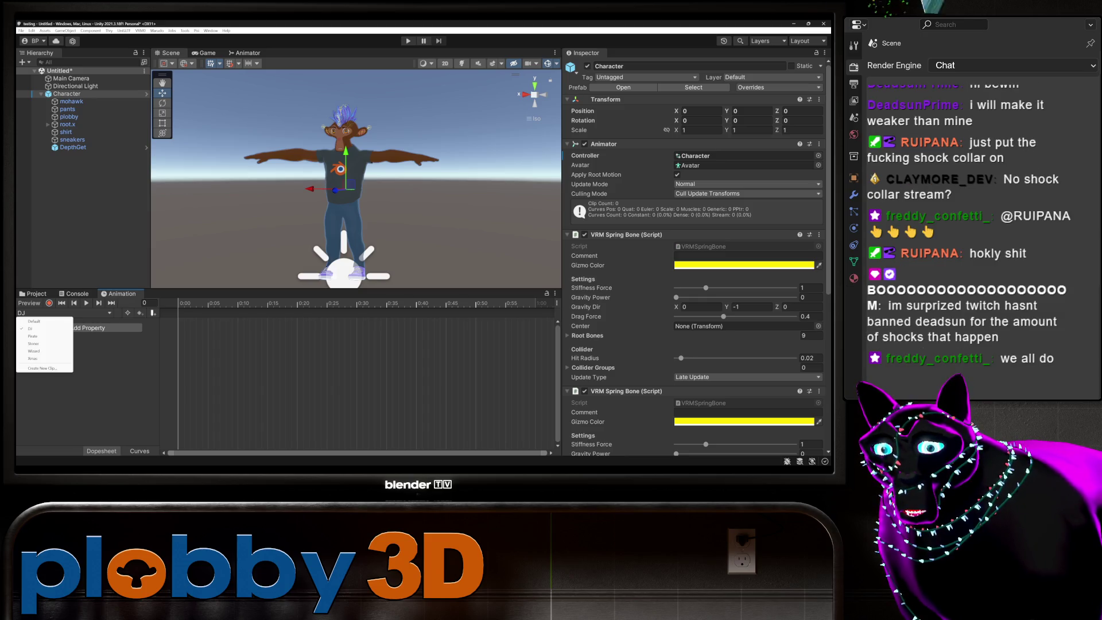
{"action": "left_click", "coordinate": [41, 368]}
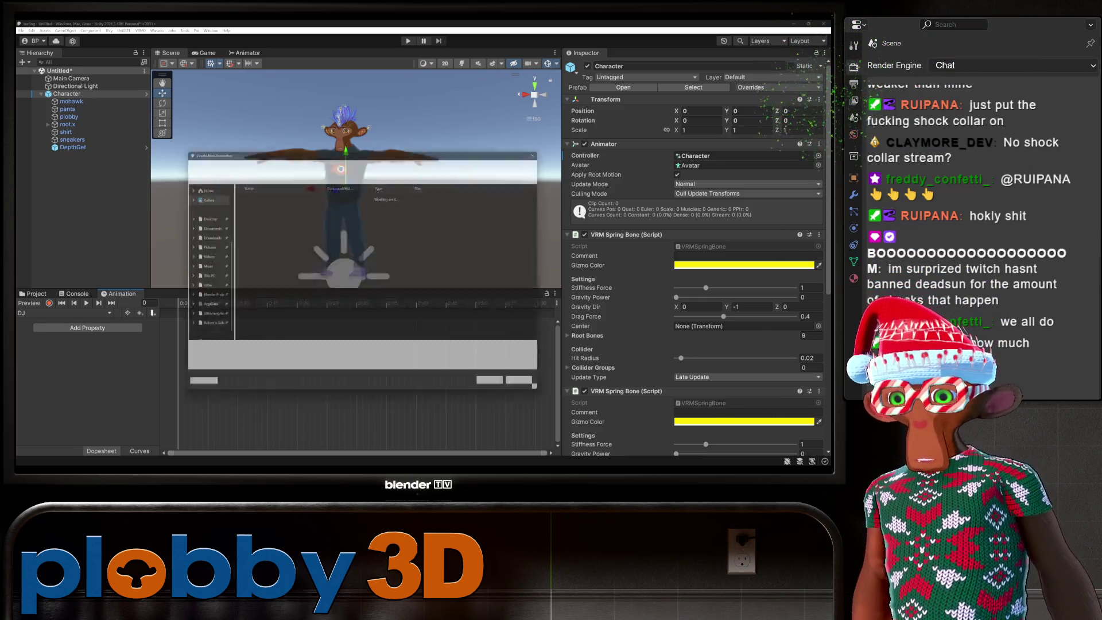
{"action": "type", "text": "Fancy"}
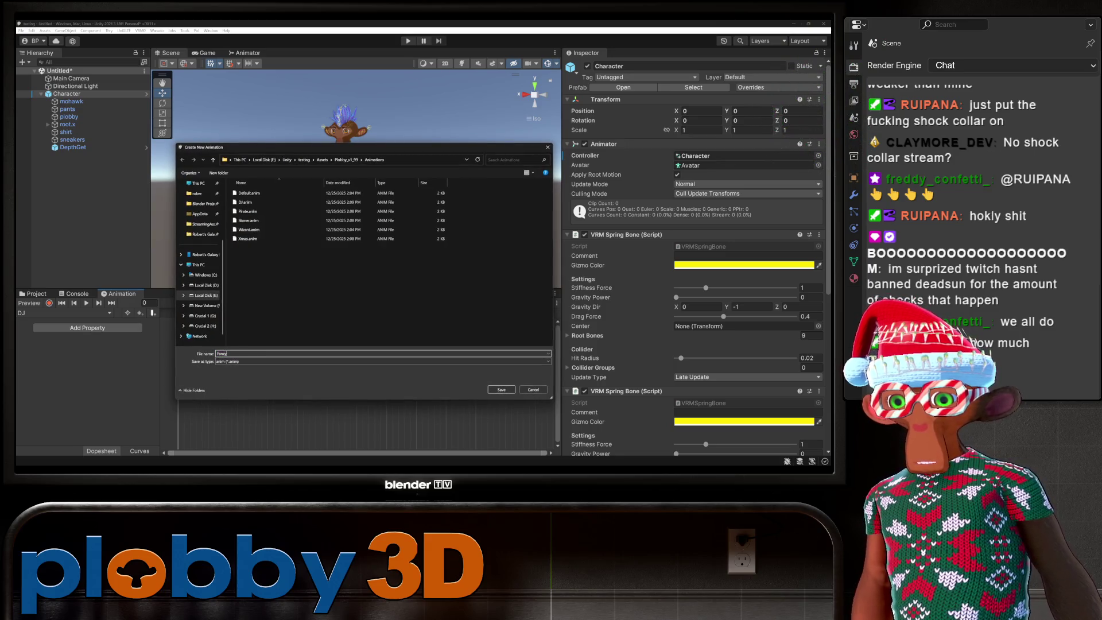
{"action": "key", "text": "Return"}
{"action": "left_click", "coordinate": [64, 313]}
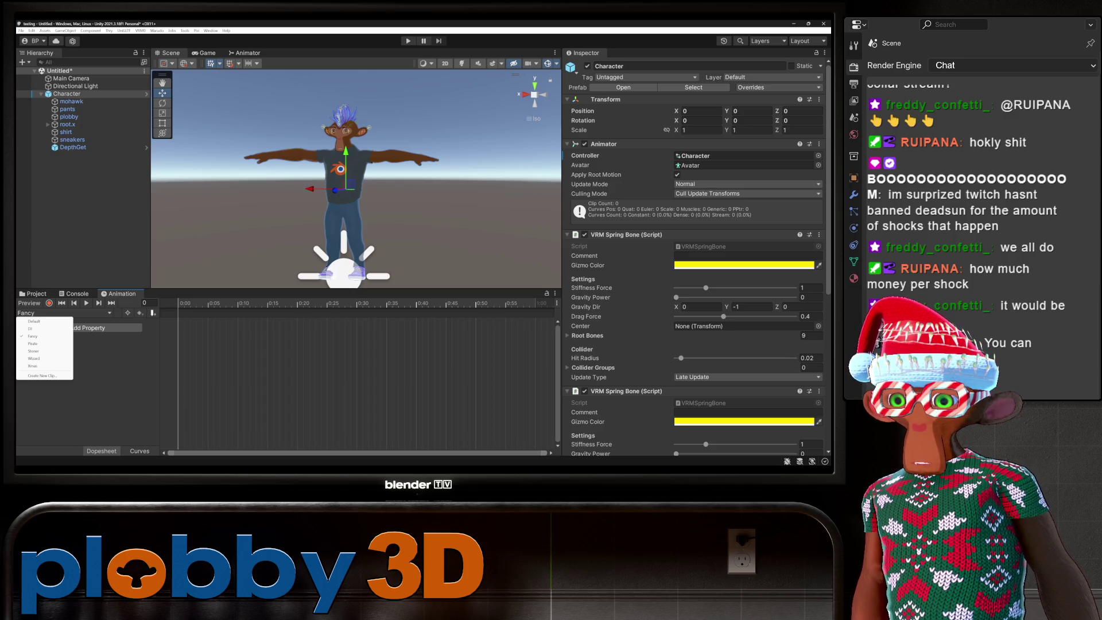
{"action": "key", "text": "Escape"}
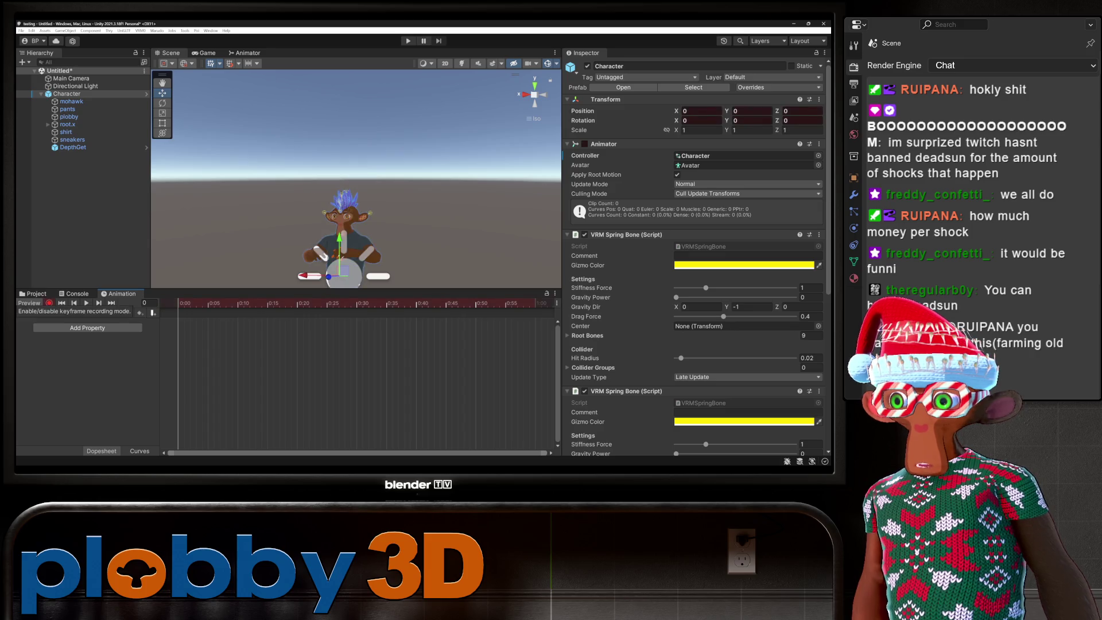
Turn on recording for the Fancy clip and give plobby the fancy_plobby_mat material.
{"action": "key", "text": "ctrl+5"}
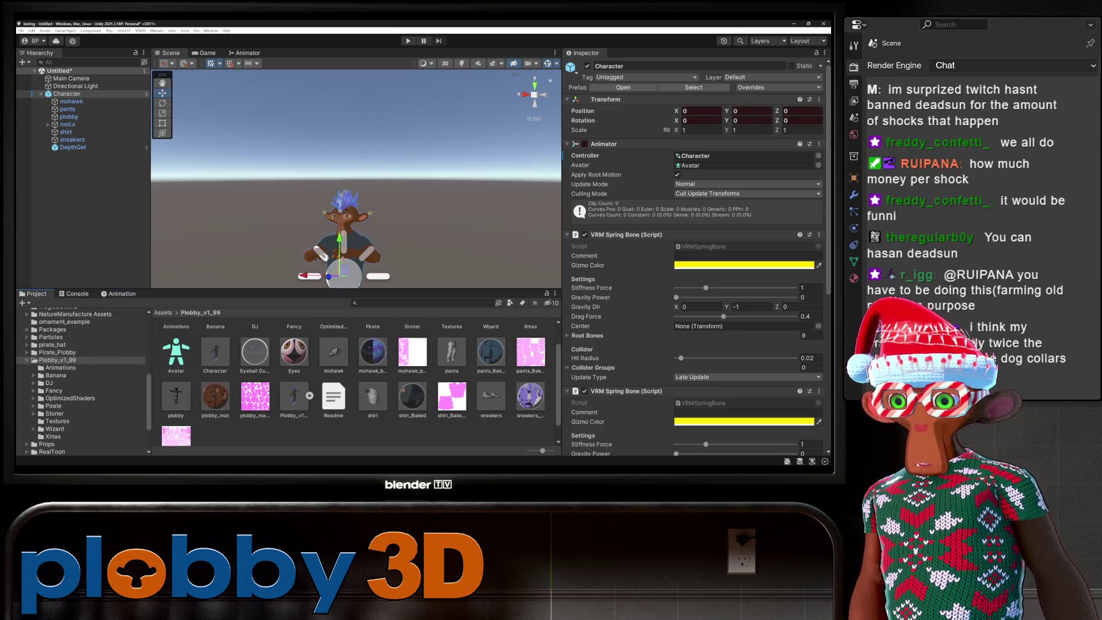
{"action": "scroll", "coordinate": [354, 382], "scroll_direction": "up", "scroll_amount": 1}
{"action": "key", "text": "ctrl+6"}
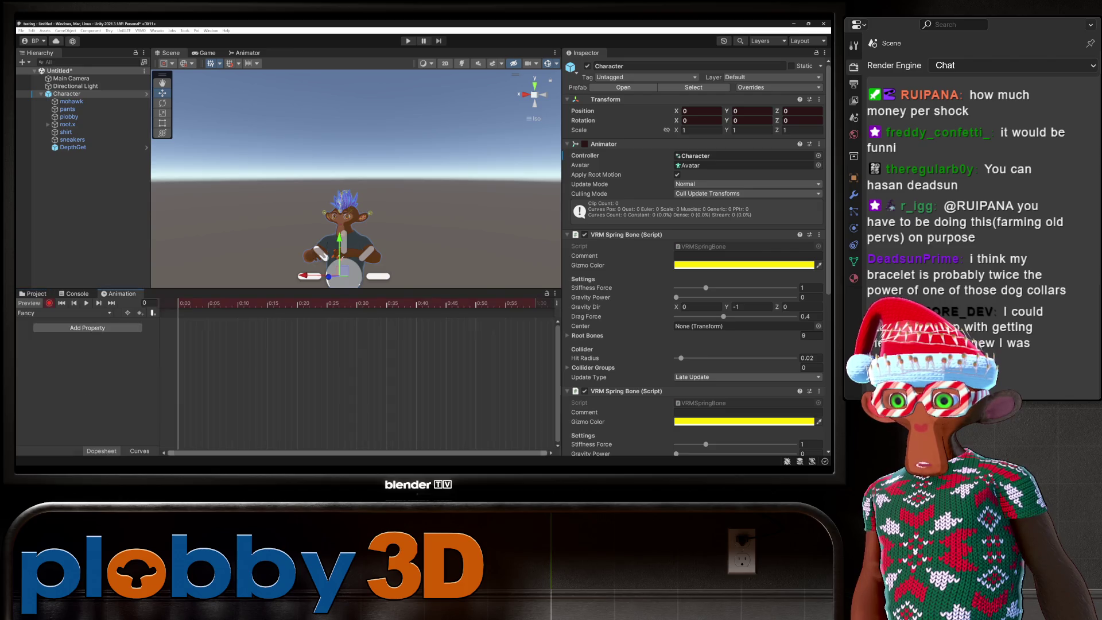
{"action": "key", "text": "ctrl+5"}
{"action": "double_click", "coordinate": [294, 339]}
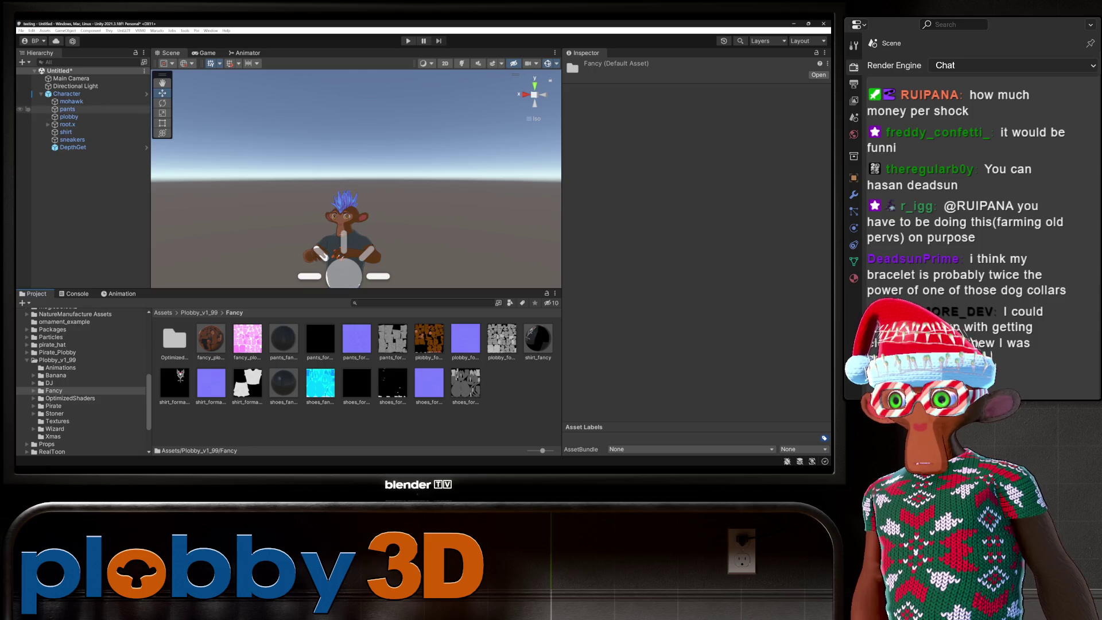
{"action": "left_click", "coordinate": [68, 116]}
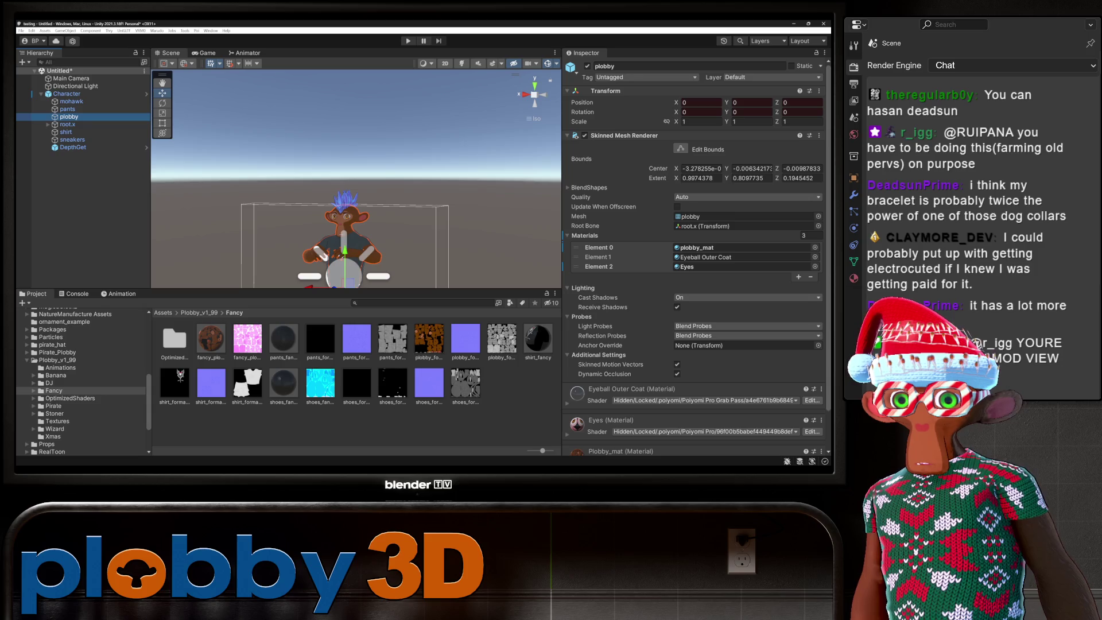
{"action": "mouse_move", "coordinate": [211, 339]}
{"action": "left_mouse_down"}
{"action": "mouse_move", "coordinate": [695, 316]}
{"action": "mouse_move", "coordinate": [741, 248]}
{"action": "left_mouse_up"}
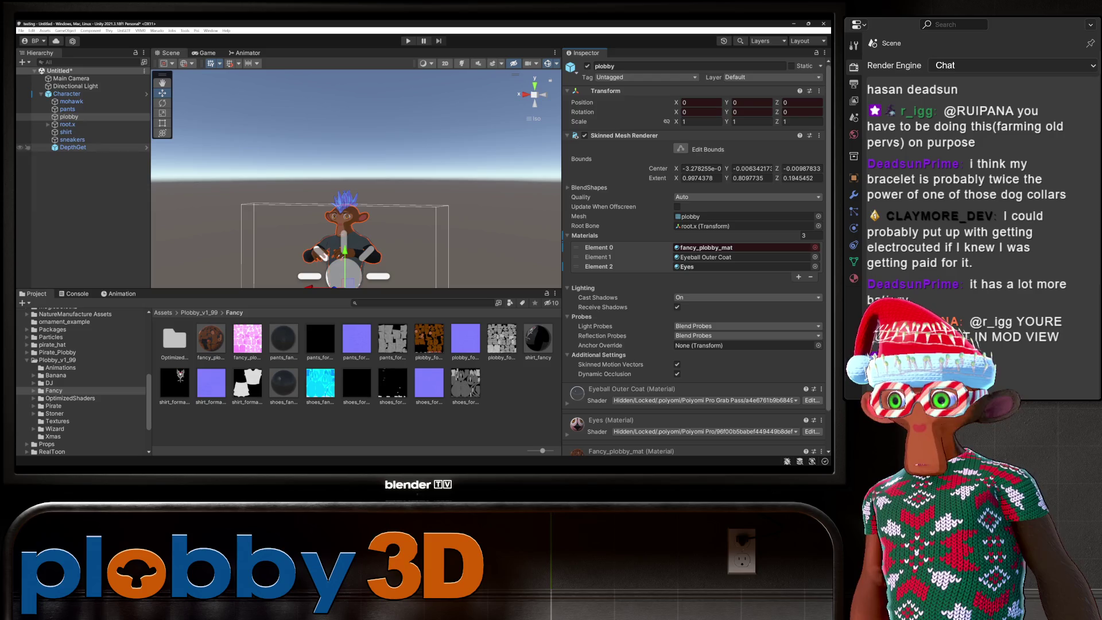
Record shirt_fancy on the shirt, shoes_fancy on the sneakers and pants_fancy on the pants.
{"action": "left_click", "coordinate": [66, 132]}
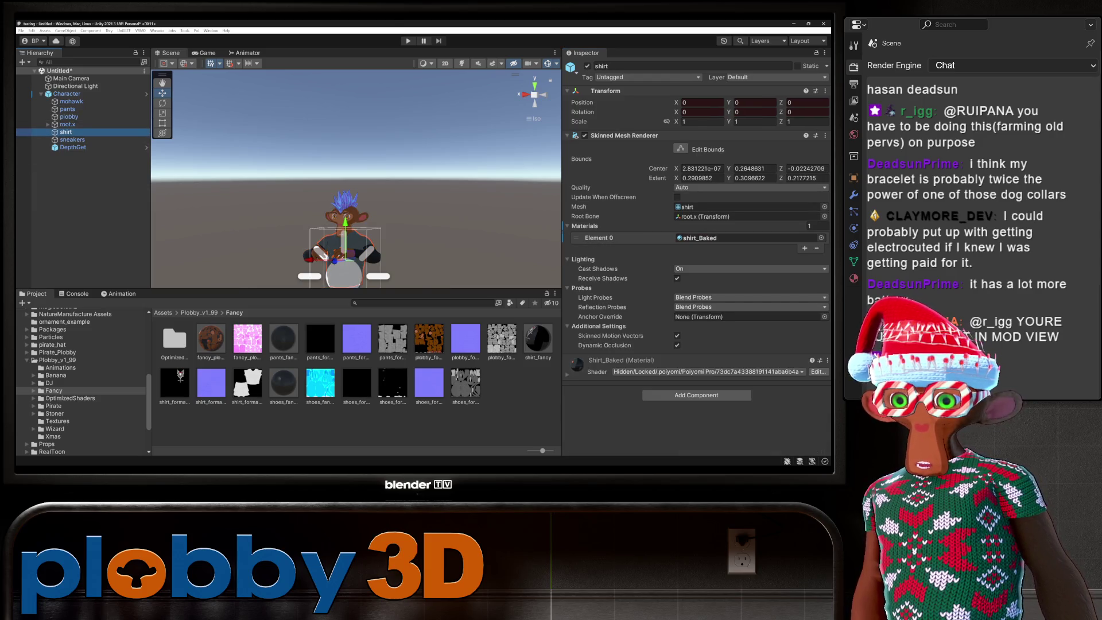
{"action": "left_click_drag", "start_coordinate": [538, 338], "coordinate": [746, 238]}
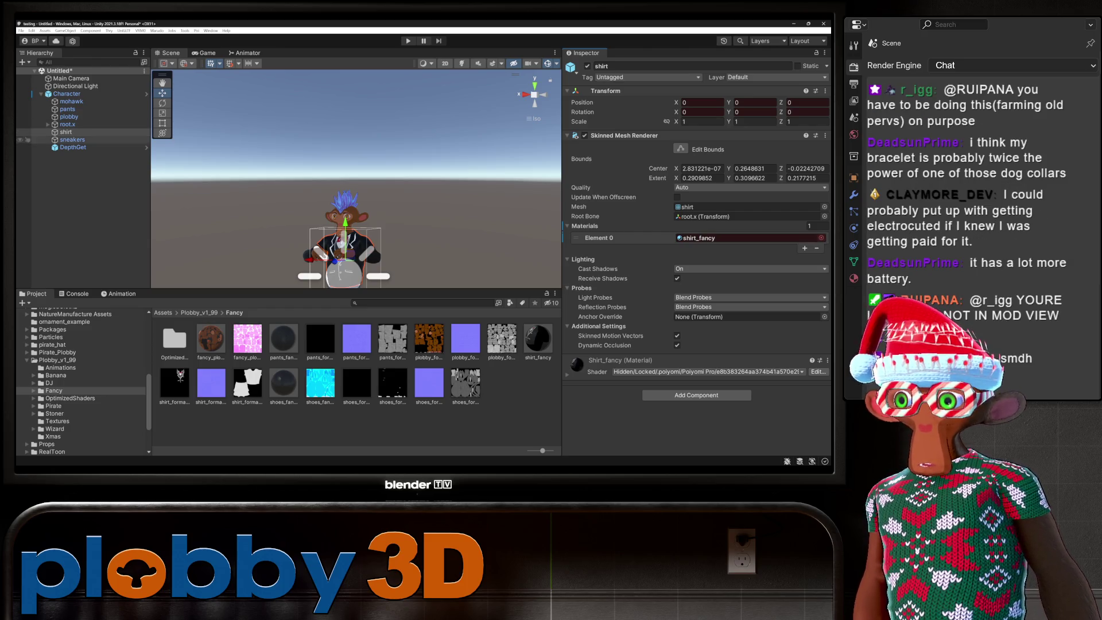
{"action": "left_click", "coordinate": [72, 140]}
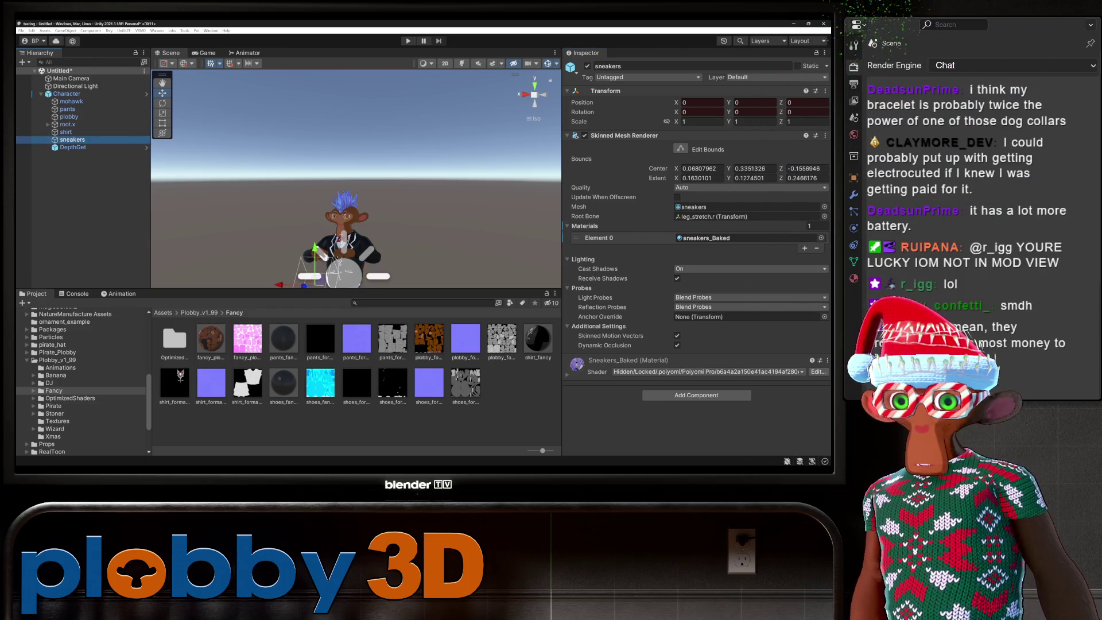
{"action": "left_click_drag", "start_coordinate": [284, 383], "coordinate": [747, 238]}
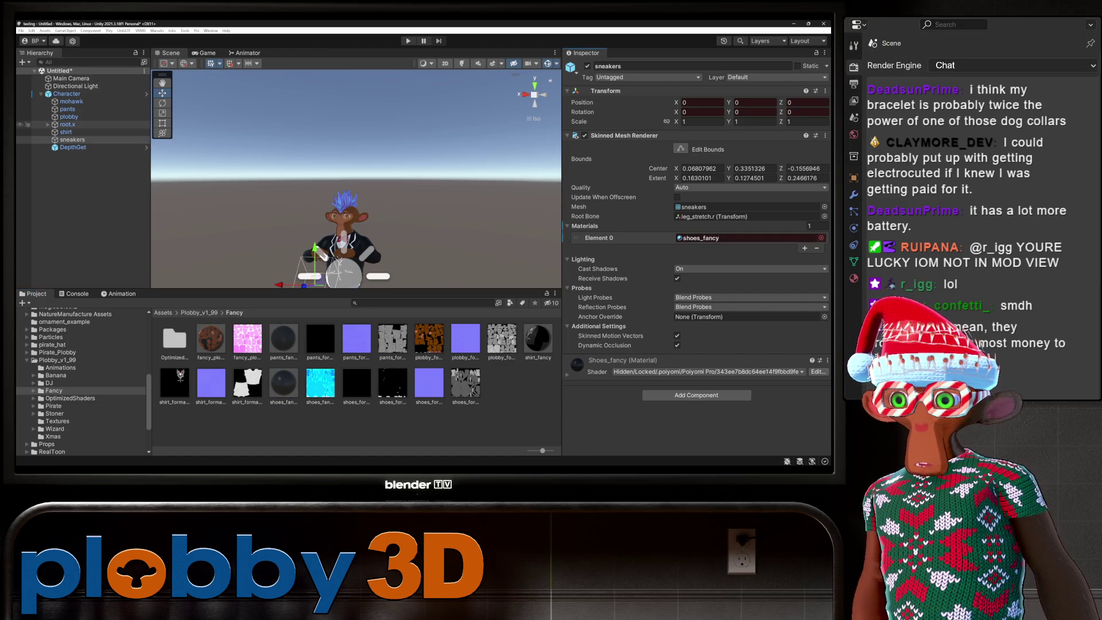
{"action": "key", "text": "Up"}
{"action": "key", "text": "Up"}
{"action": "key", "text": "Up"}
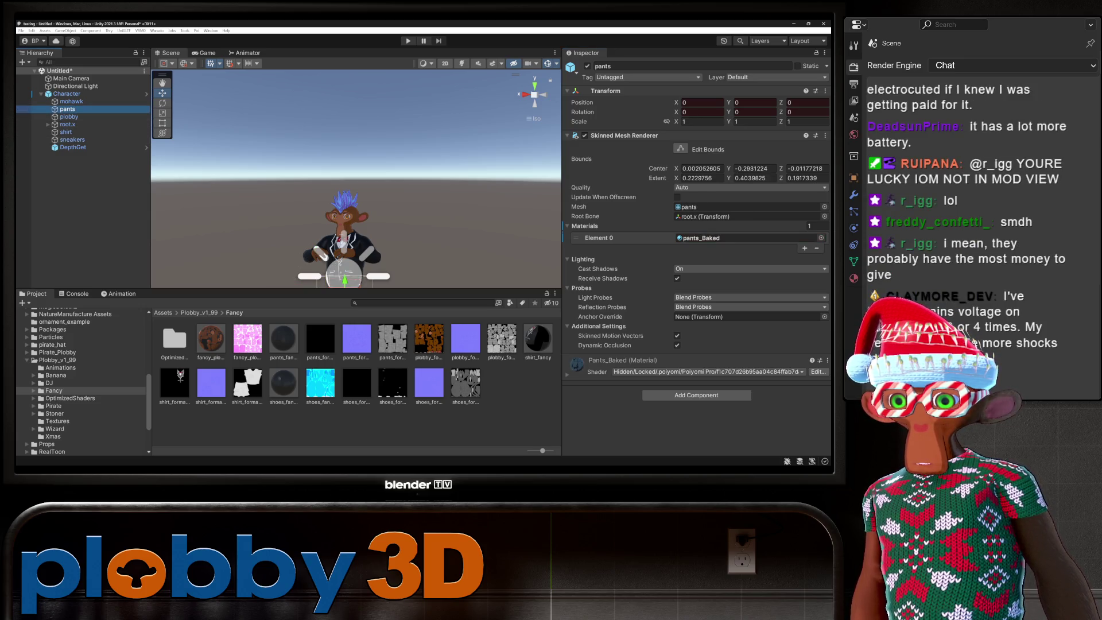
{"action": "mouse_move", "coordinate": [283, 339]}
{"action": "left_mouse_down"}
{"action": "mouse_move", "coordinate": [459, 276]}
{"action": "mouse_move", "coordinate": [747, 238]}
{"action": "left_mouse_up"}
{"action": "scroll", "coordinate": [356, 201], "scroll_direction": "down", "scroll_amount": 3}
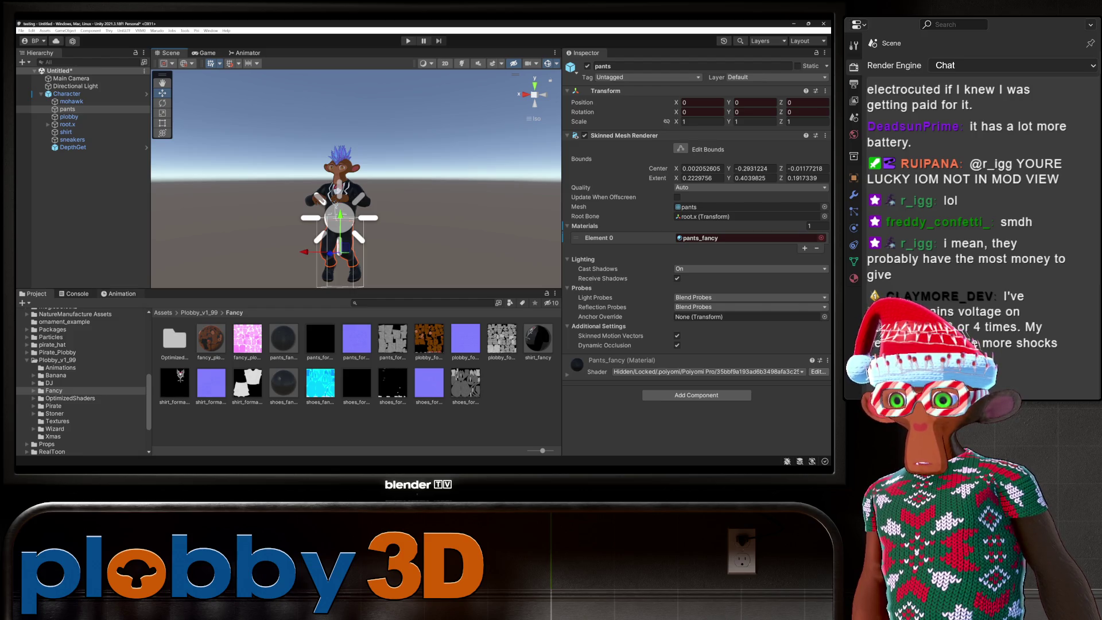
{"action": "key", "text": "ctrl+6"}
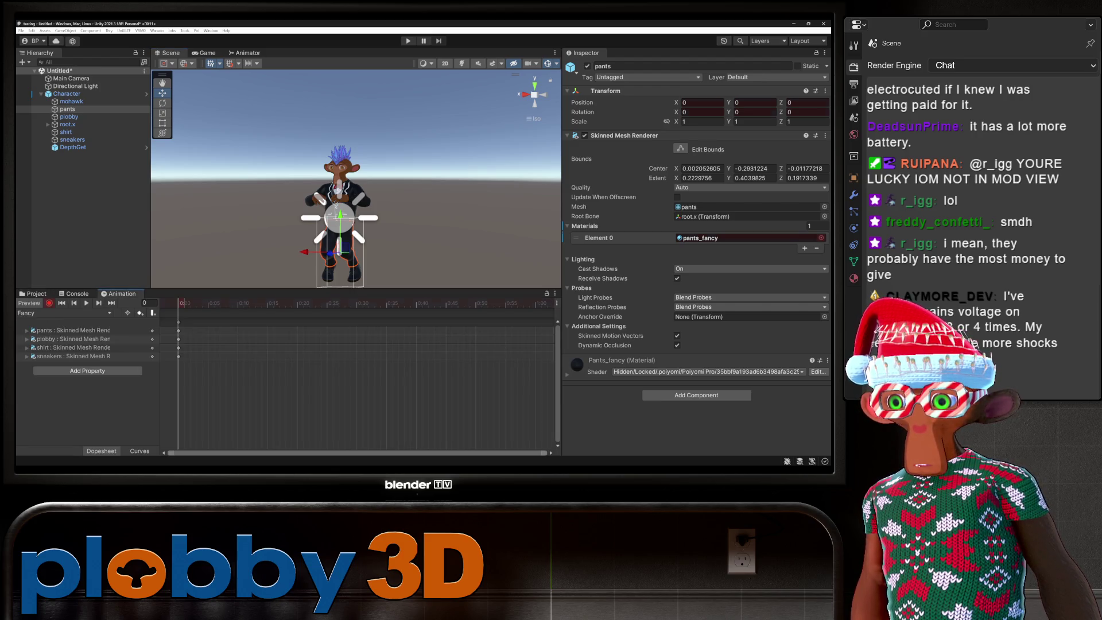
Switch to the DJ clip and open the DJ outfit folder in Project.
{"action": "left_click", "coordinate": [63, 313]}
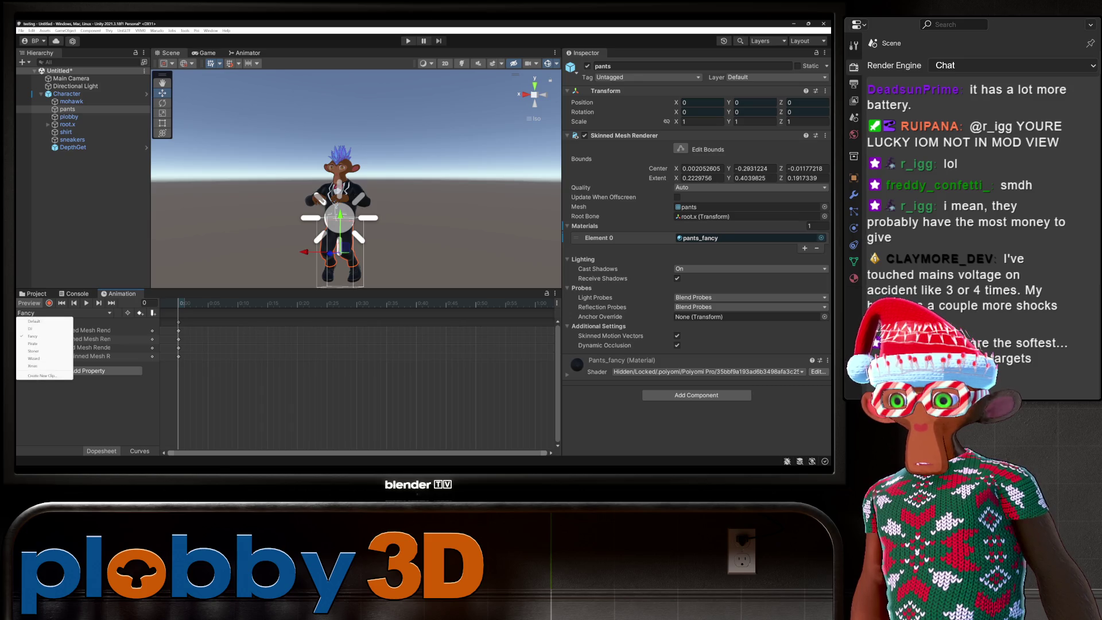
{"action": "left_click", "coordinate": [41, 328]}
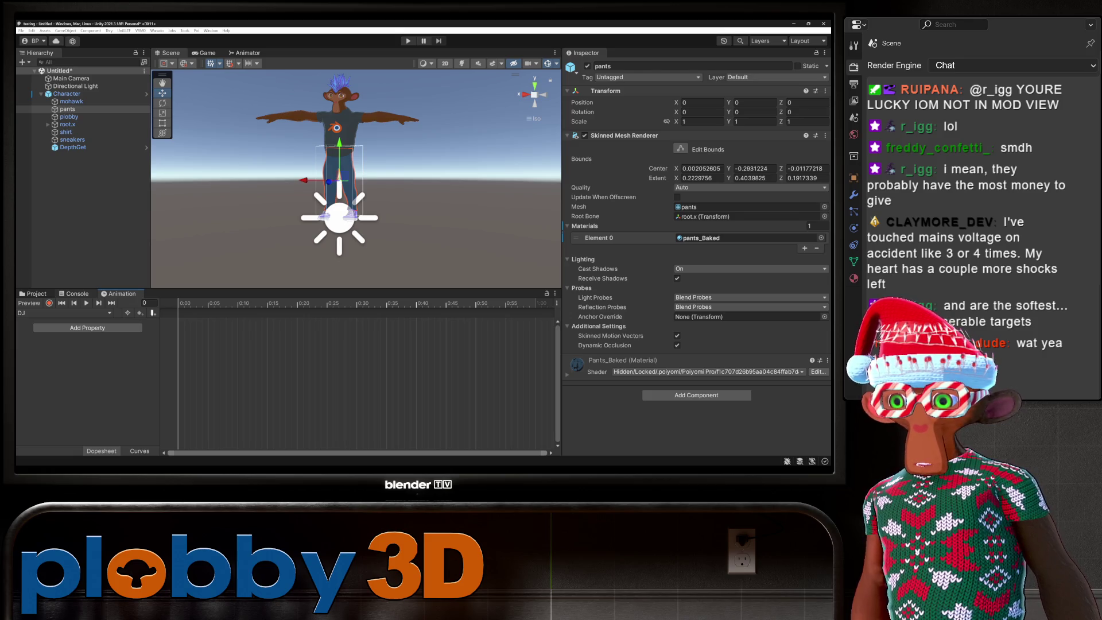
{"action": "left_click", "coordinate": [34, 294]}
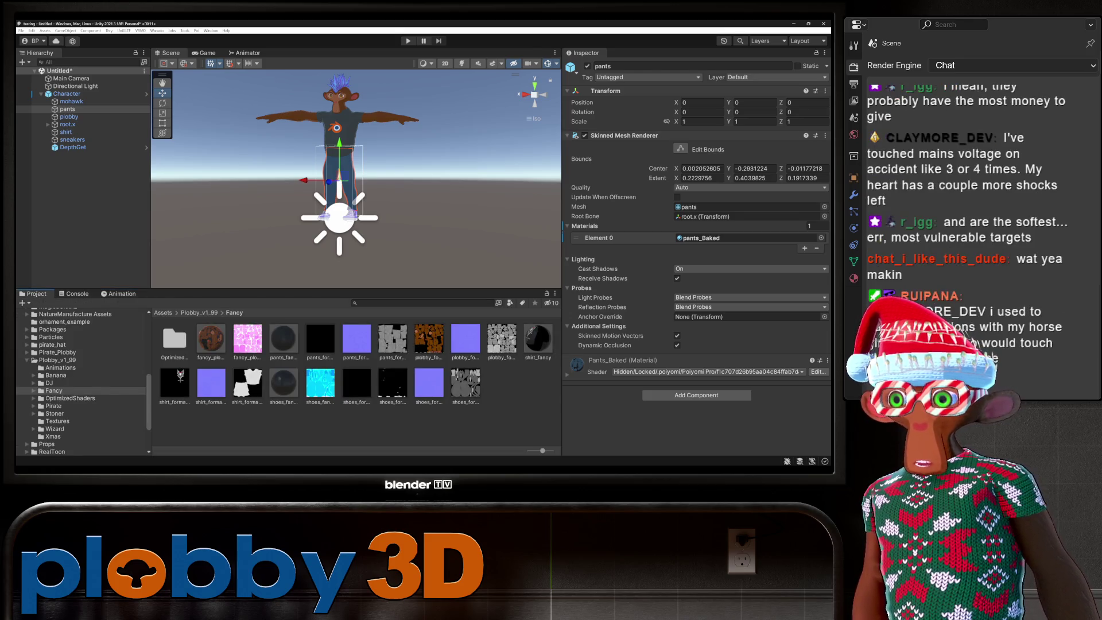
{"action": "left_click", "coordinate": [57, 360]}
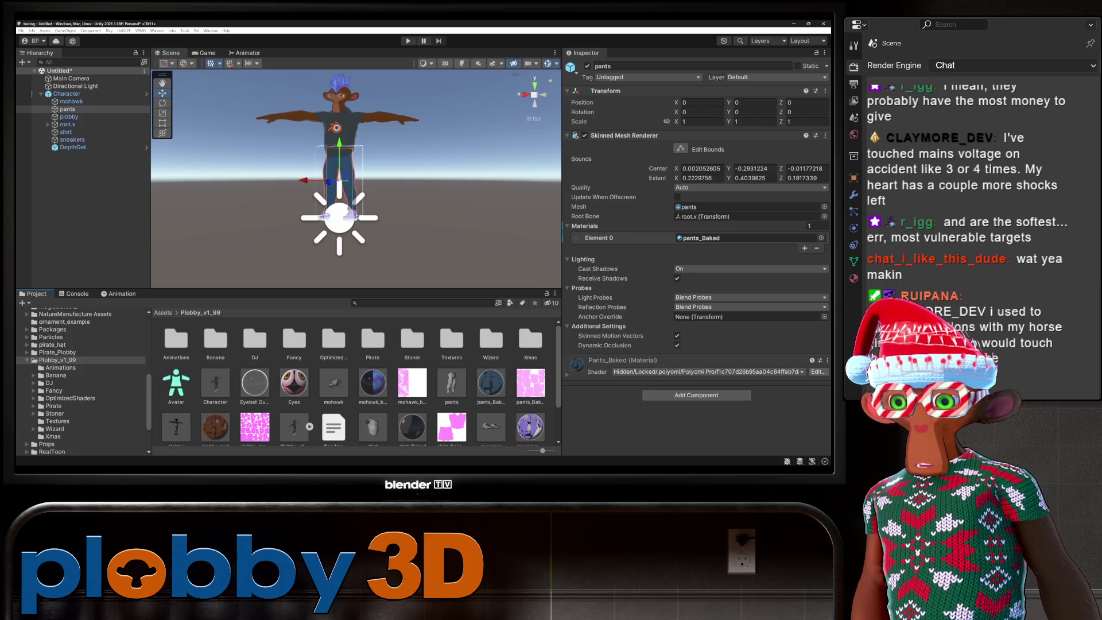
{"action": "left_click", "coordinate": [50, 383]}
Record the shirt switching to DJ_shirt, then switch the Animation window to the Pirate clip.
{"action": "left_click", "coordinate": [66, 132]}
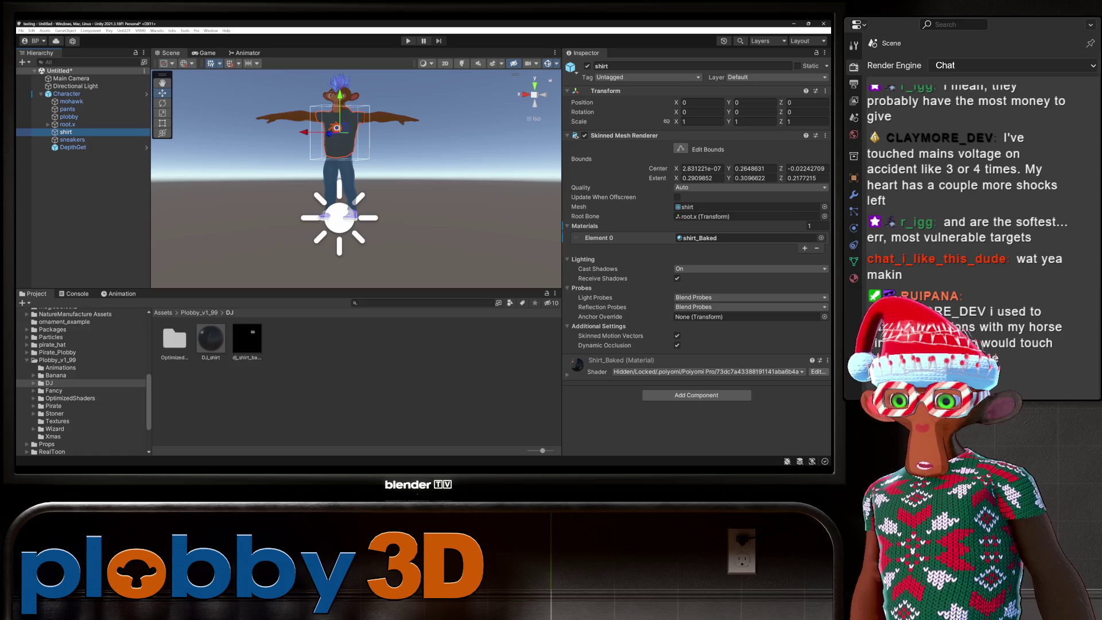
{"action": "key", "text": "ctrl+6"}
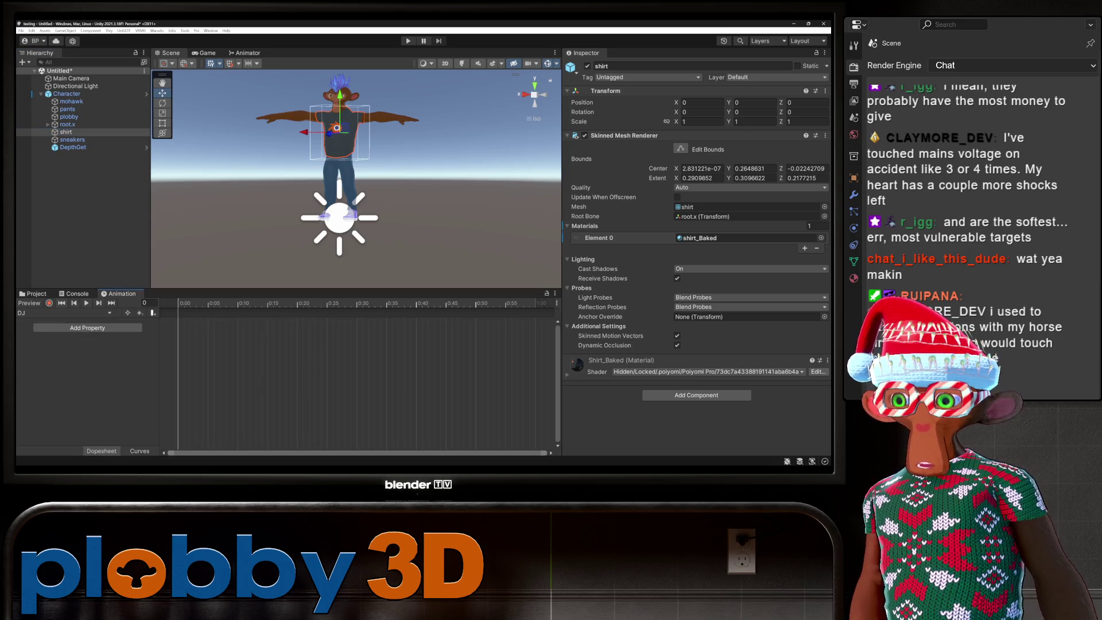
{"action": "scroll", "coordinate": [356, 178], "scroll_direction": "down", "scroll_amount": 3}
{"action": "key", "text": "ctrl+5"}
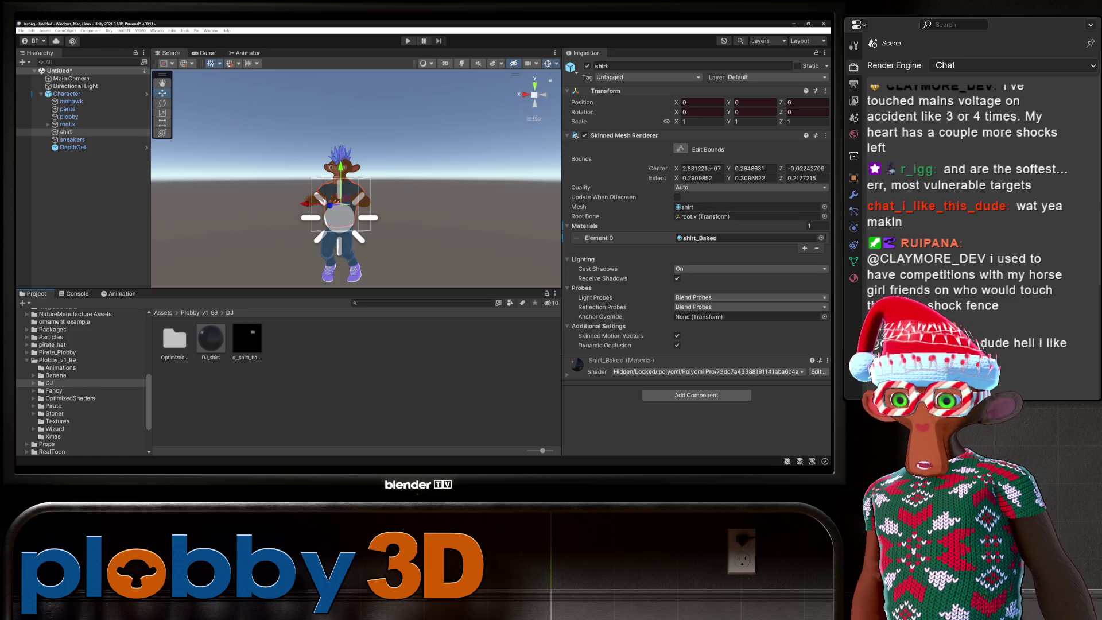
{"action": "left_click_drag", "start_coordinate": [211, 339], "coordinate": [746, 238]}
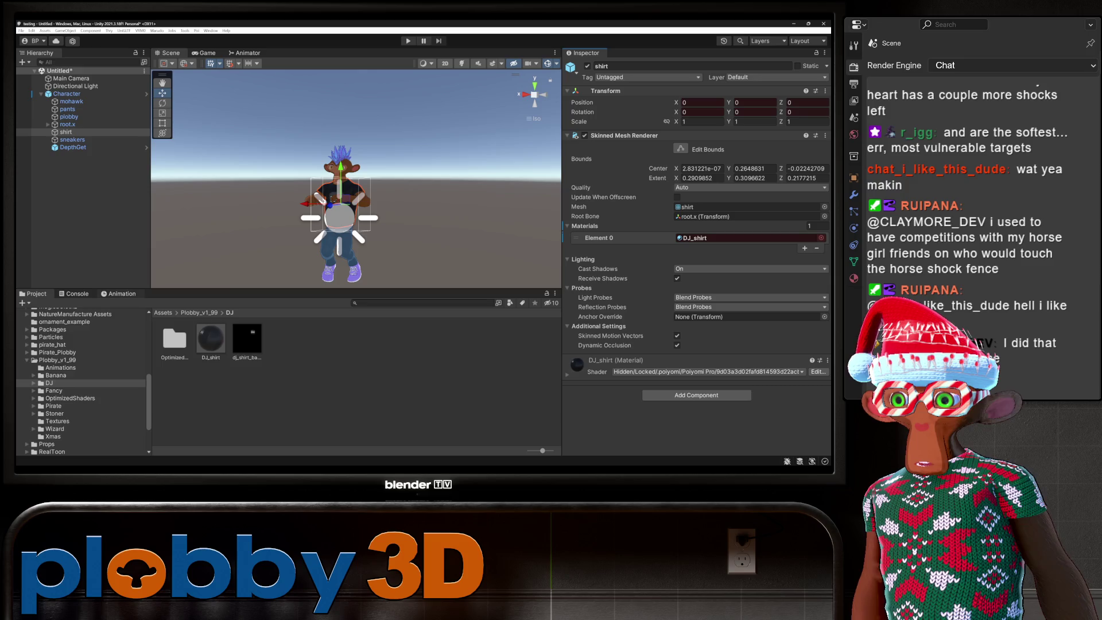
{"action": "key", "text": "ctrl+6"}
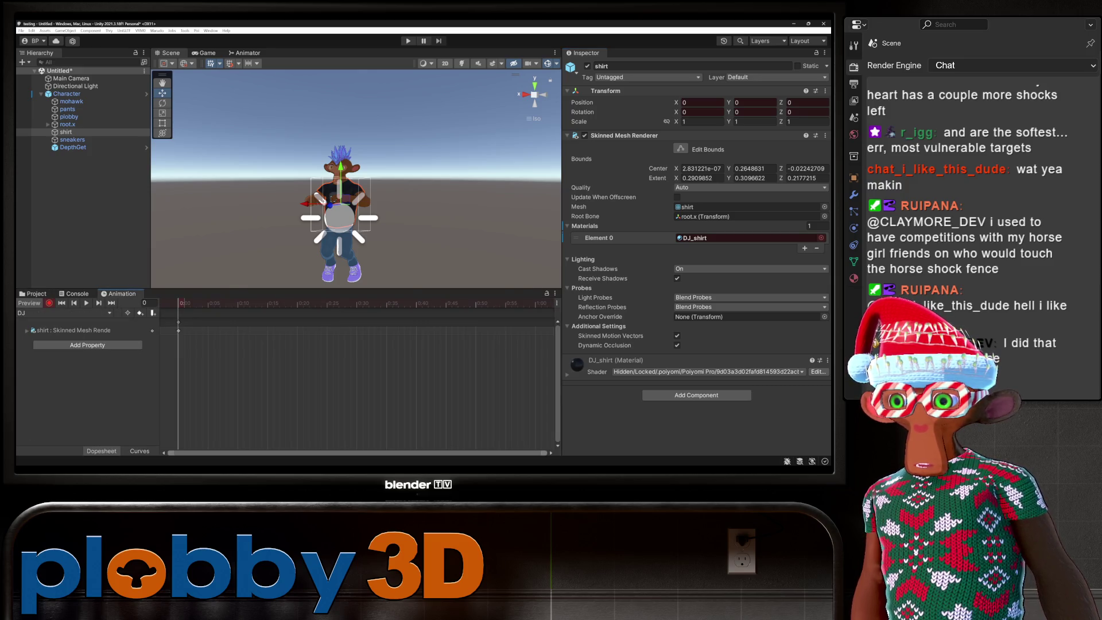
{"action": "left_click", "coordinate": [63, 313]}
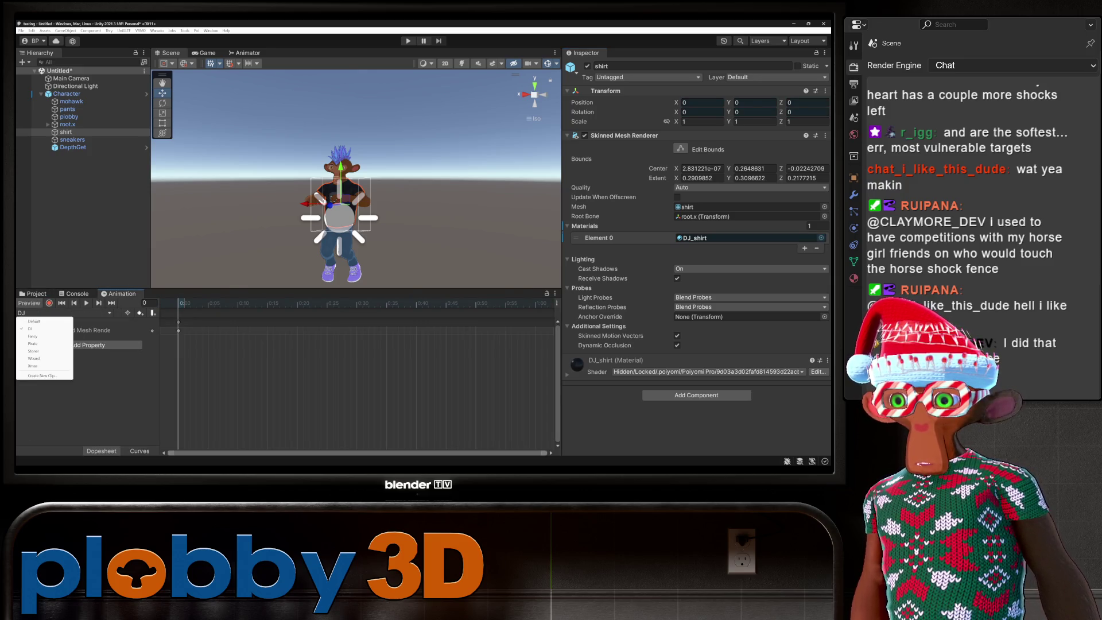
{"action": "left_click", "coordinate": [33, 343]}
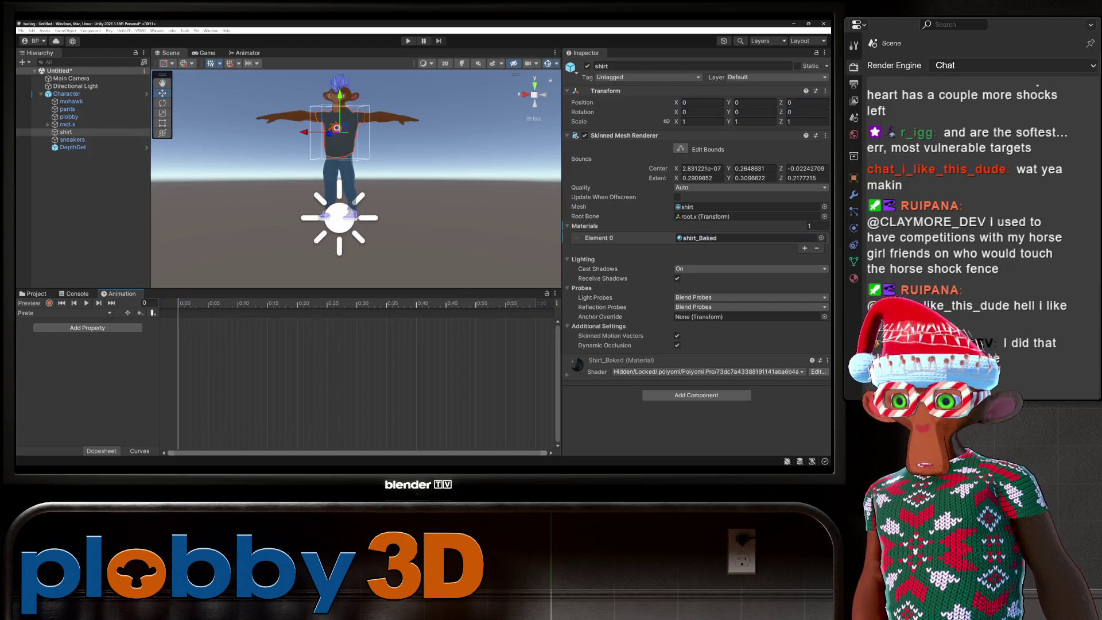
Open the Pirate outfit folder and record shirt_pirate onto the shirt's Element 0.
{"action": "left_click", "coordinate": [33, 293]}
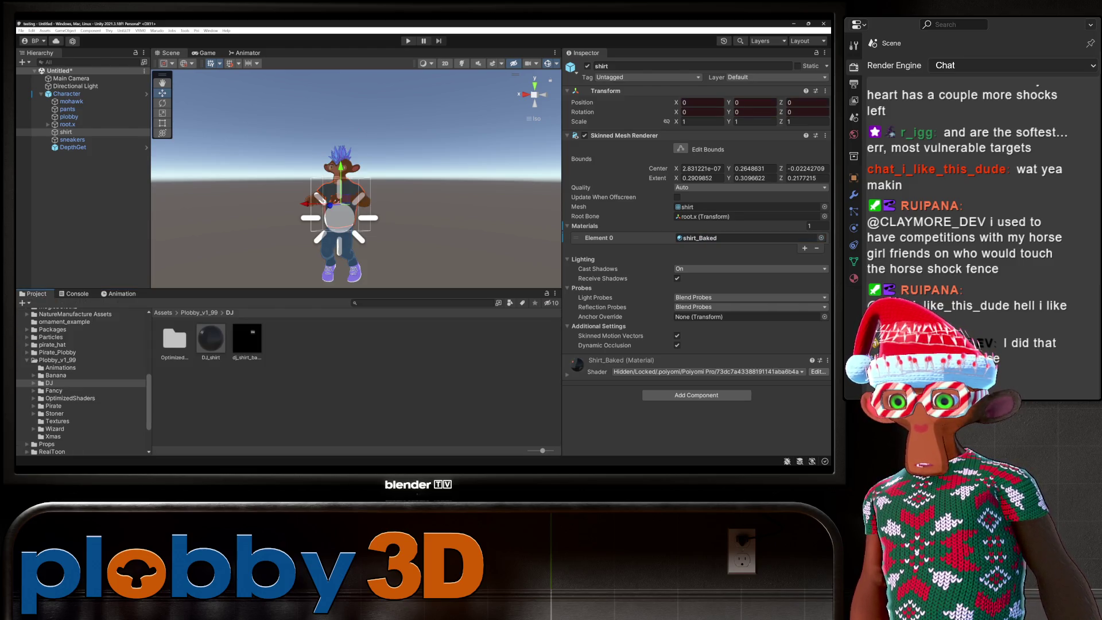
{"action": "left_click", "coordinate": [199, 313]}
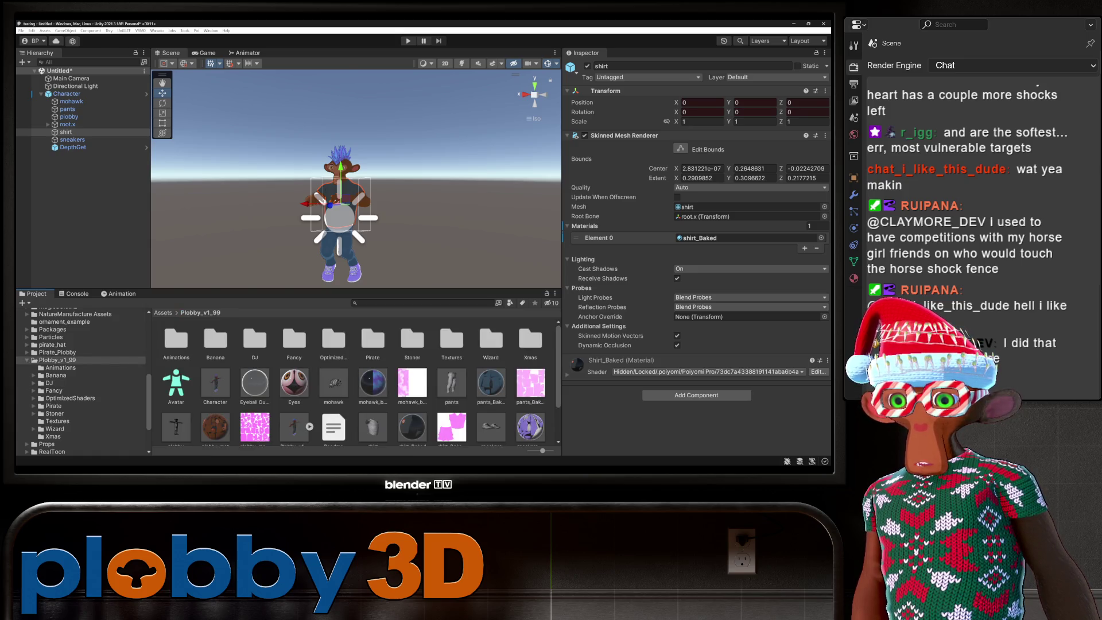
{"action": "double_click", "coordinate": [373, 339]}
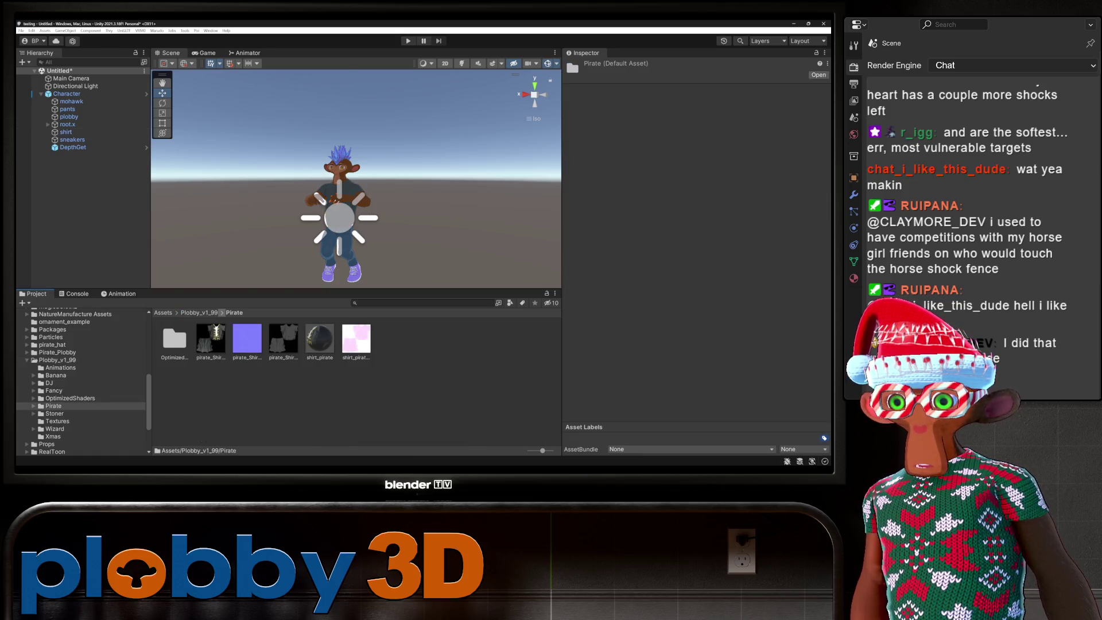
{"action": "left_click", "coordinate": [200, 313]}
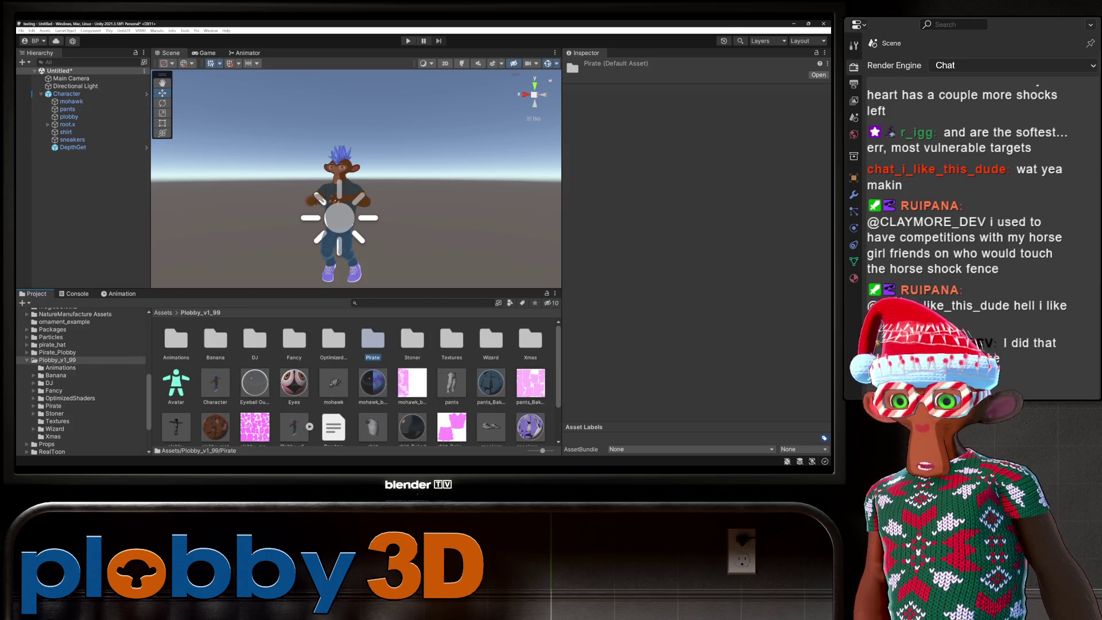
{"action": "left_click", "coordinate": [53, 406]}
{"action": "left_click", "coordinate": [69, 116]}
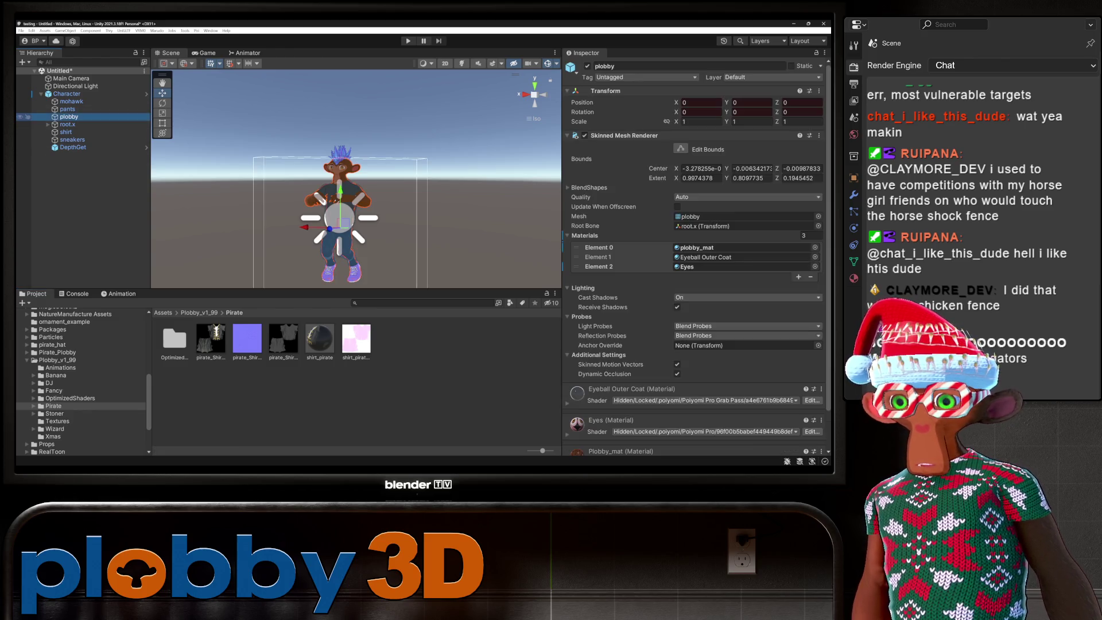
{"action": "left_click", "coordinate": [66, 132]}
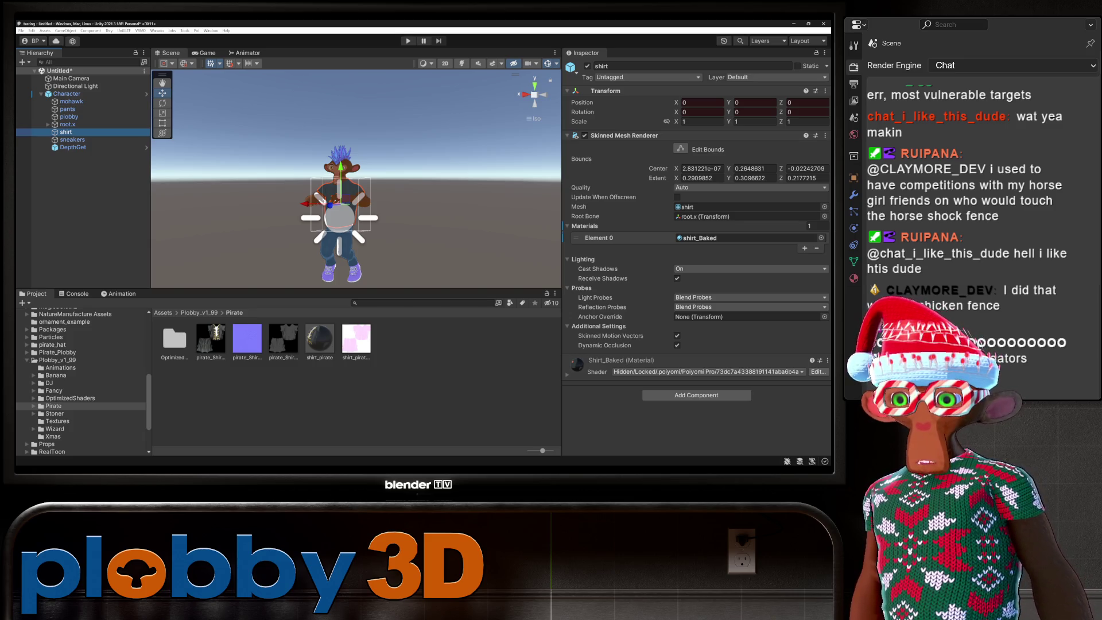
{"action": "left_click_drag", "start_coordinate": [319, 339], "coordinate": [746, 238]}
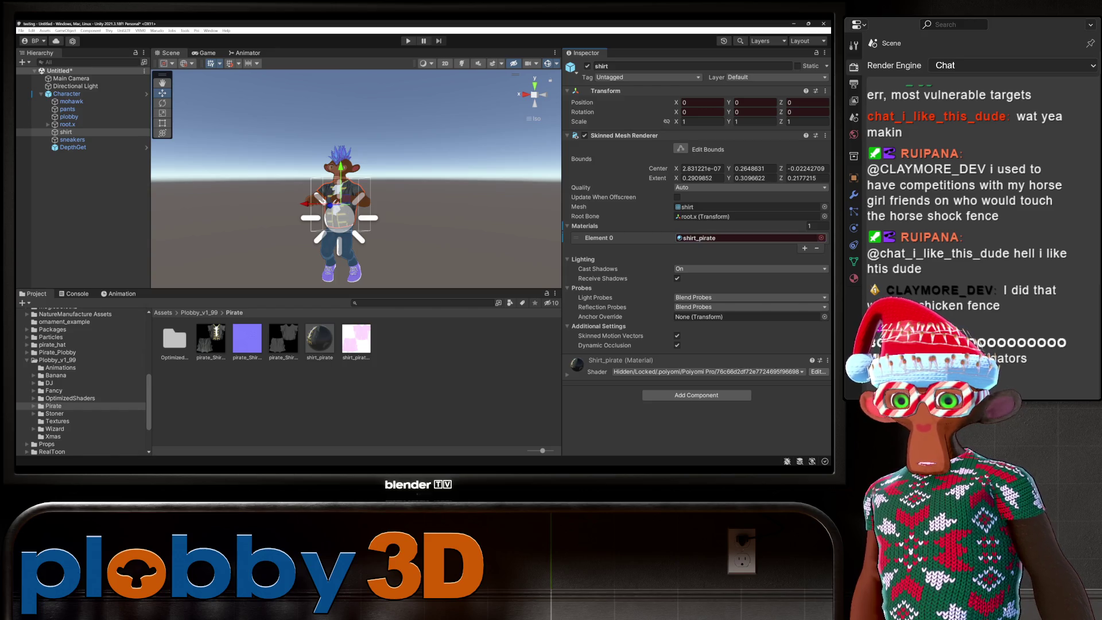
{"action": "left_click", "coordinate": [57, 360]}
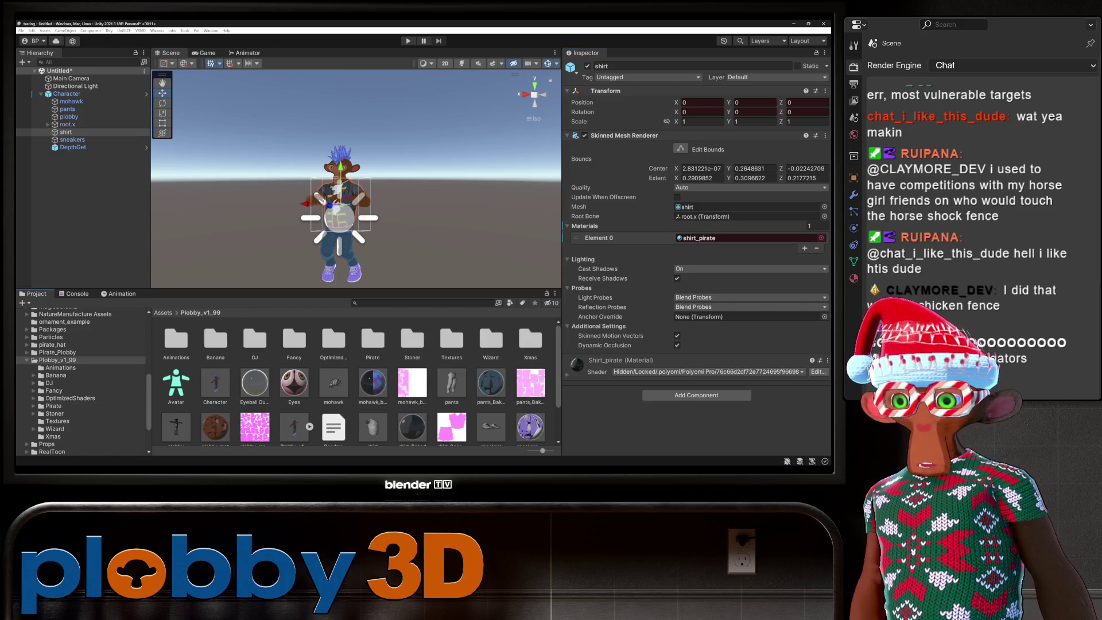
From the Fancy folder, record pants_fancy on the pants and shoes_fancy on the sneakers.
{"action": "double_click", "coordinate": [294, 339]}
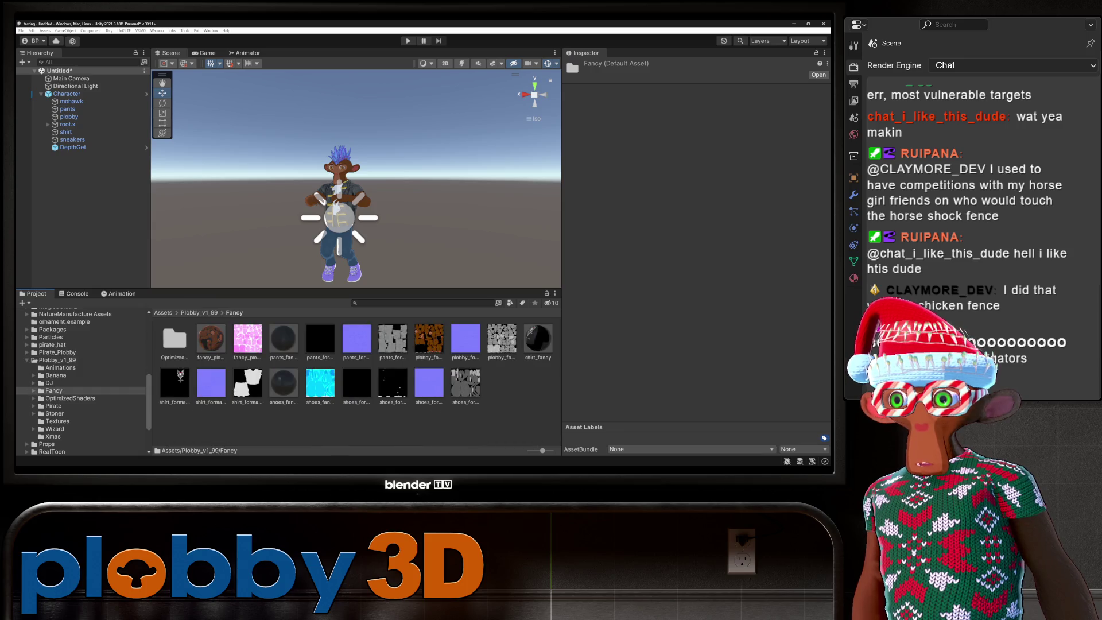
{"action": "left_click", "coordinate": [67, 109]}
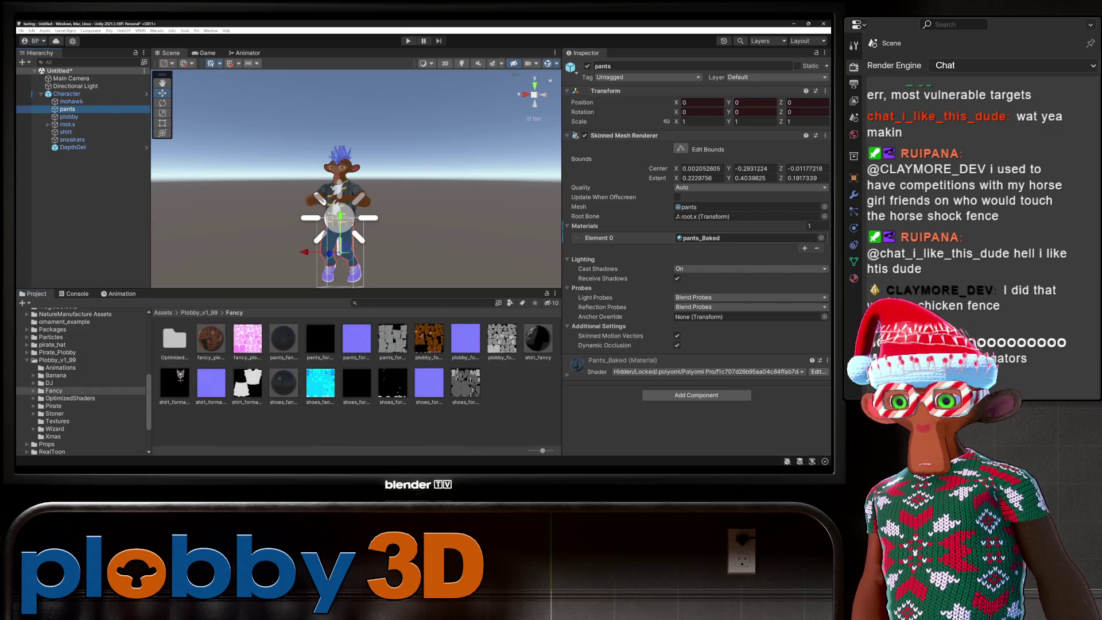
{"action": "mouse_move", "coordinate": [284, 338]}
{"action": "left_mouse_down"}
{"action": "mouse_move", "coordinate": [516, 275]}
{"action": "mouse_move", "coordinate": [747, 237]}
{"action": "left_mouse_up"}
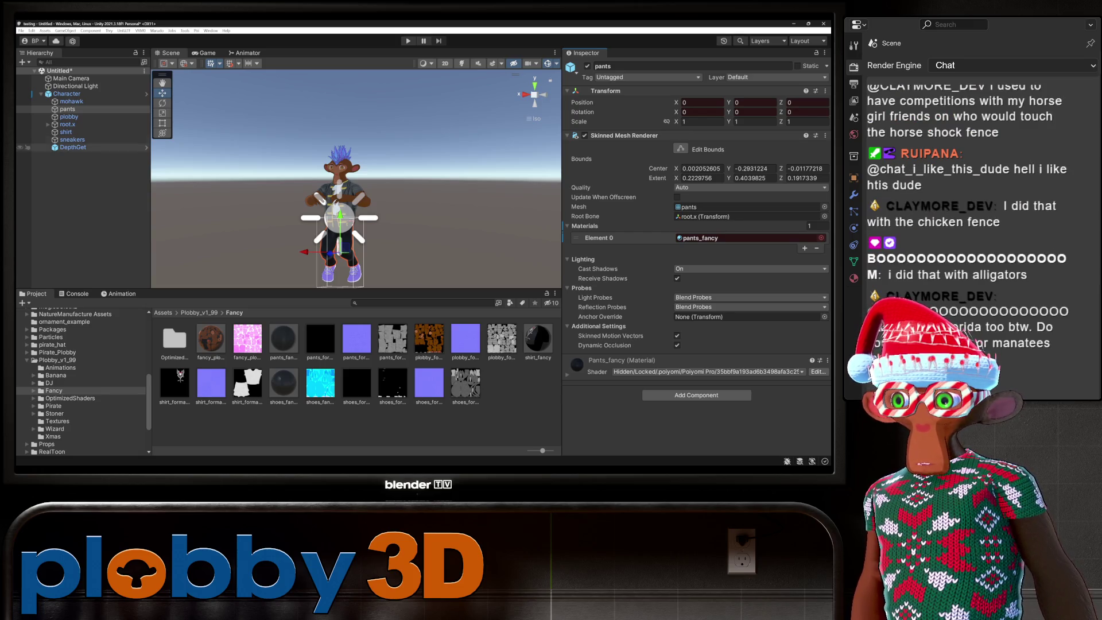
{"action": "left_click", "coordinate": [72, 139]}
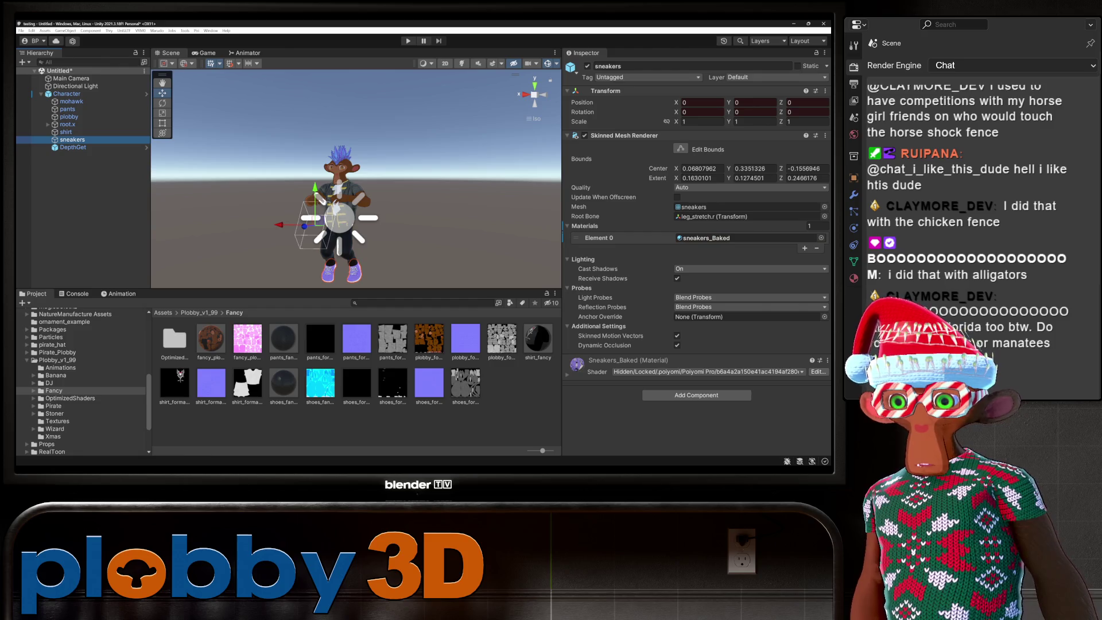
{"action": "left_click_drag", "start_coordinate": [283, 383], "coordinate": [747, 238]}
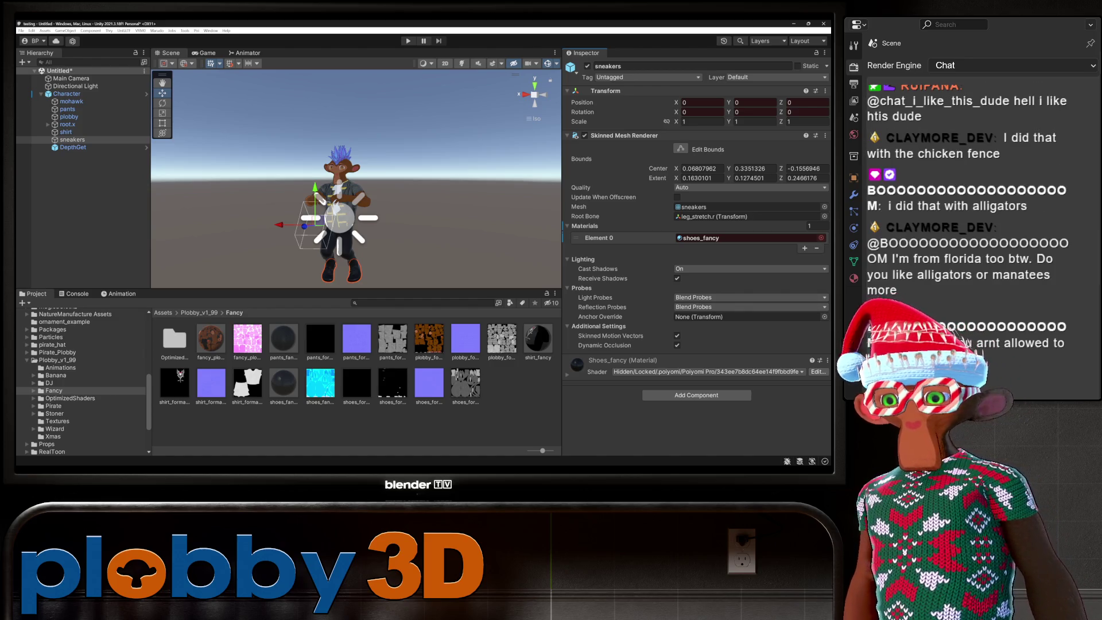
{"action": "key", "text": "ctrl+6"}
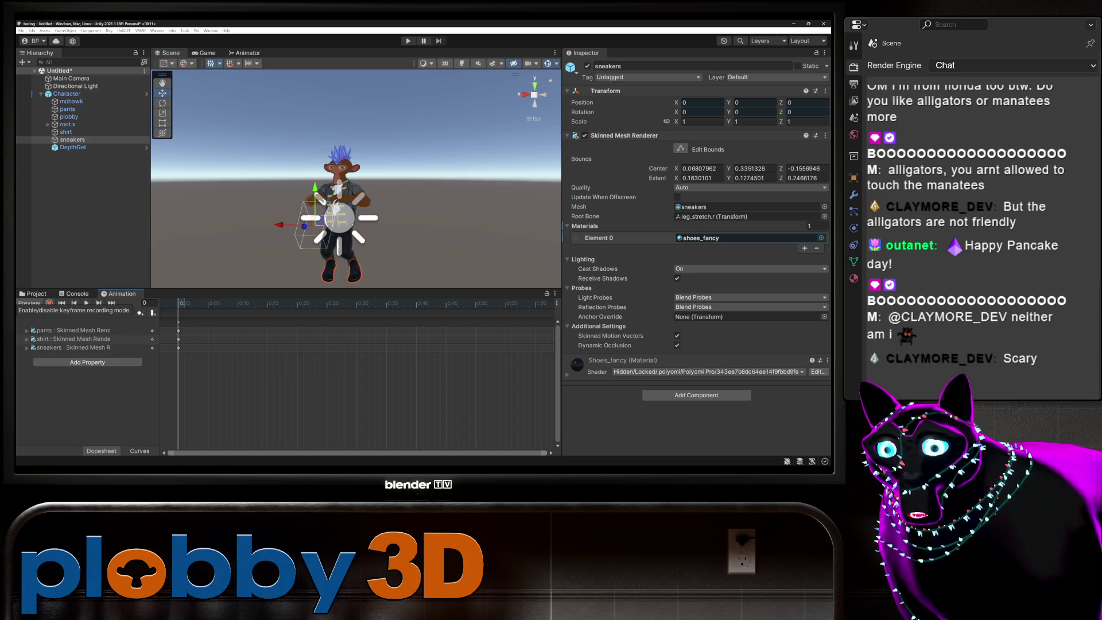
Toggle recording off, go back to Plobby_v1_99, and select the Stoner clip in the Animation window.
{"action": "left_click", "coordinate": [48, 303]}
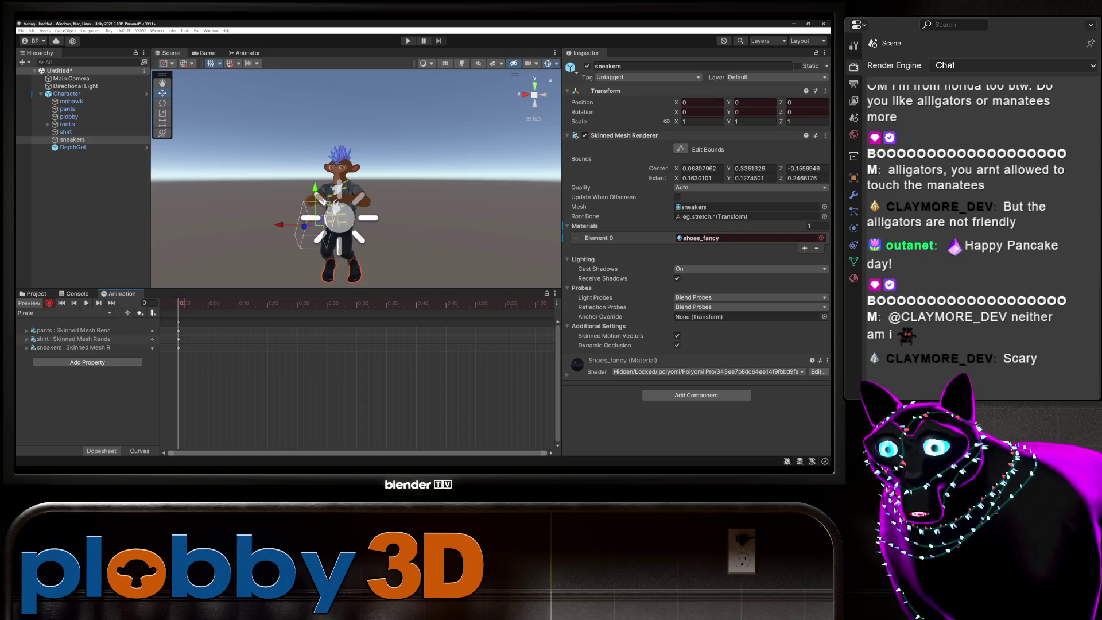
{"action": "left_click", "coordinate": [49, 302]}
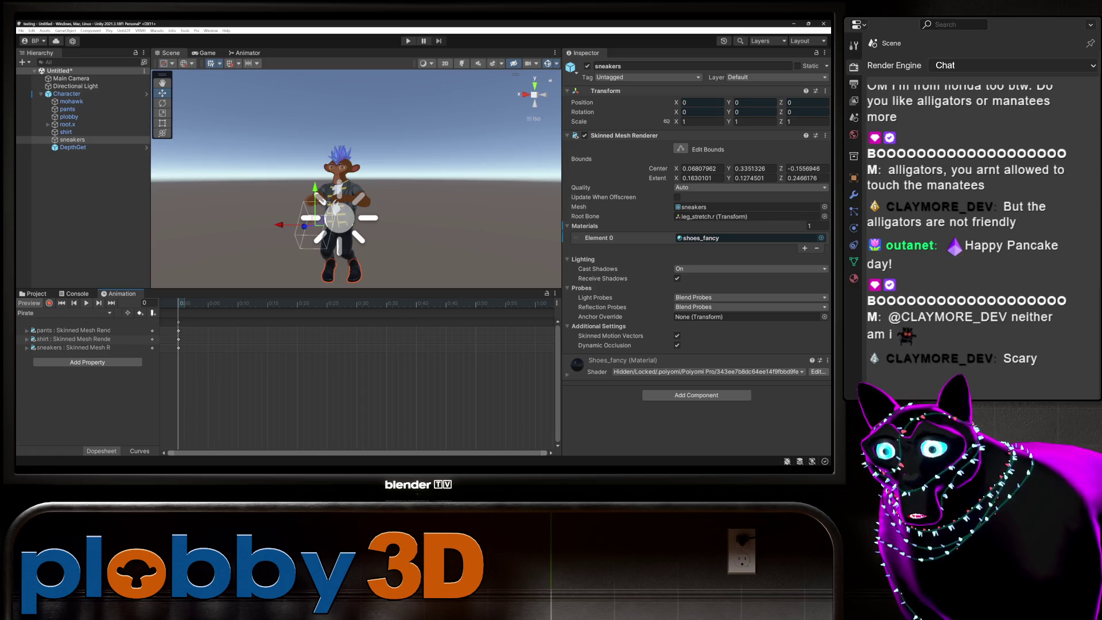
{"action": "left_click", "coordinate": [35, 293]}
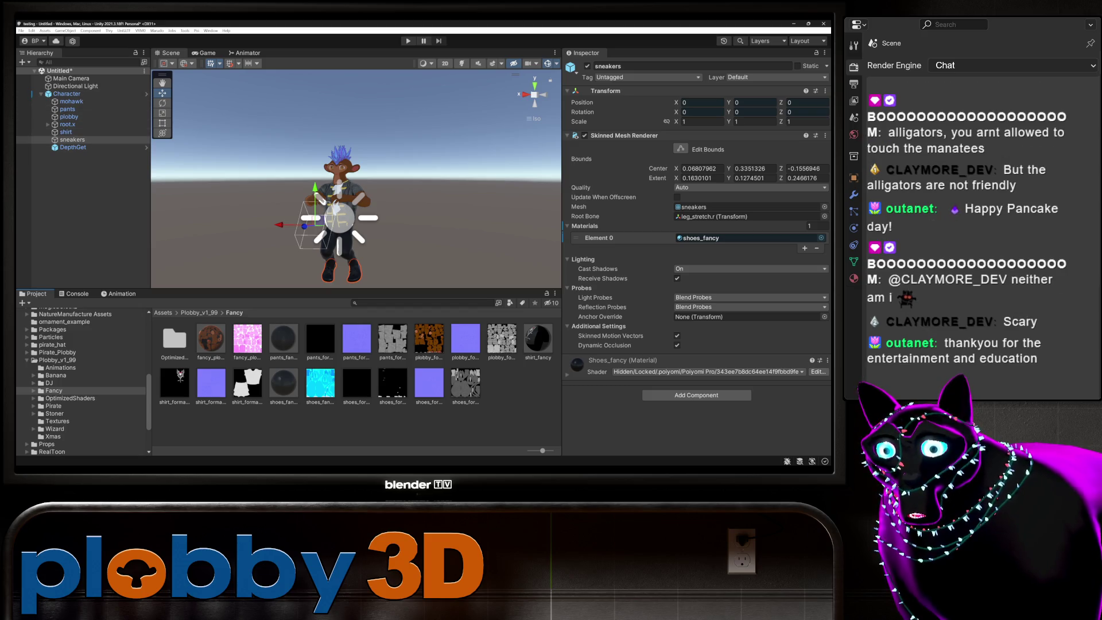
{"action": "left_click", "coordinate": [199, 312]}
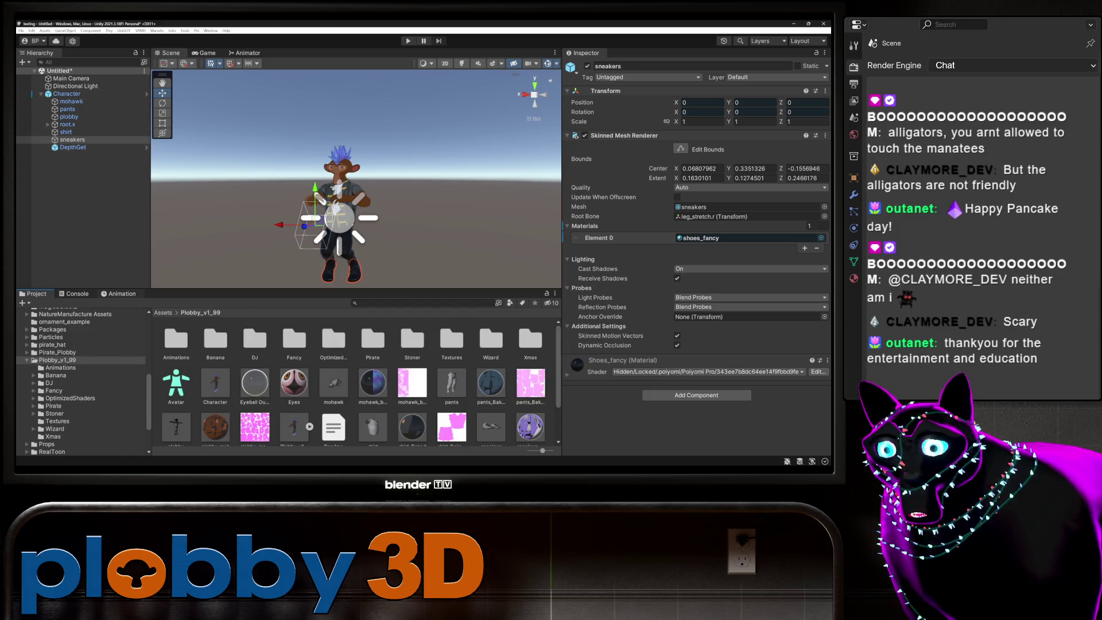
{"action": "left_click", "coordinate": [119, 293]}
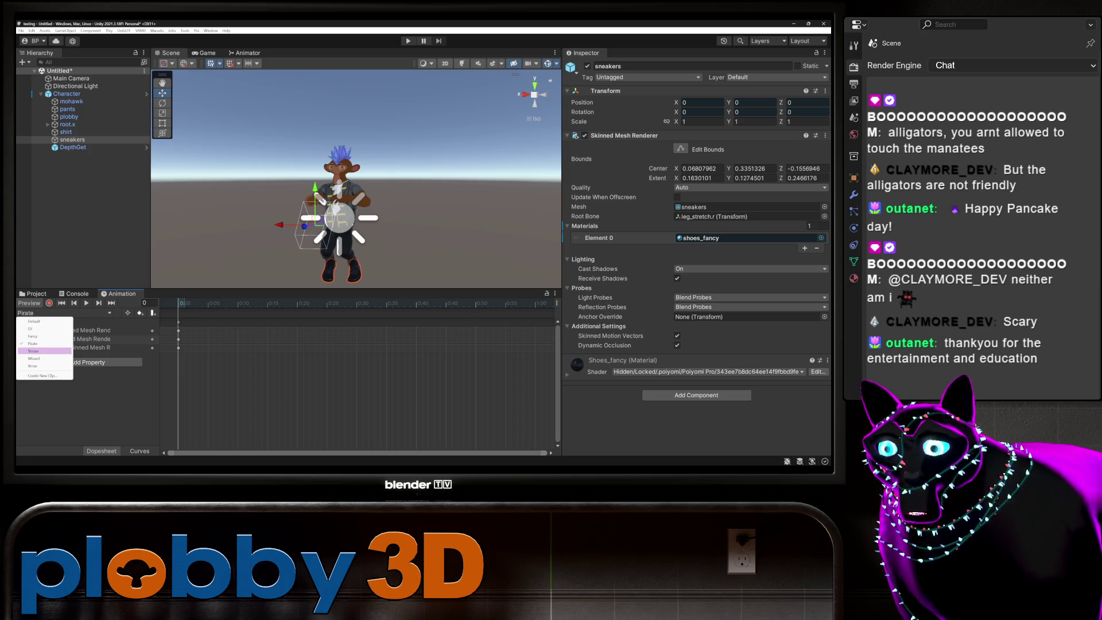
{"action": "left_click", "coordinate": [43, 350]}
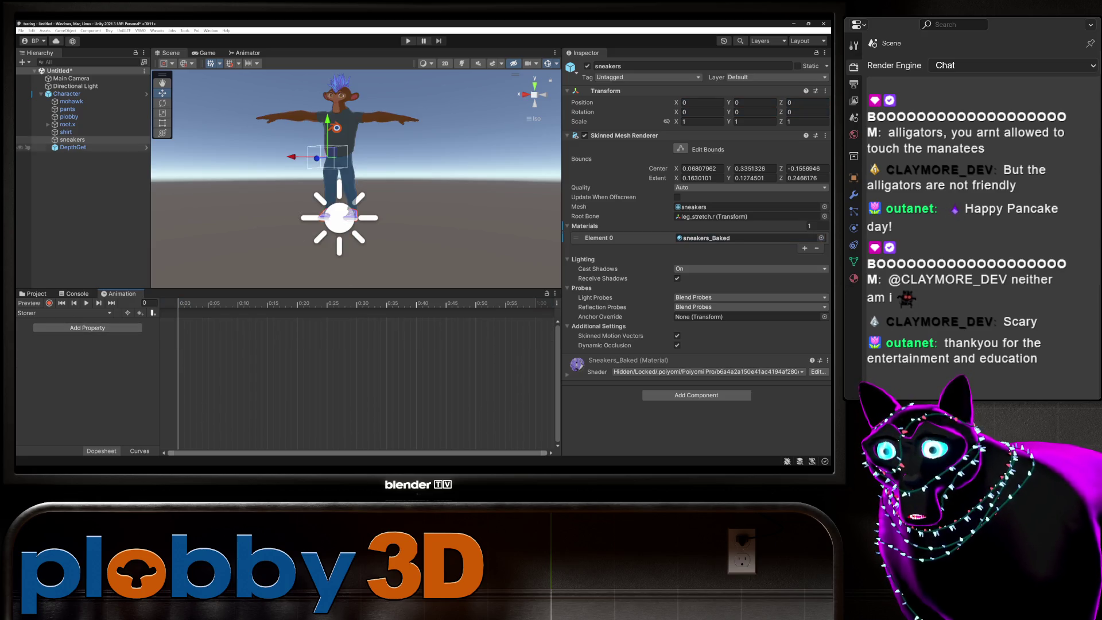
Turn on recording, open the Stoner folder, and put eyes_stoner in plobby's Element 2 slot.
{"action": "left_click", "coordinate": [49, 303]}
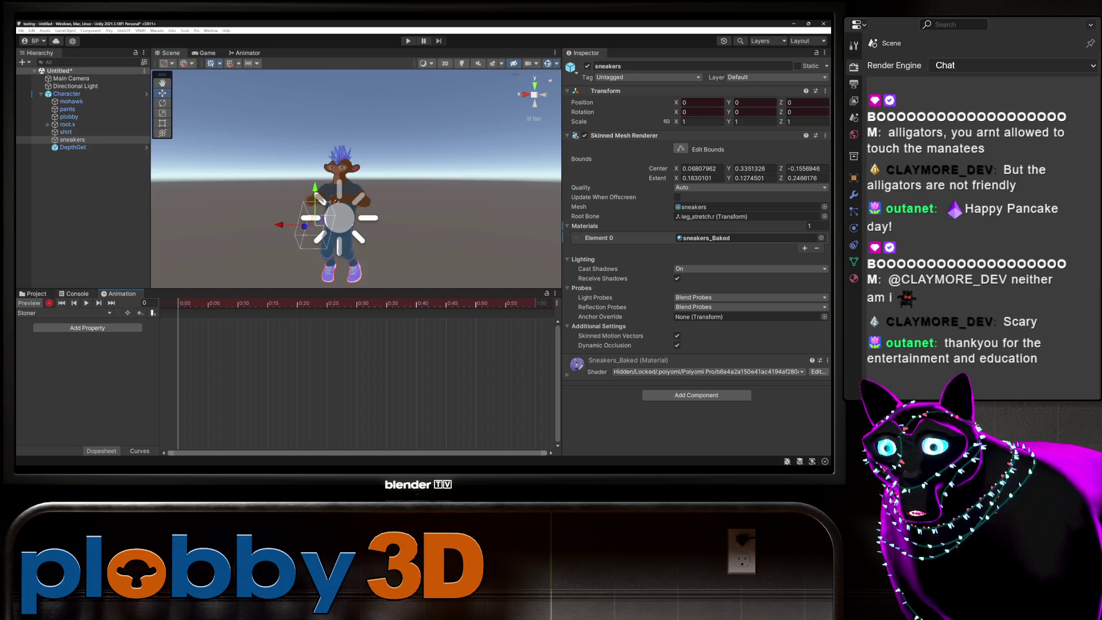
{"action": "left_click", "coordinate": [69, 116]}
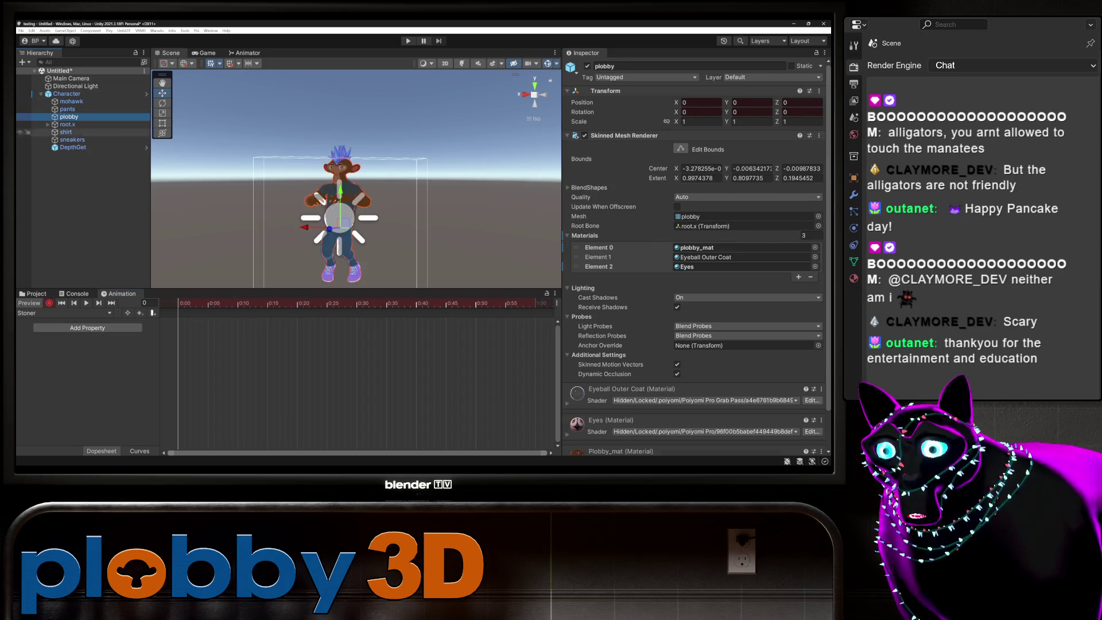
{"action": "left_click", "coordinate": [36, 294]}
{"action": "left_click", "coordinate": [413, 338]}
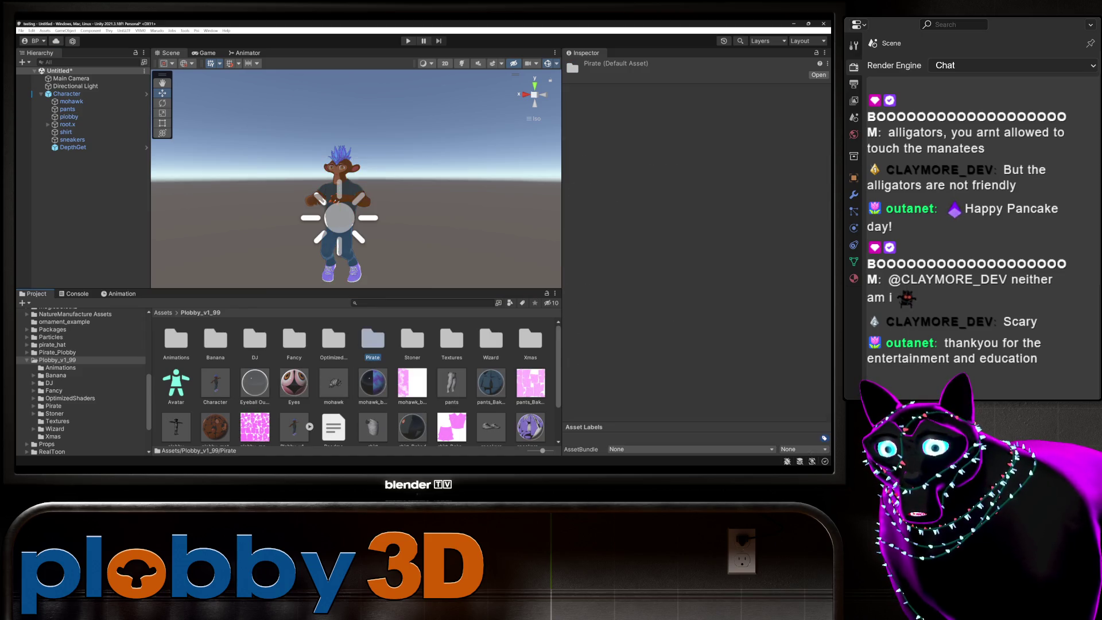
{"action": "double_click", "coordinate": [412, 339]}
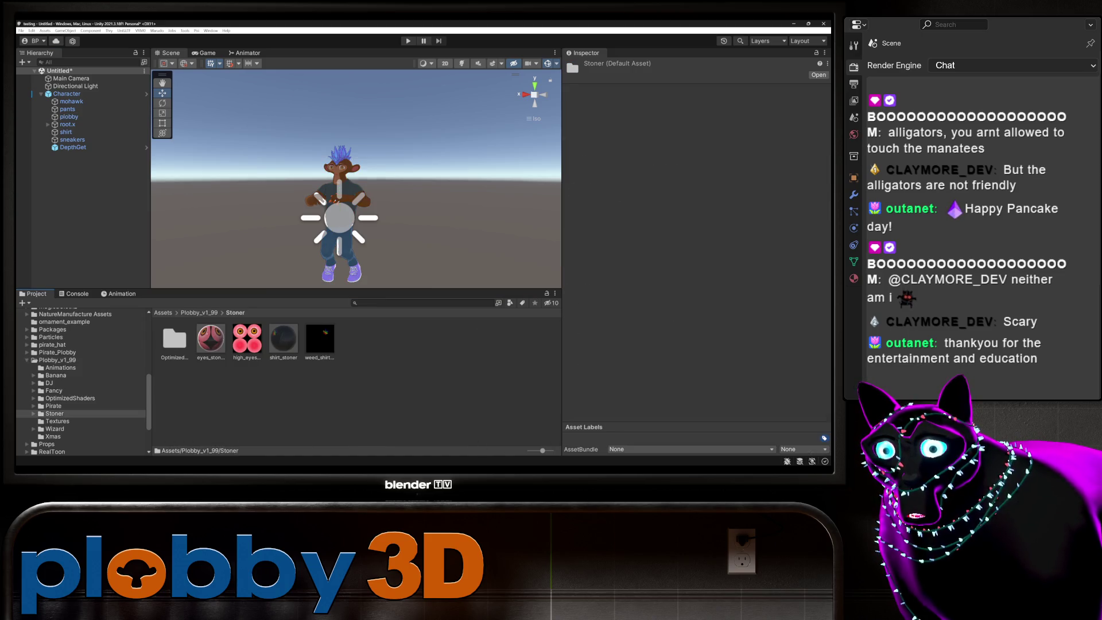
{"action": "left_click", "coordinate": [69, 117]}
{"action": "left_click", "coordinate": [210, 339]}
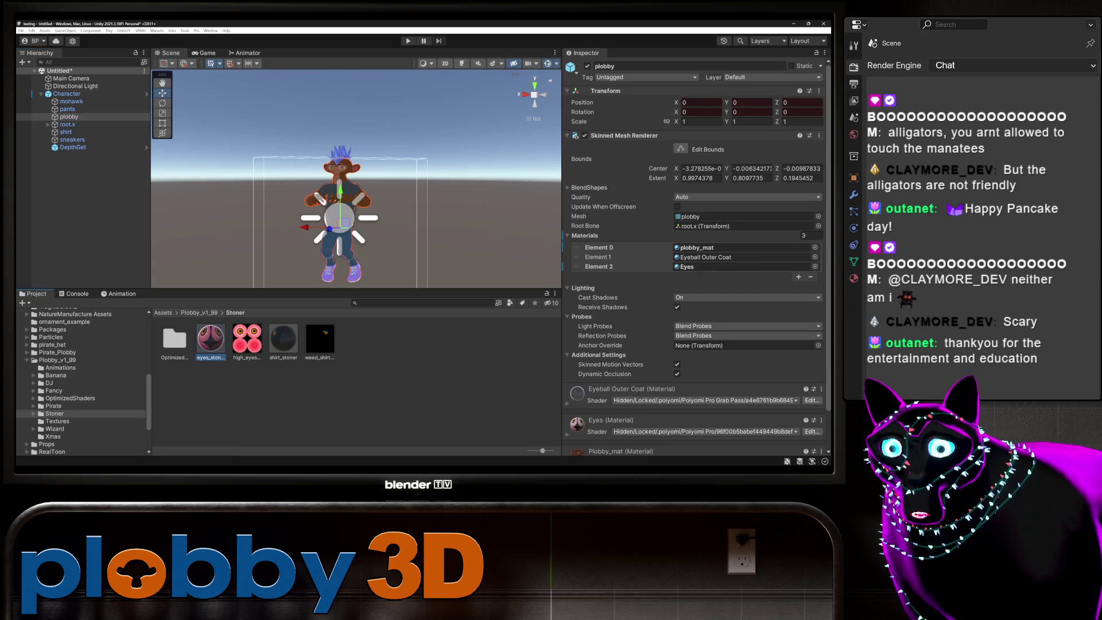
{"action": "mouse_move", "coordinate": [211, 338]}
{"action": "left_mouse_down"}
{"action": "mouse_move", "coordinate": [744, 248]}
{"action": "mouse_move", "coordinate": [743, 266]}
{"action": "left_mouse_up"}
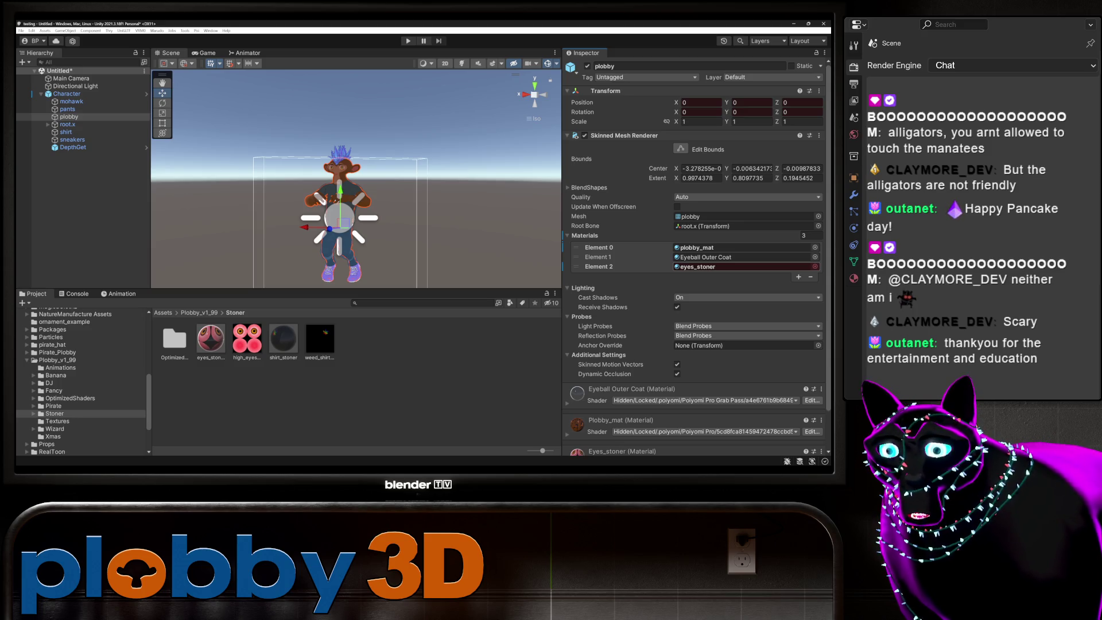
Record shirt_stoner on the shirt's Element 0 and check the Stoner clip's tracks.
{"action": "left_click", "coordinate": [67, 132]}
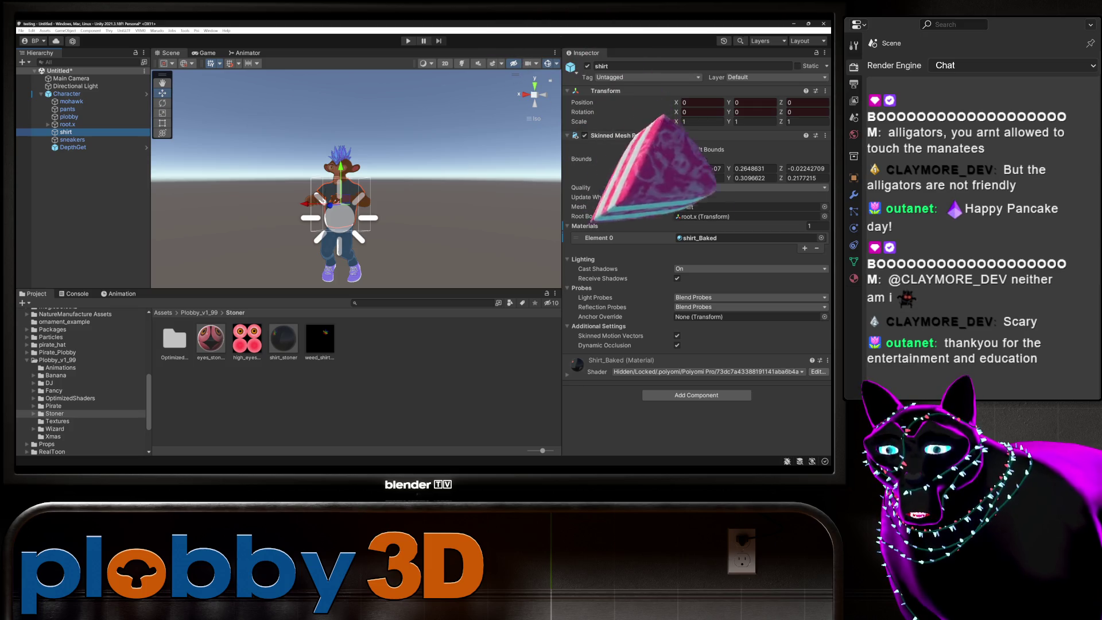
{"action": "left_click_drag", "start_coordinate": [283, 339], "coordinate": [747, 237]}
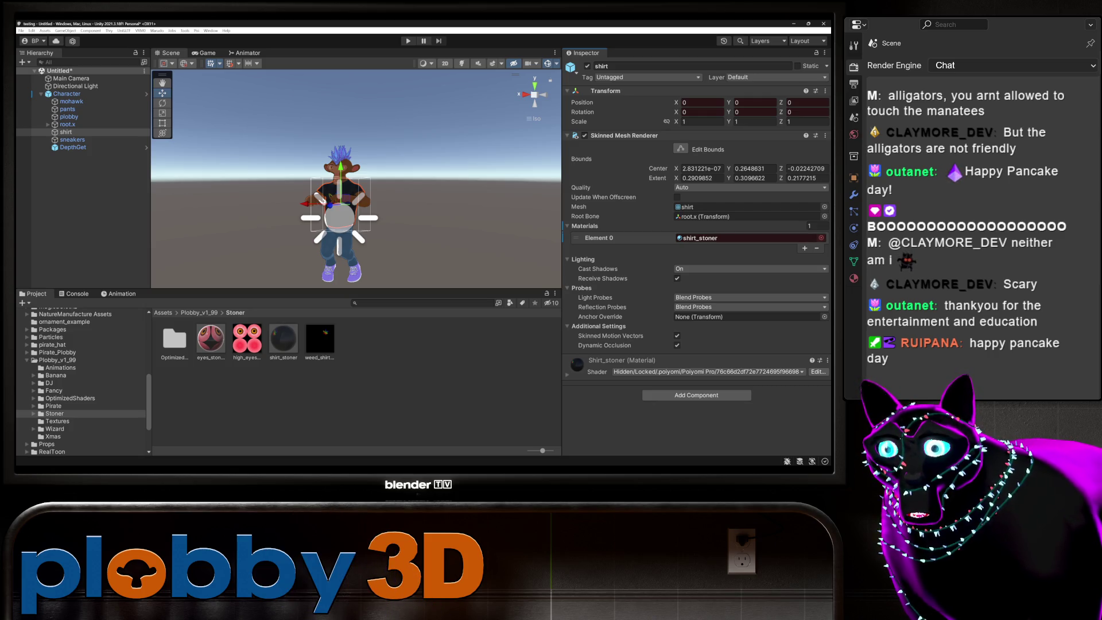
{"action": "key", "text": "ctrl+6"}
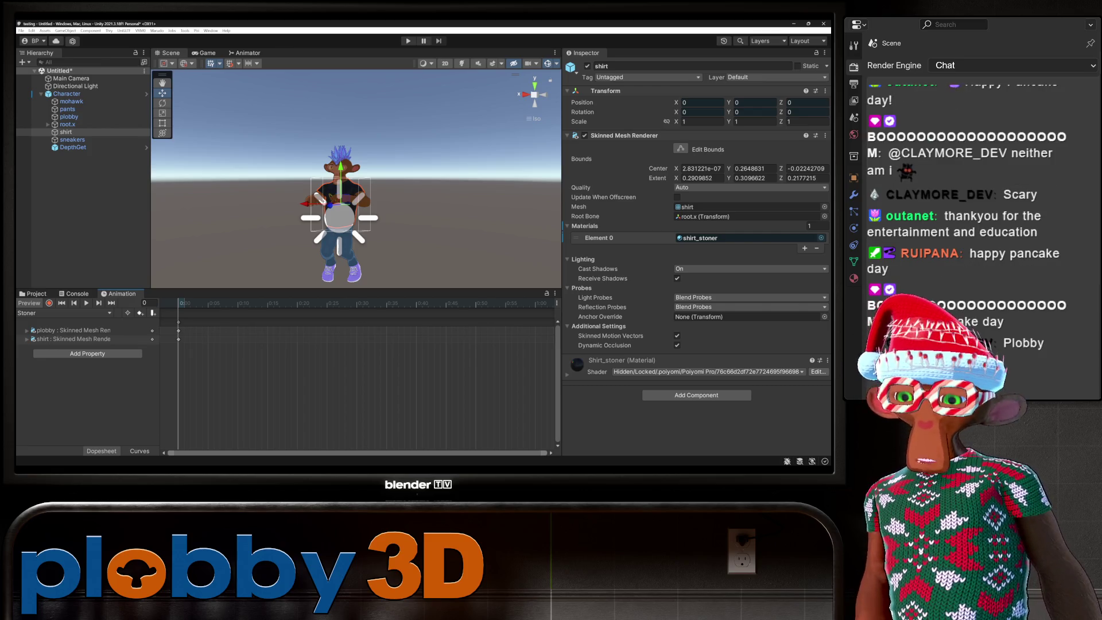
{"action": "key", "text": "ctrl+5"}
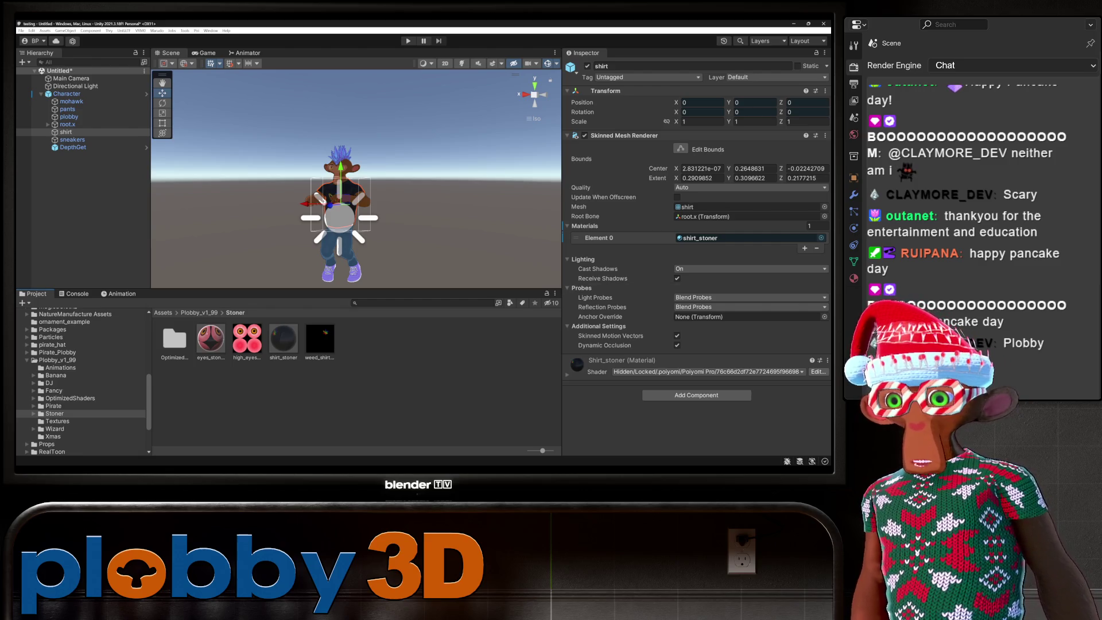
{"action": "left_click", "coordinate": [200, 312]}
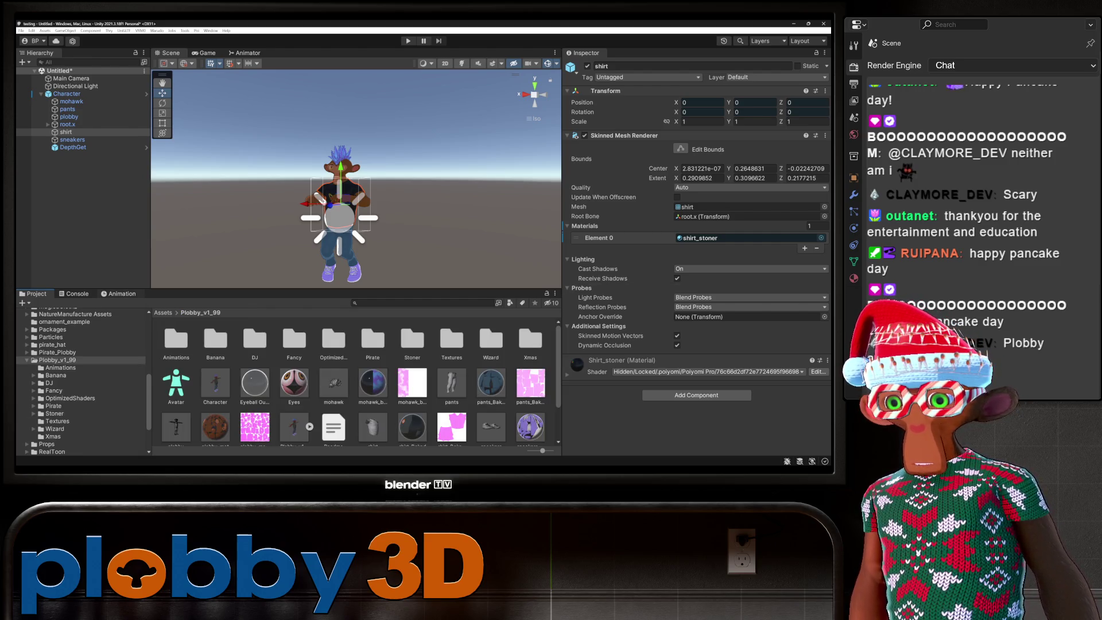
{"action": "left_click", "coordinate": [119, 294]}
{"action": "left_click", "coordinate": [63, 313]}
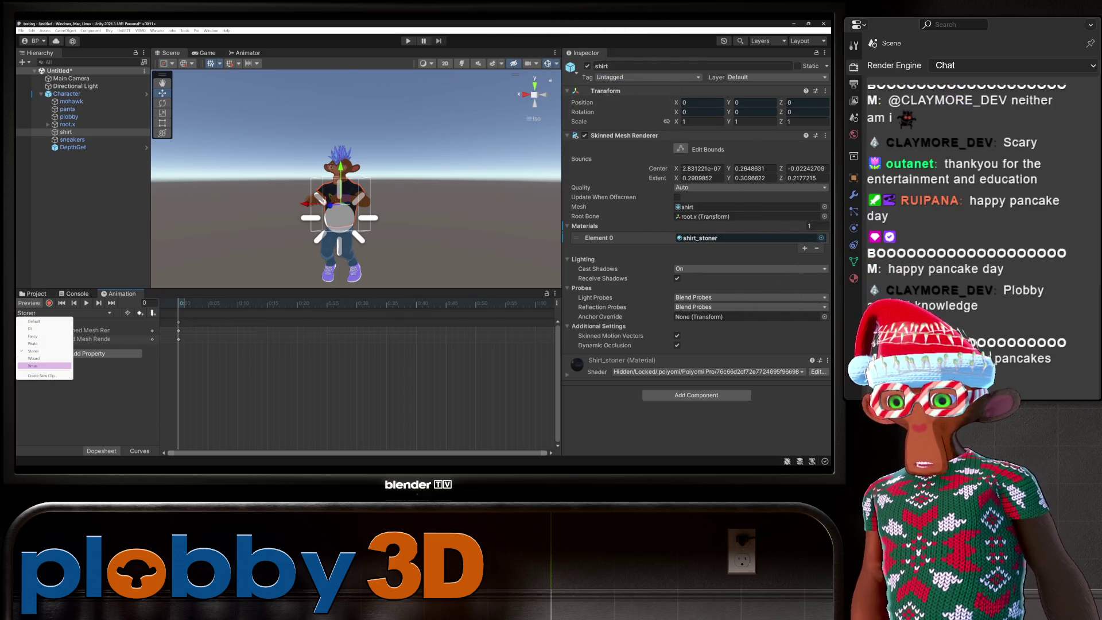
Select the Xmas clip in record mode, open the Xmas folder, and put Eyes_xmas on plobby's eyes slot.
{"action": "left_click", "coordinate": [32, 365]}
{"action": "left_click", "coordinate": [49, 303]}
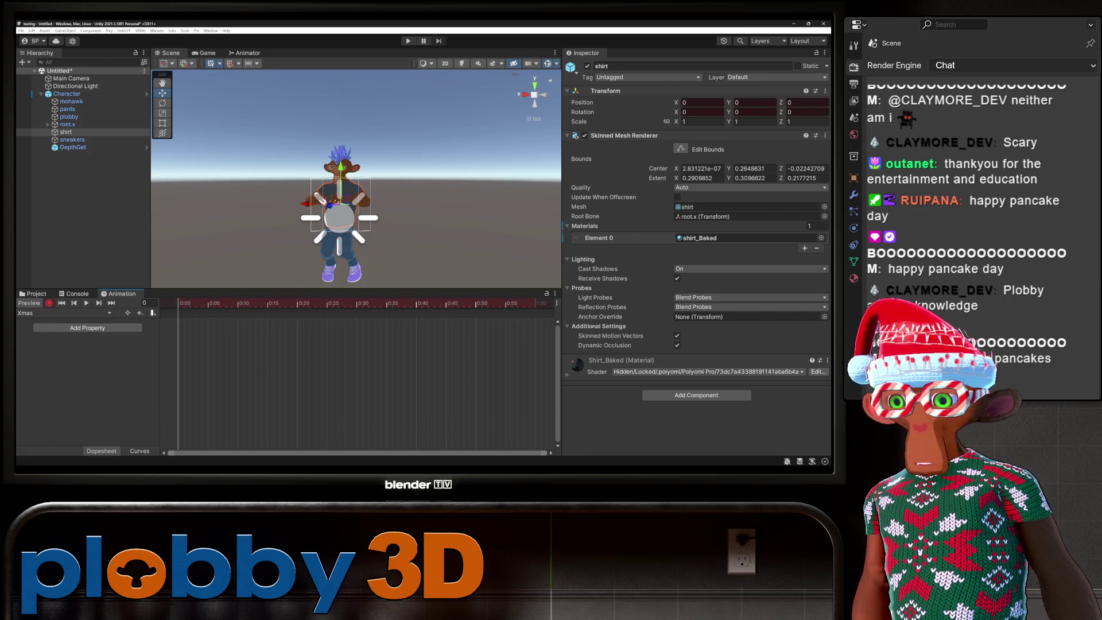
{"action": "left_click", "coordinate": [33, 293]}
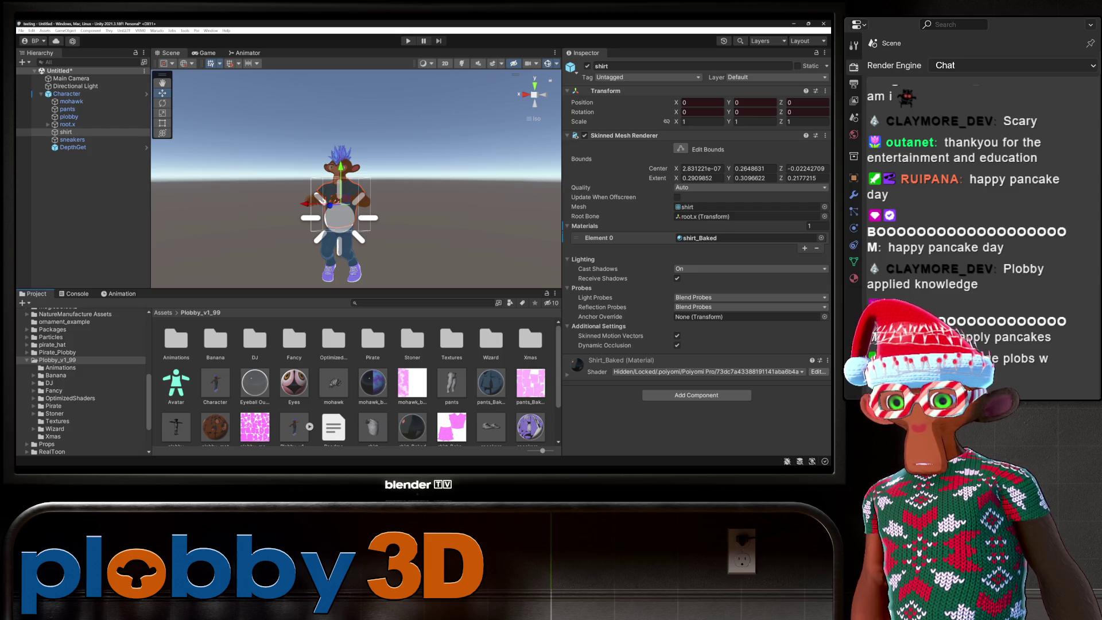
{"action": "double_click", "coordinate": [530, 339]}
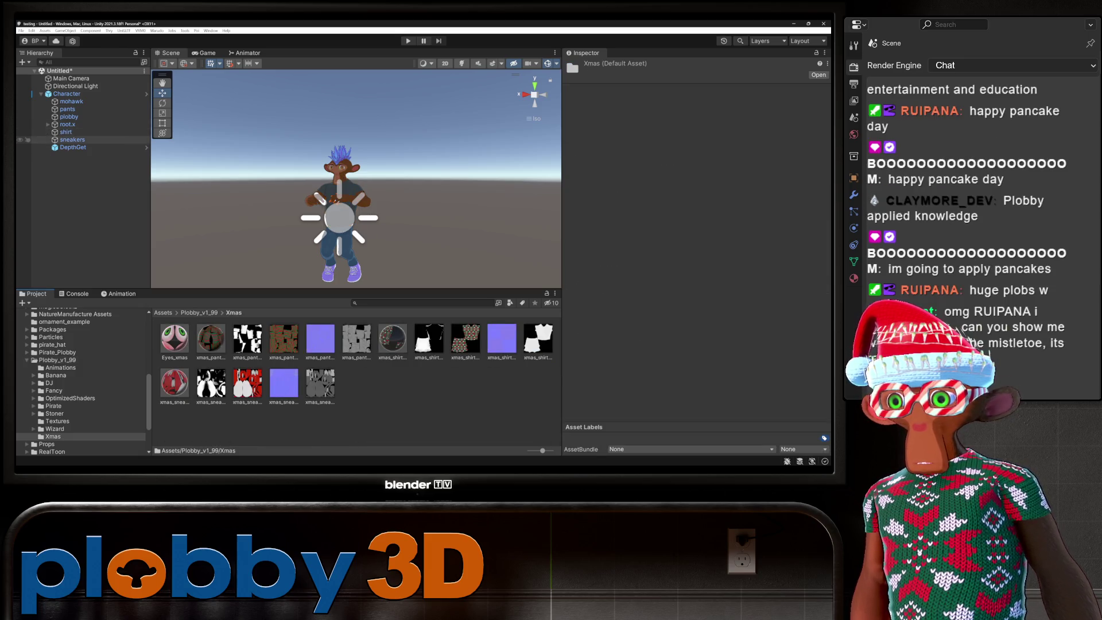
{"action": "left_click", "coordinate": [69, 116]}
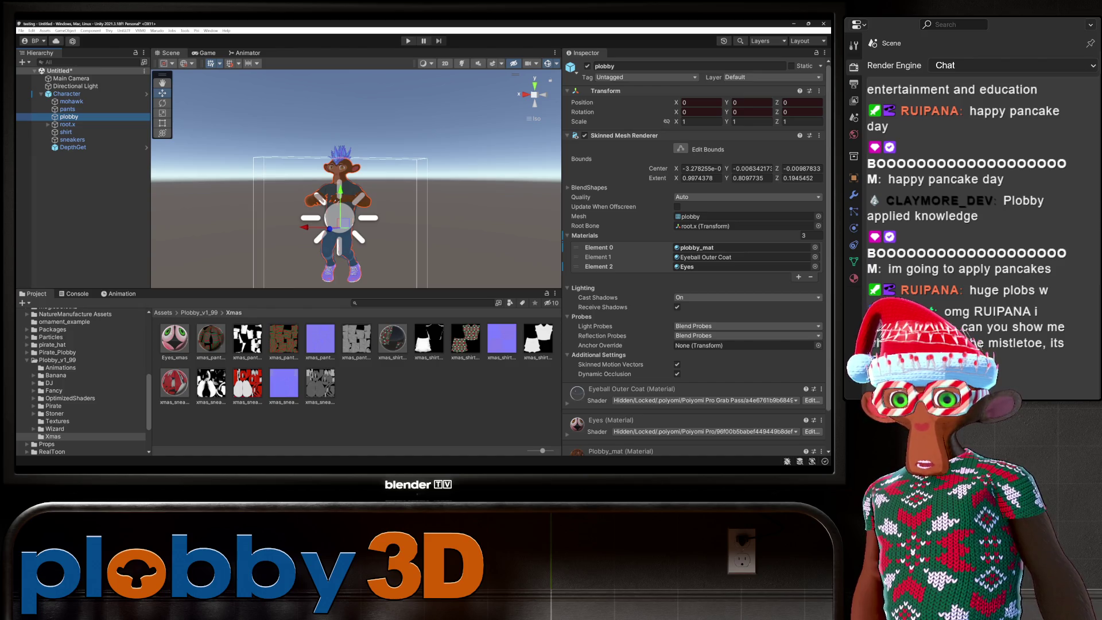
{"action": "mouse_move", "coordinate": [174, 338]}
{"action": "left_mouse_down"}
{"action": "mouse_move", "coordinate": [740, 256]}
{"action": "mouse_move", "coordinate": [740, 267]}
{"action": "left_mouse_up"}
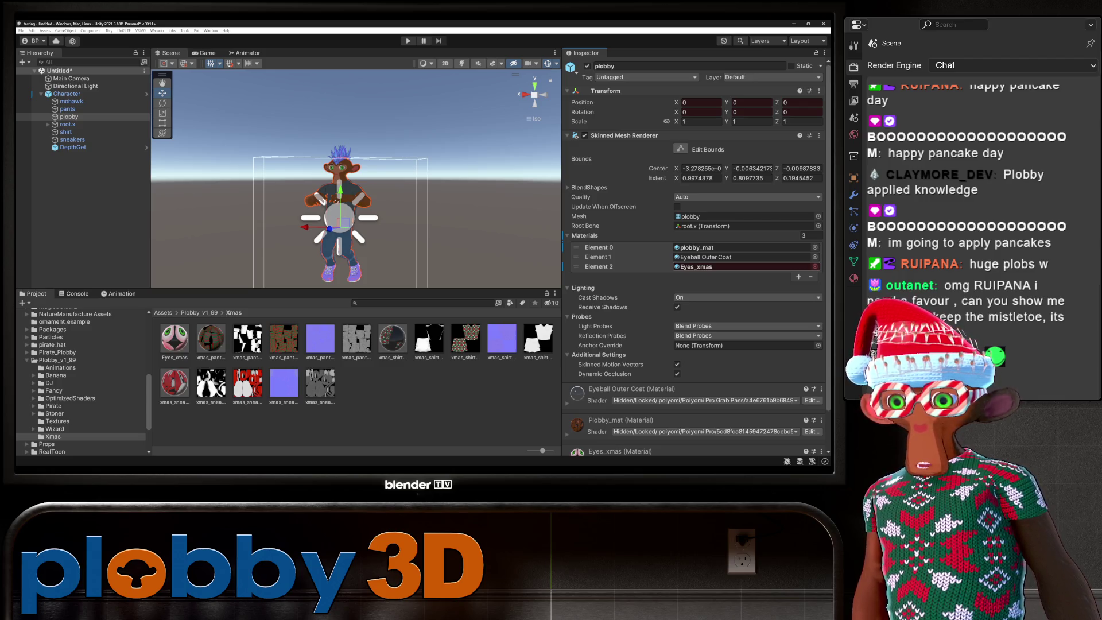
Record xmas_shirt_Baked, xmas_pants_Baked and xmas_sneakers_Baked on the shirt, pants and sneakers.
{"action": "left_click", "coordinate": [66, 132]}
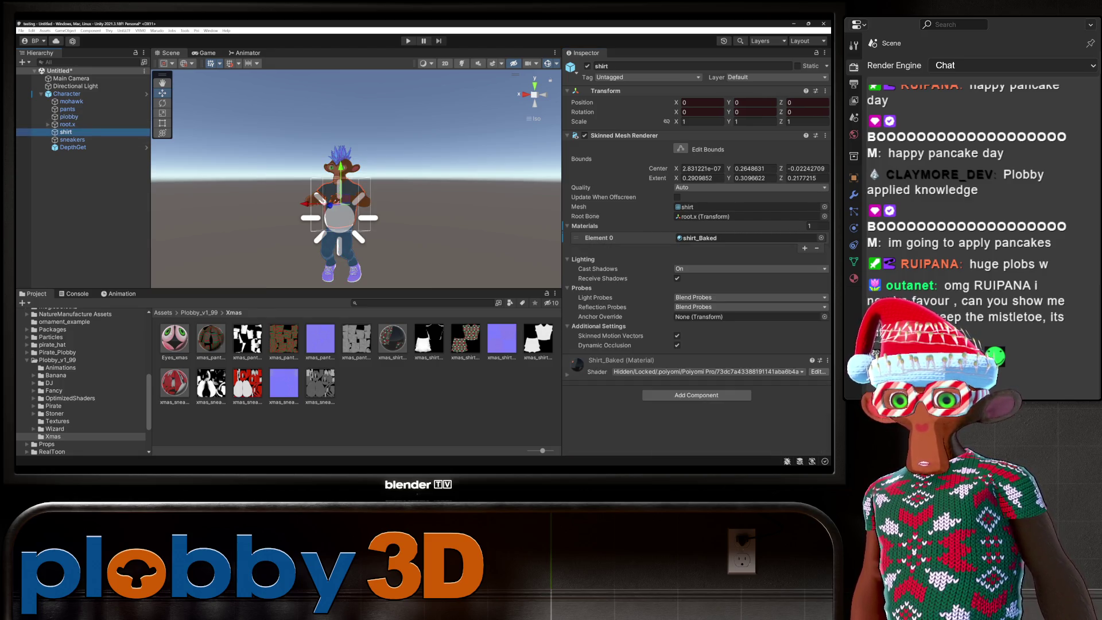
{"action": "left_click_drag", "start_coordinate": [392, 339], "coordinate": [746, 238]}
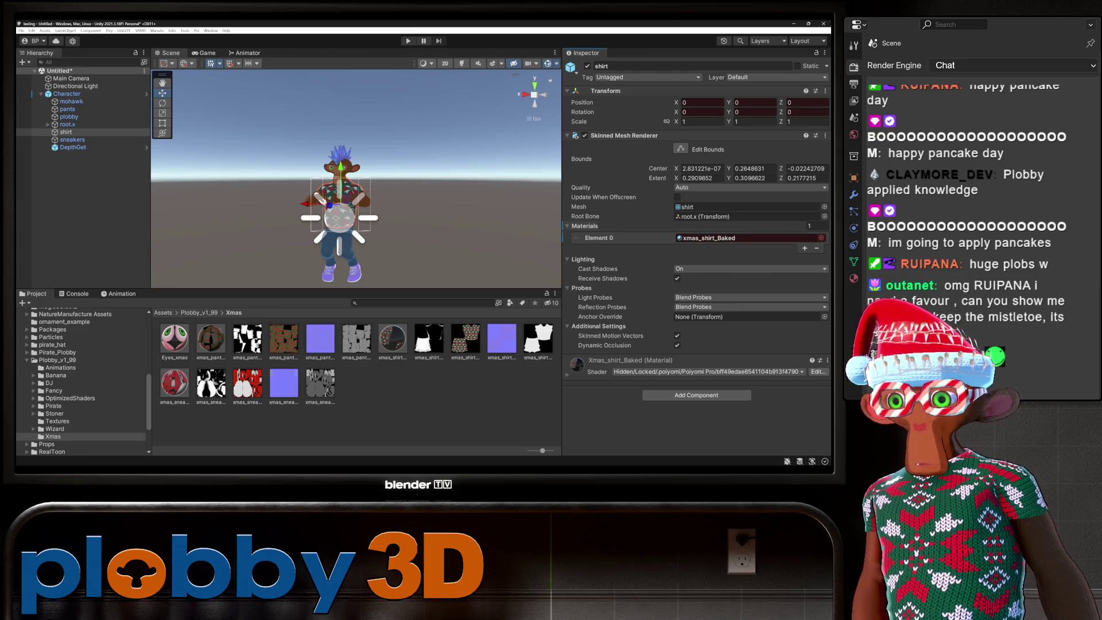
{"action": "left_click", "coordinate": [67, 109]}
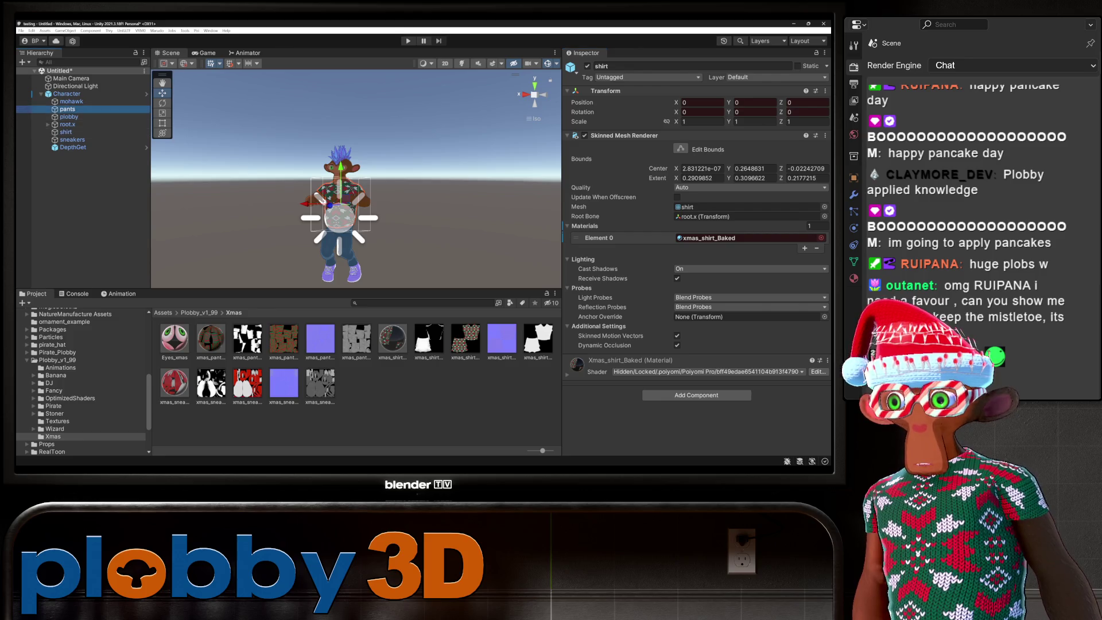
{"action": "left_click_drag", "start_coordinate": [211, 338], "coordinate": [747, 238]}
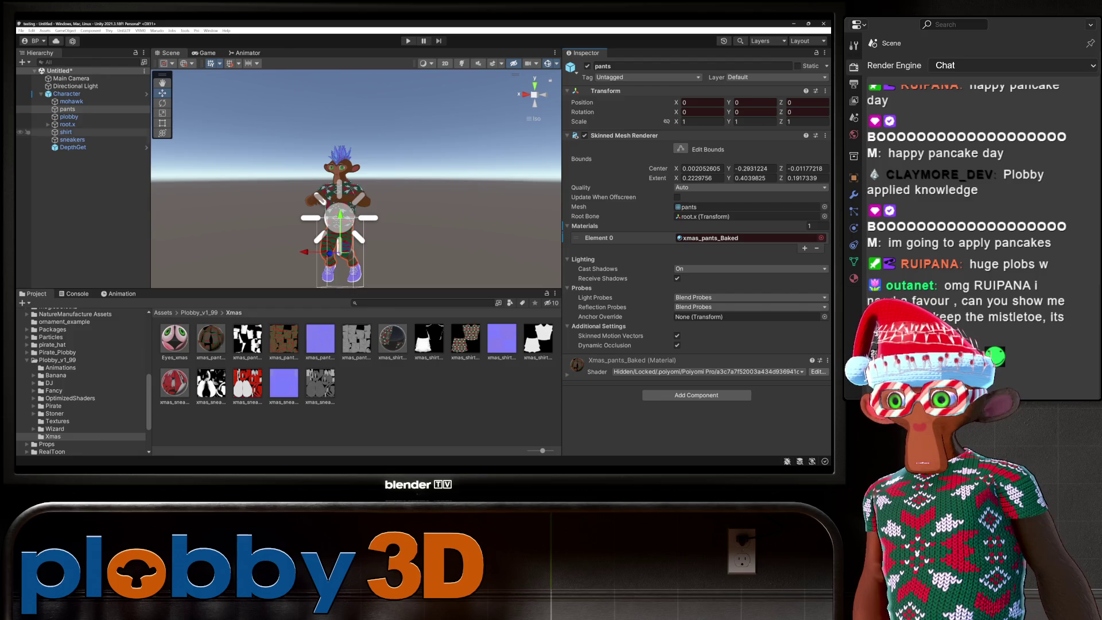
{"action": "left_click", "coordinate": [72, 139]}
{"action": "left_click_drag", "start_coordinate": [175, 384], "coordinate": [746, 238]}
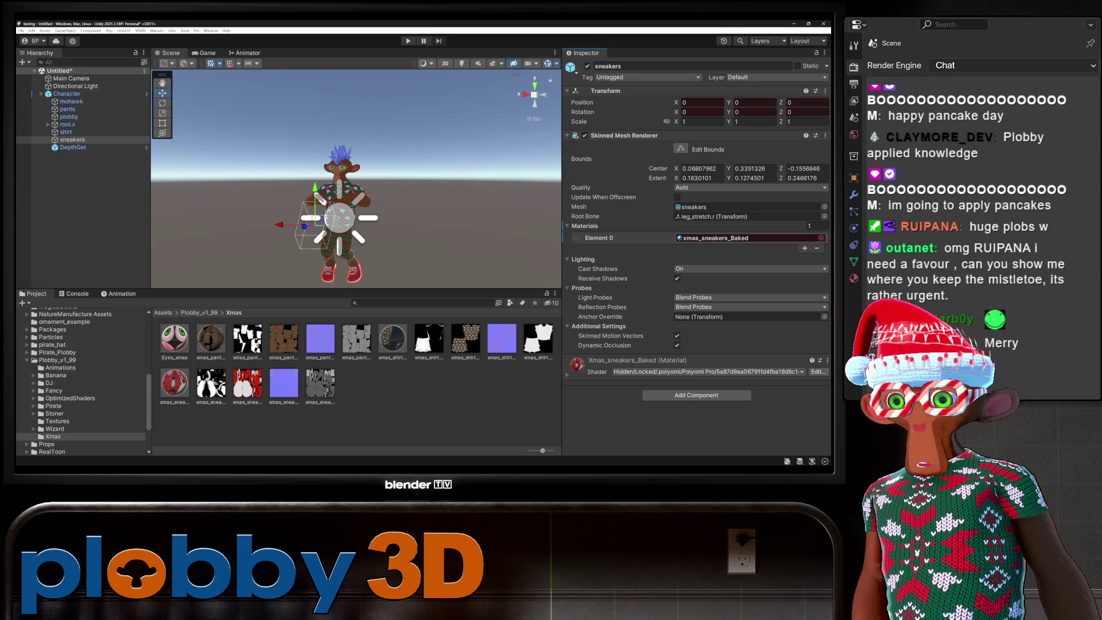
{"action": "key", "text": "ctrl+6"}
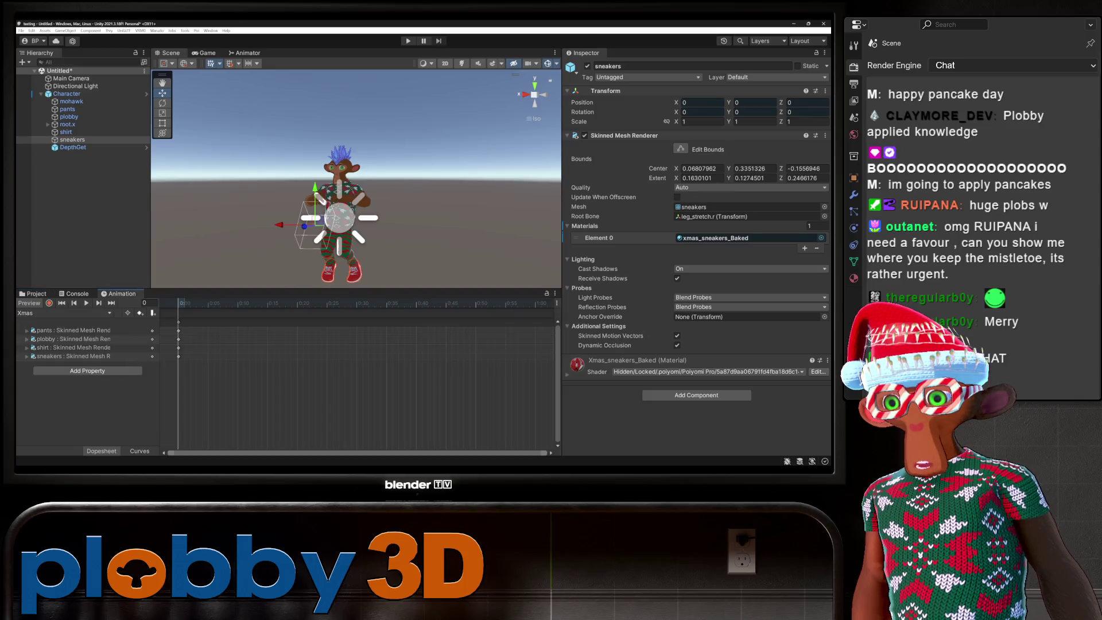
Flip through the Default, DJ, Pirate and Fancy clips to review their recorded tracks.
{"action": "left_click", "coordinate": [63, 313]}
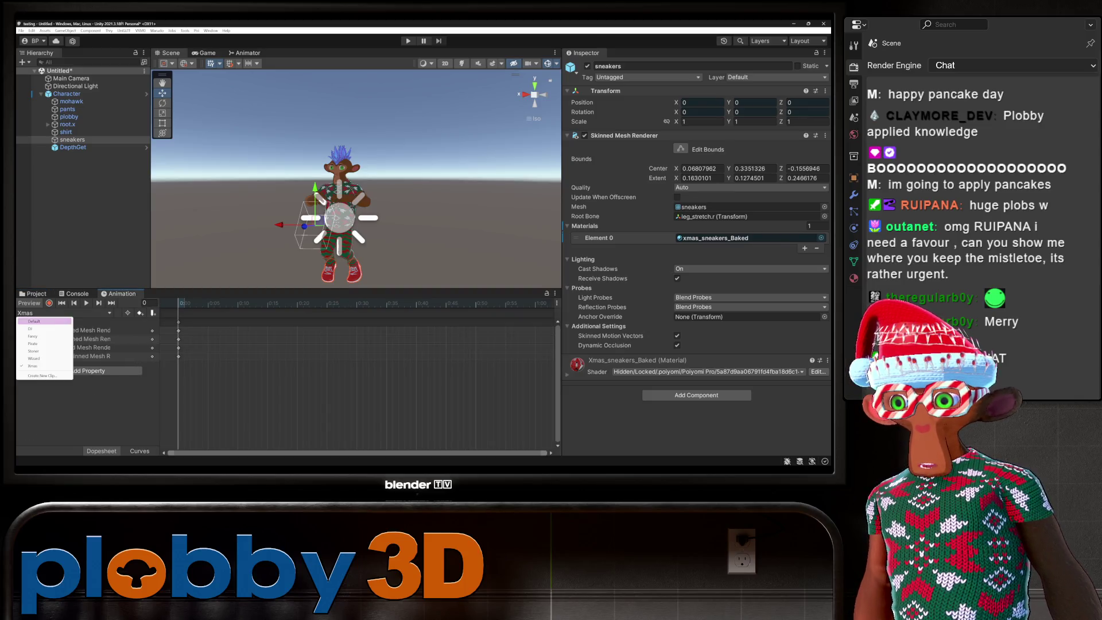
{"action": "left_click", "coordinate": [44, 321]}
{"action": "left_click", "coordinate": [45, 321]}
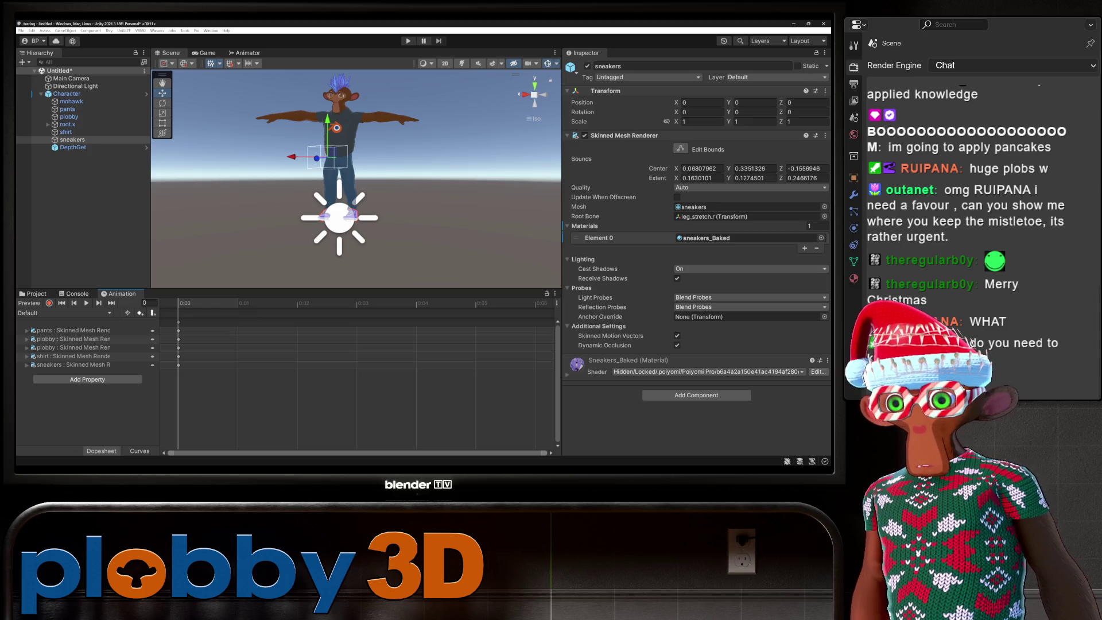
{"action": "left_click", "coordinate": [63, 313]}
{"action": "left_click", "coordinate": [44, 328]}
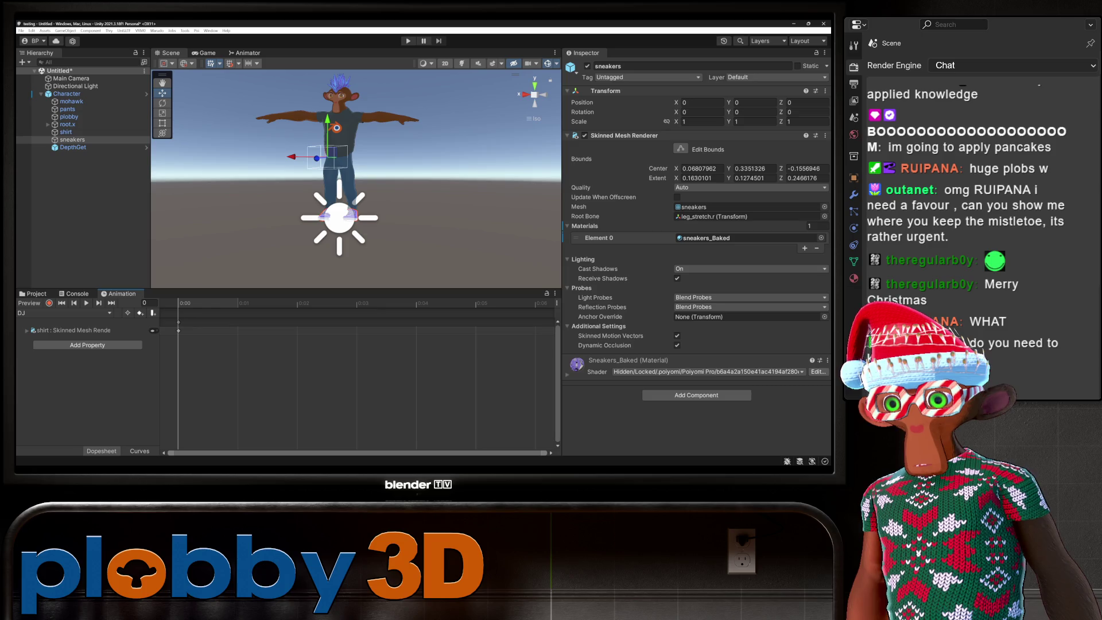
{"action": "left_click", "coordinate": [63, 313]}
{"action": "left_click", "coordinate": [45, 343]}
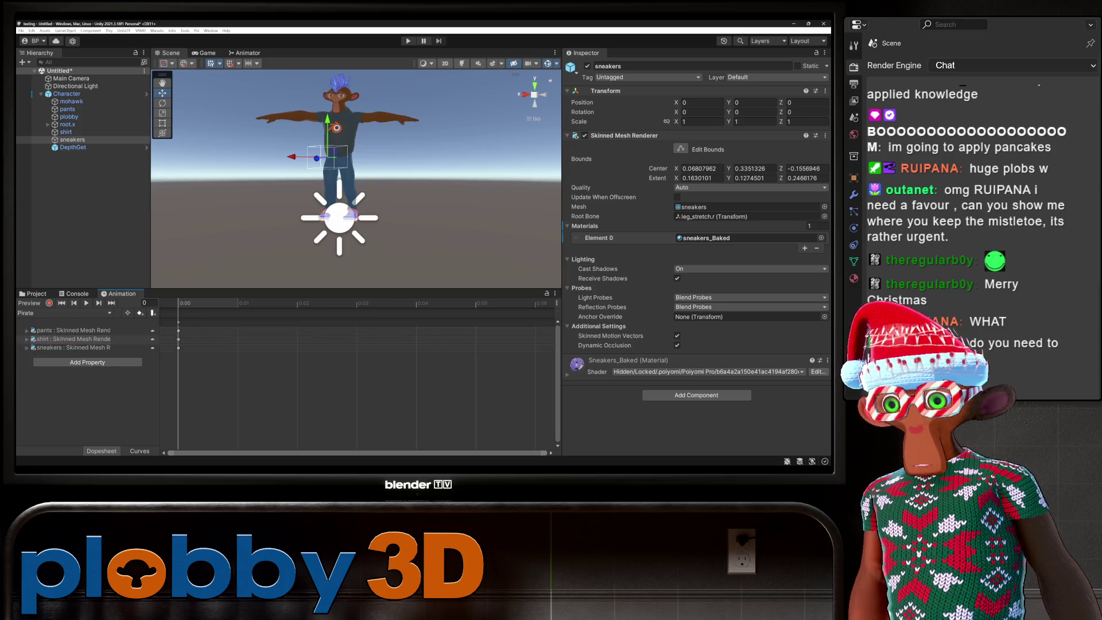
{"action": "left_click", "coordinate": [63, 313]}
{"action": "left_click", "coordinate": [44, 334]}
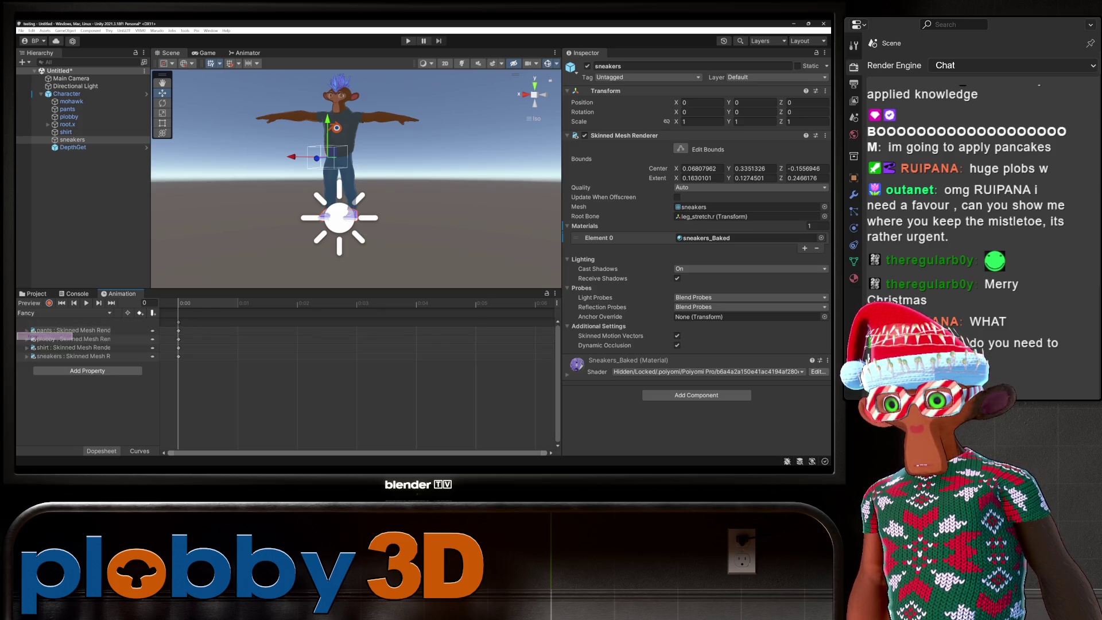
{"action": "left_click", "coordinate": [63, 313]}
{"action": "left_click", "coordinate": [44, 344]}
Review the Wizard and Xmas clips, then return to the Plobby_v1_99 folder in Project.
{"action": "left_click", "coordinate": [64, 313]}
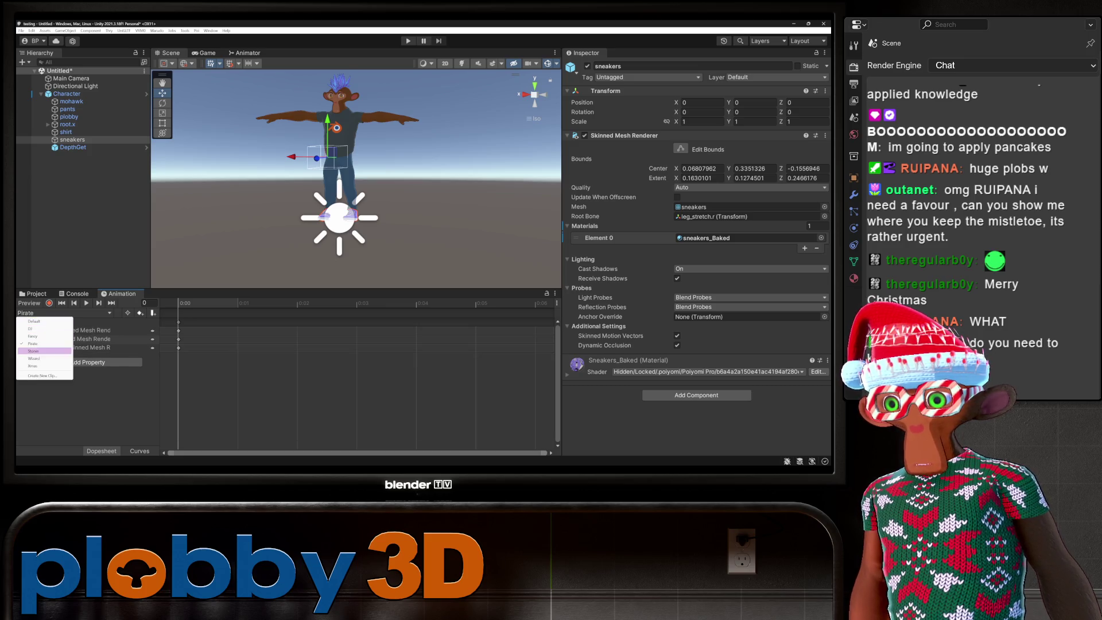
{"action": "left_click", "coordinate": [44, 350]}
{"action": "left_click", "coordinate": [64, 312]}
{"action": "left_click", "coordinate": [45, 358]}
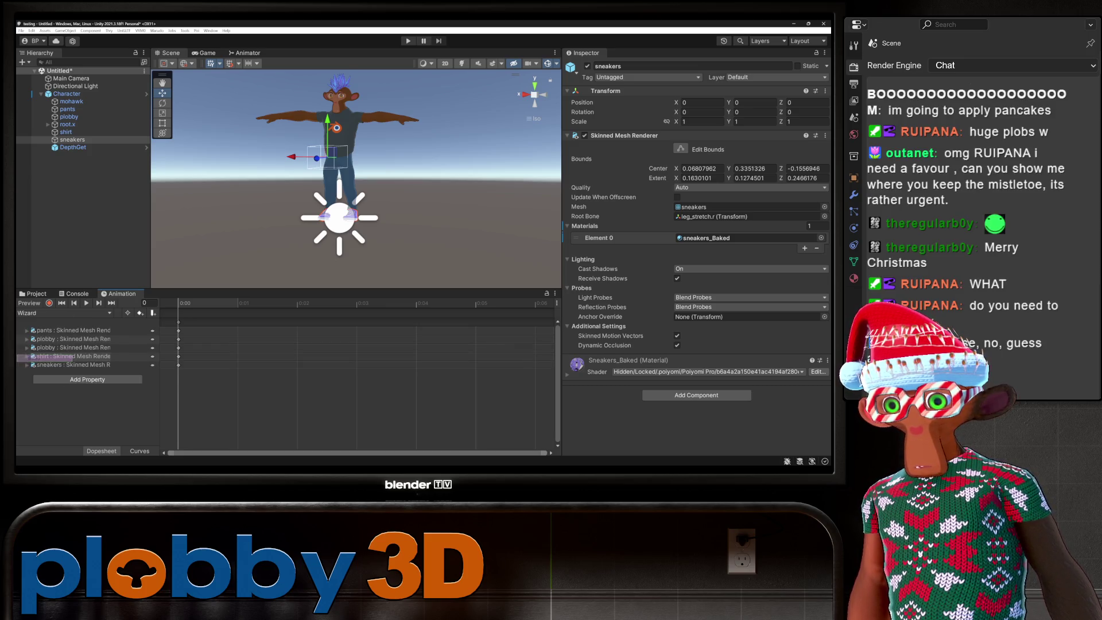
{"action": "left_click", "coordinate": [63, 313]}
{"action": "left_click", "coordinate": [44, 366]}
{"action": "left_click", "coordinate": [63, 313]}
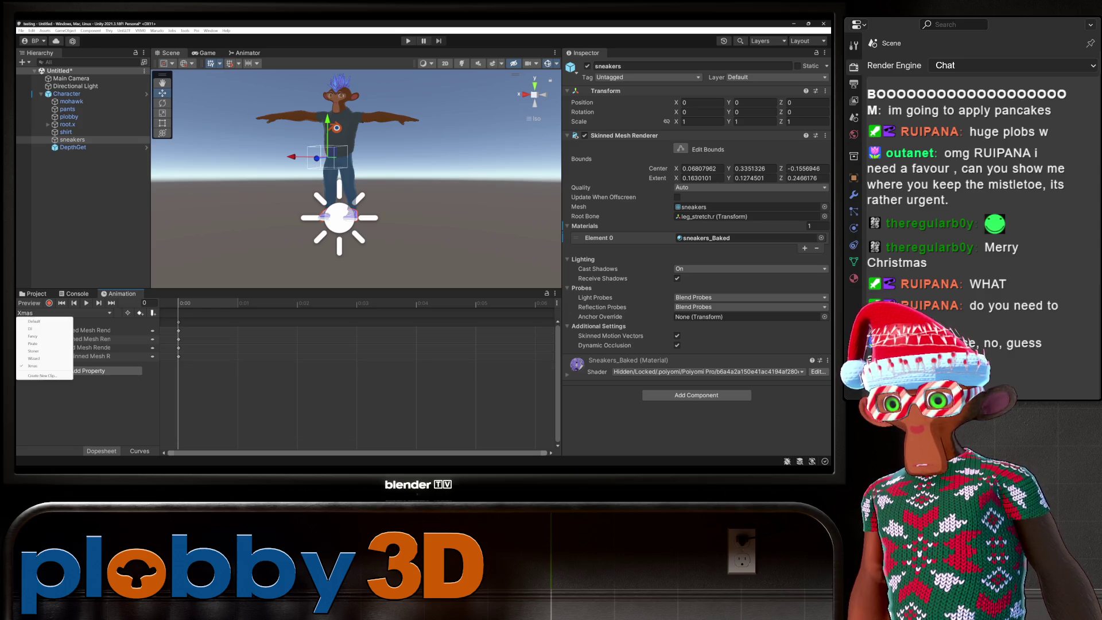
{"action": "left_click", "coordinate": [34, 321]}
{"action": "left_click", "coordinate": [35, 294]}
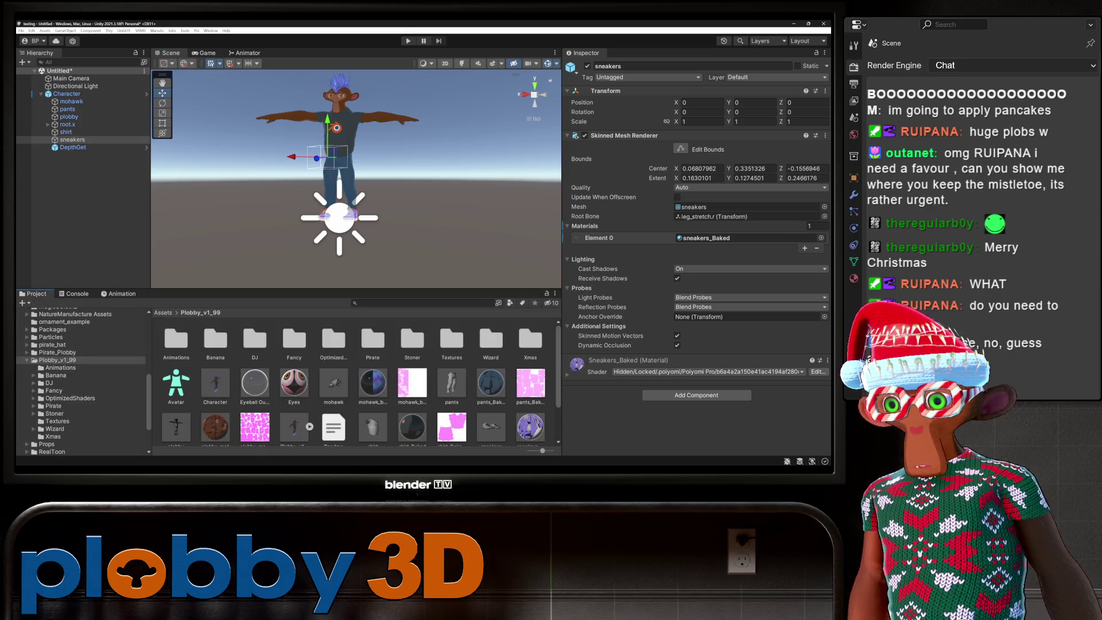
Select the Avatar asset and then the Character object in the Hierarchy.
{"action": "scroll", "coordinate": [359, 381], "scroll_direction": "down", "scroll_amount": 2}
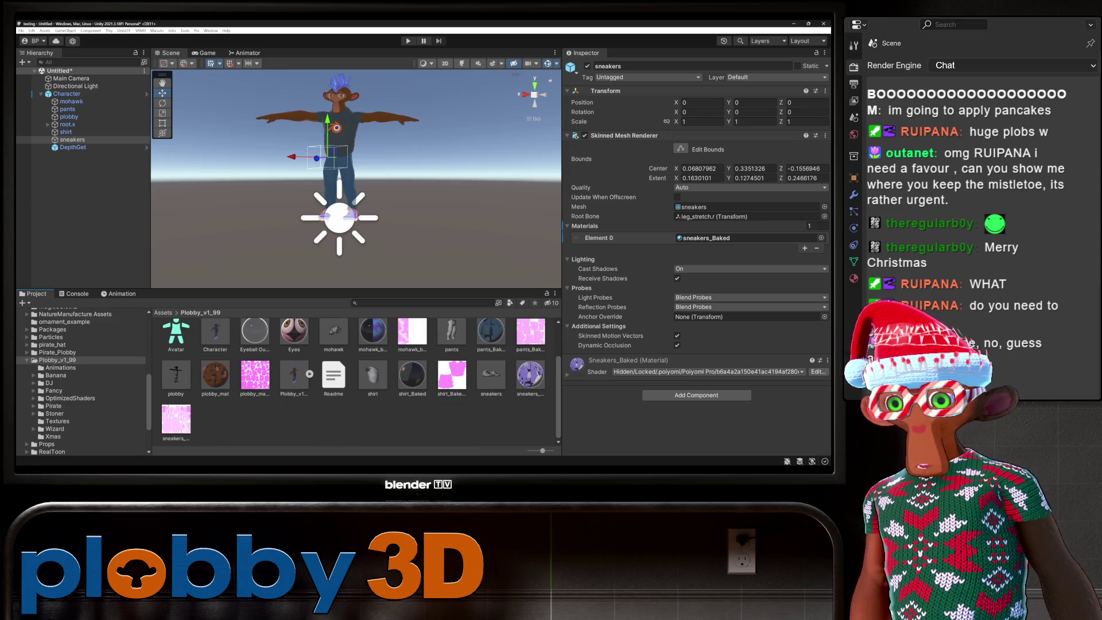
{"action": "scroll", "coordinate": [359, 382], "scroll_direction": "up", "scroll_amount": 2}
{"action": "left_click", "coordinate": [176, 383]}
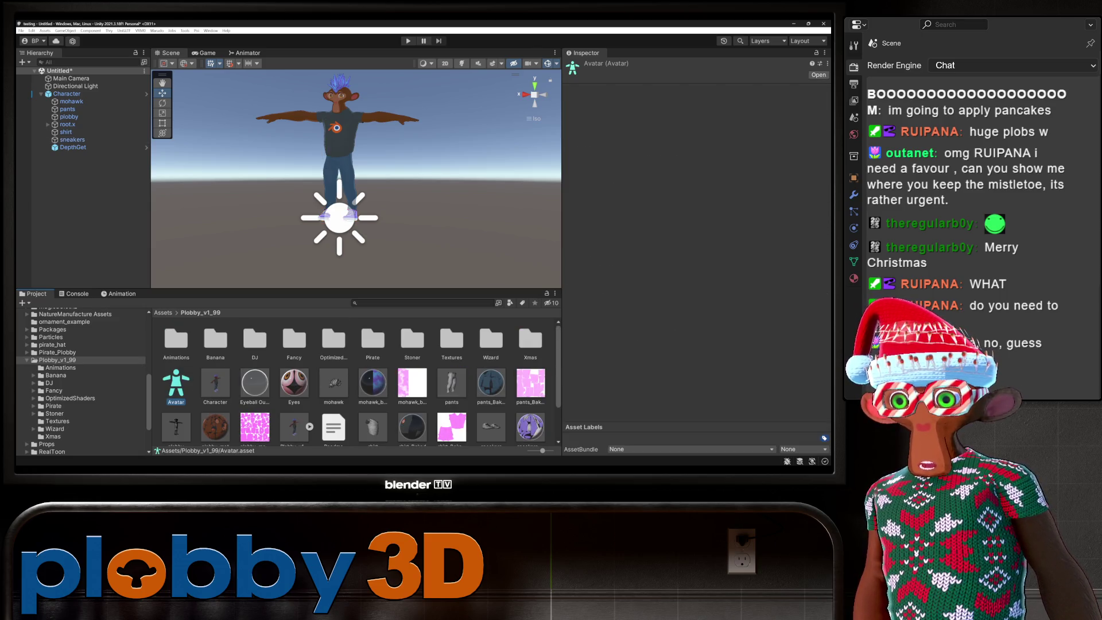
{"action": "left_click", "coordinate": [67, 93]}
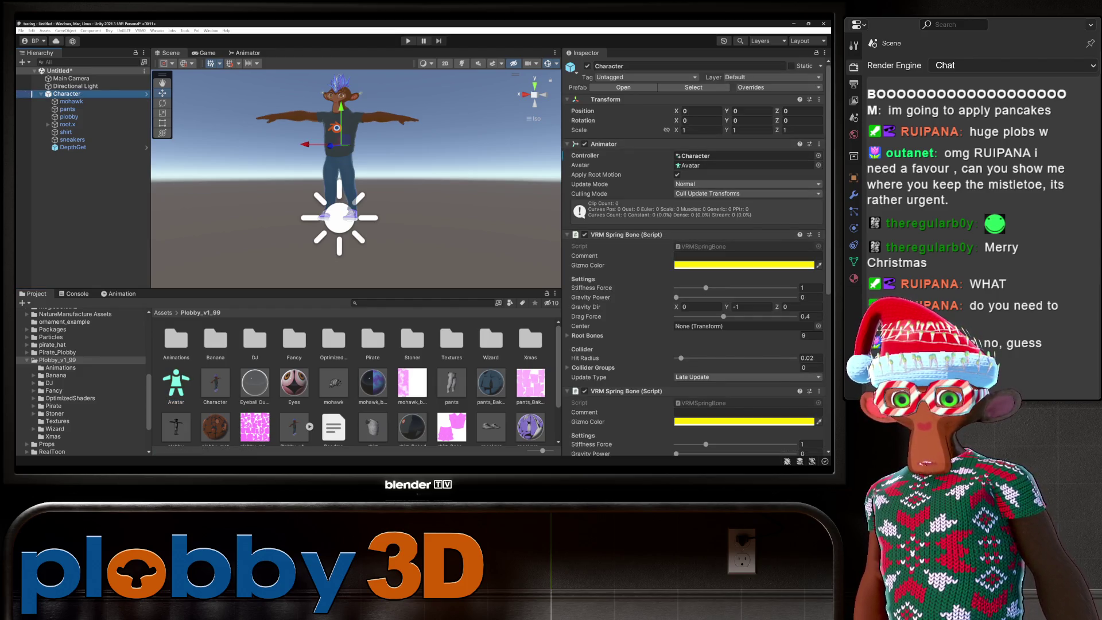
{"action": "scroll", "coordinate": [694, 252], "scroll_direction": "down", "scroll_amount": 10}
{"action": "scroll", "coordinate": [695, 253], "scroll_direction": "up", "scroll_amount": 10}
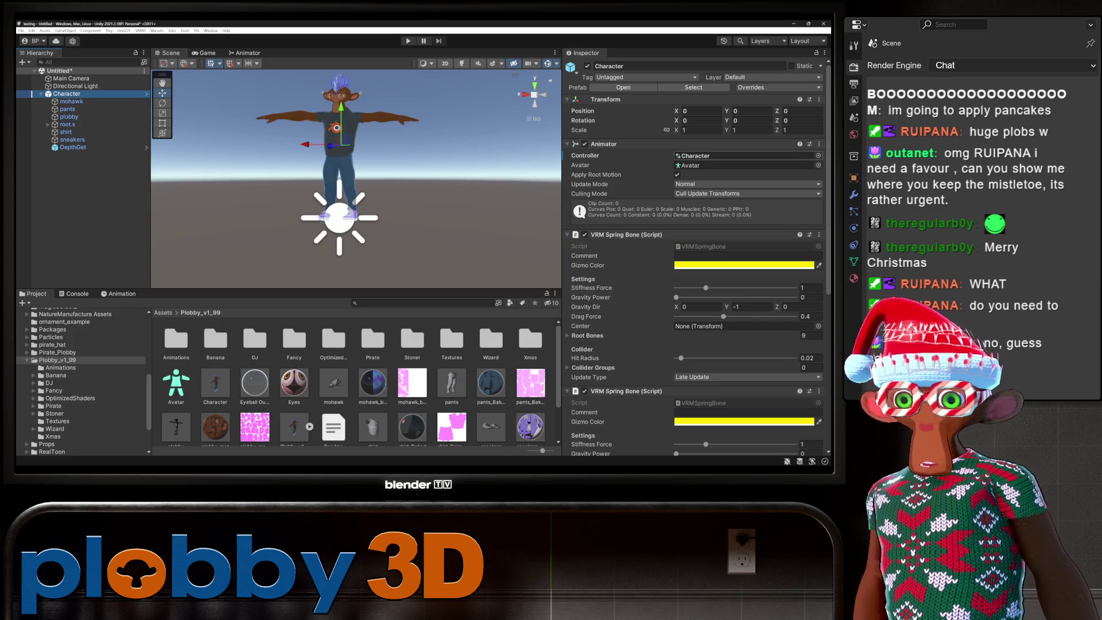
Browse the Animations folder, reselect Avatar and Character, and show the Character's Animator Base Layer.
{"action": "left_click", "coordinate": [60, 368]}
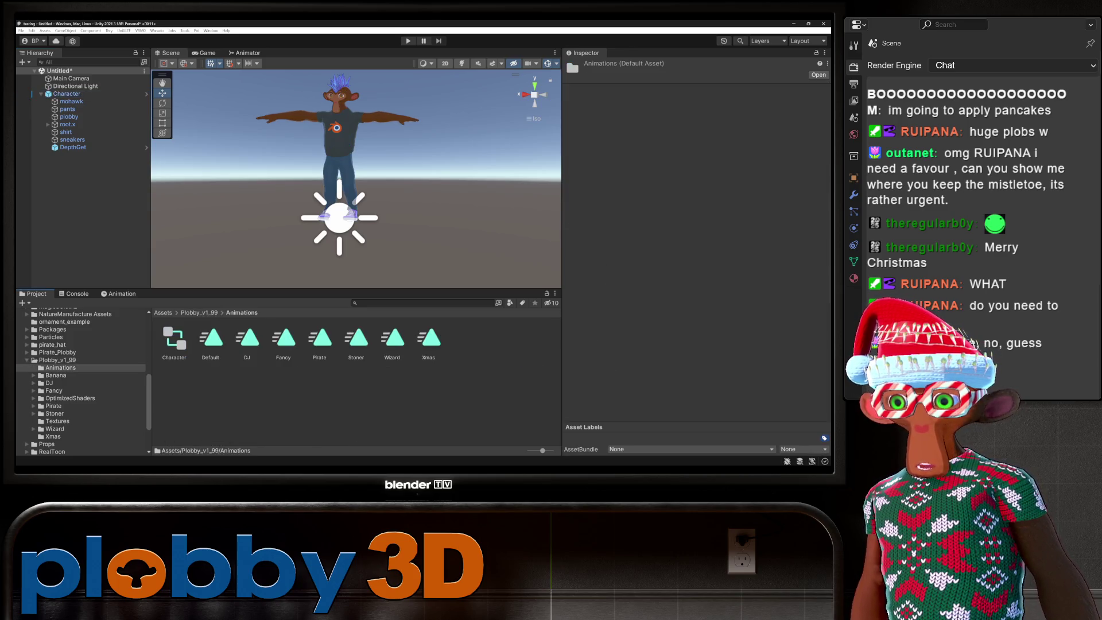
{"action": "left_click", "coordinate": [199, 312]}
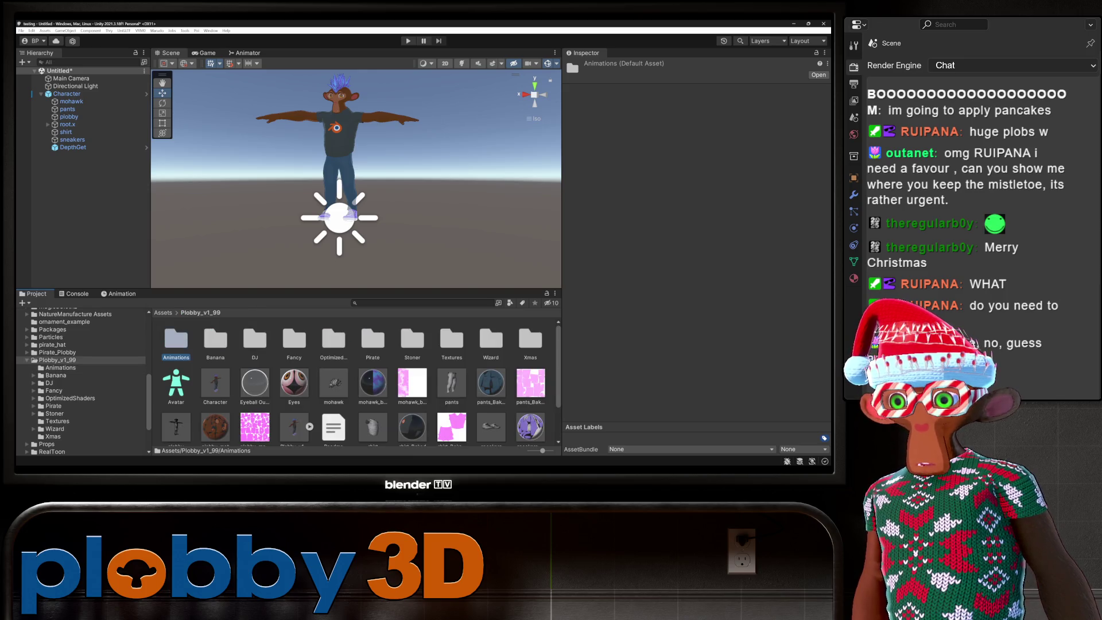
{"action": "left_click", "coordinate": [176, 383]}
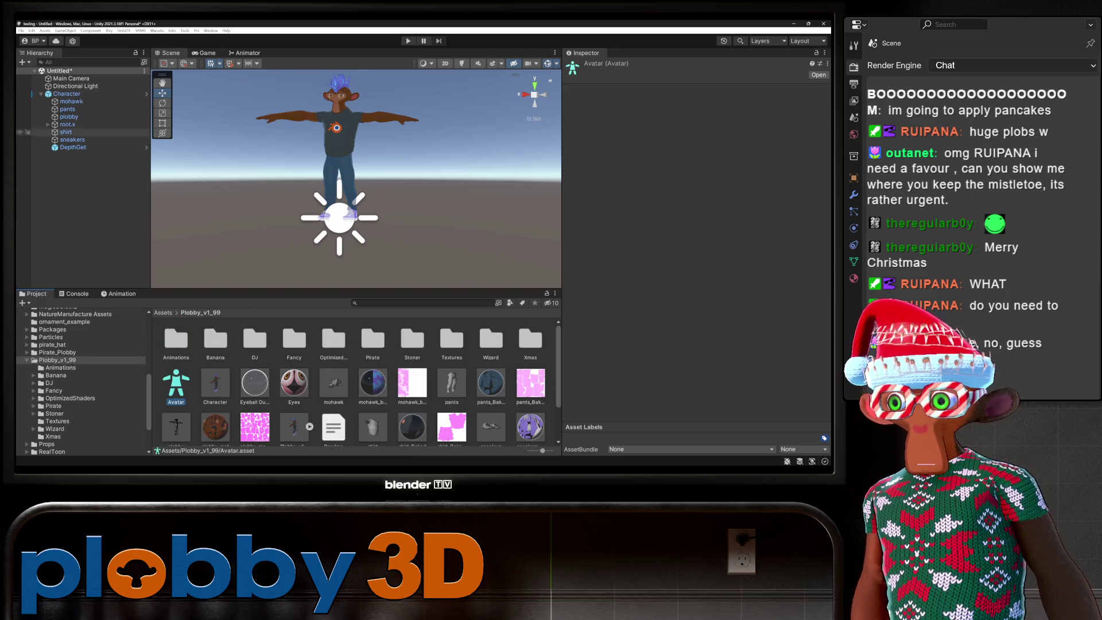
{"action": "left_click", "coordinate": [67, 94]}
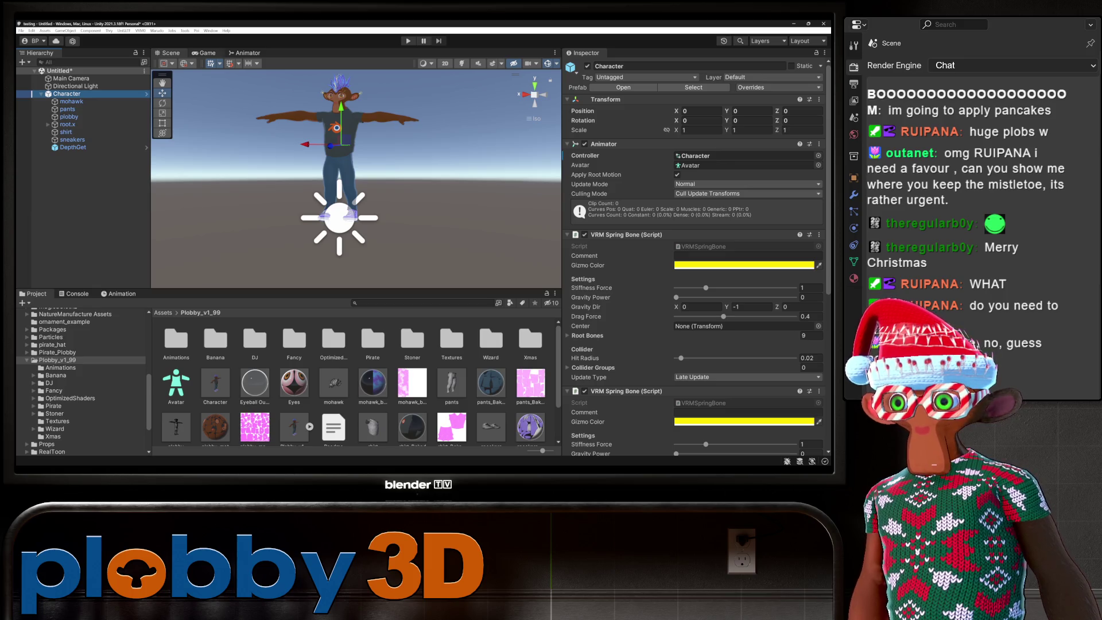
{"action": "left_click", "coordinate": [245, 53]}
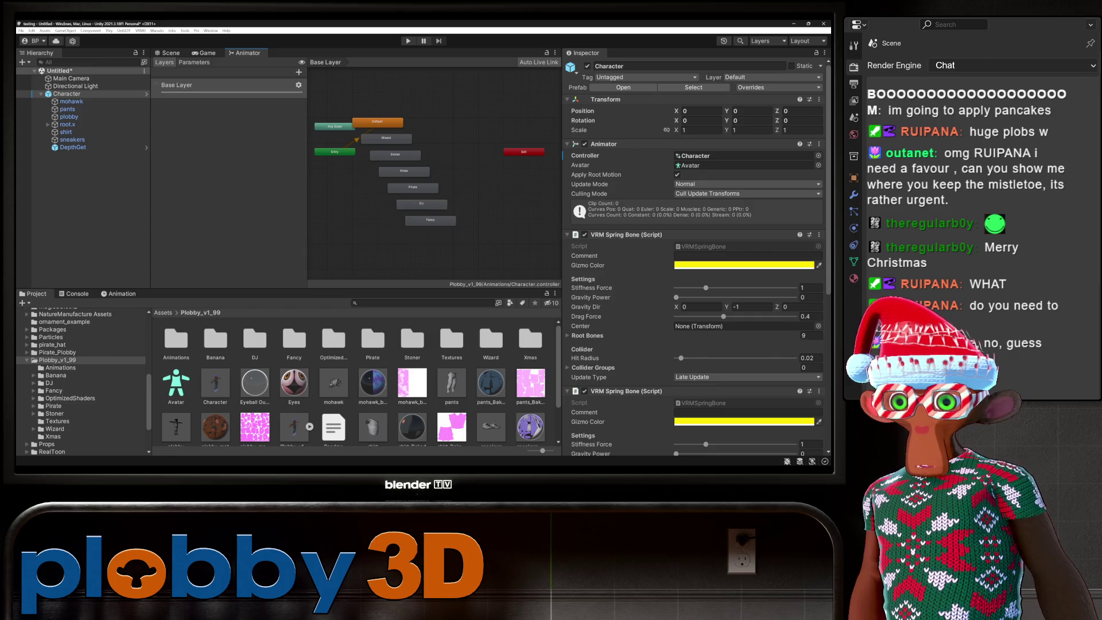
Widen the Animator and copy the Wizard through Fancy outfit states.
{"action": "left_click_drag", "start_coordinate": [562, 344], "coordinate": [667, 344]}
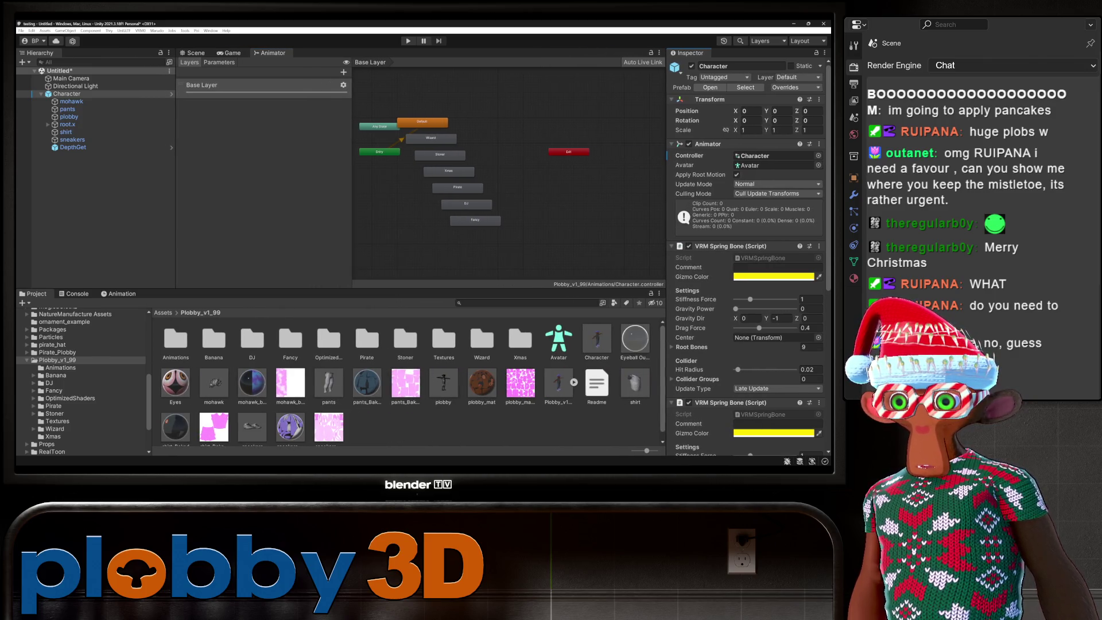
{"action": "left_click_drag", "start_coordinate": [352, 172], "coordinate": [298, 173]}
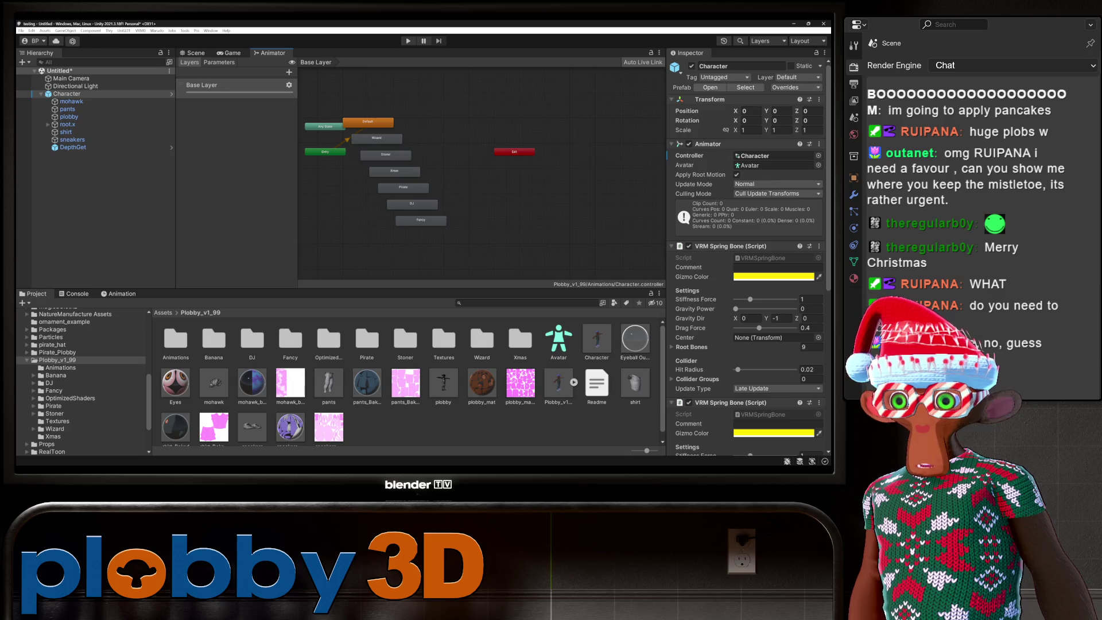
{"action": "left_click_drag", "start_coordinate": [442, 248], "coordinate": [348, 131]}
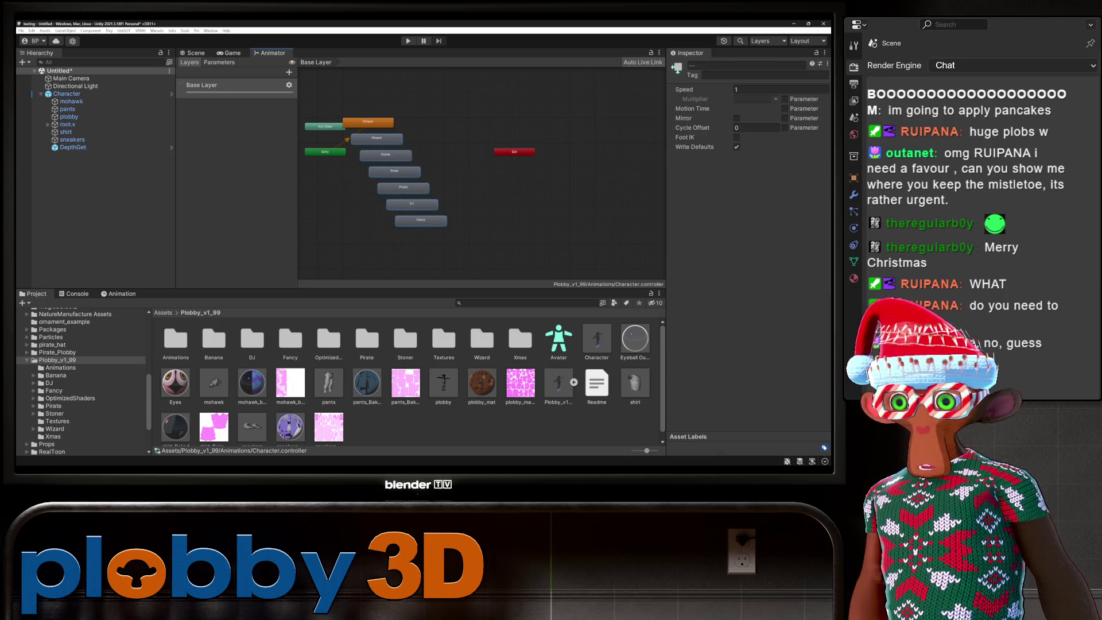
{"action": "right_click", "coordinate": [423, 201]}
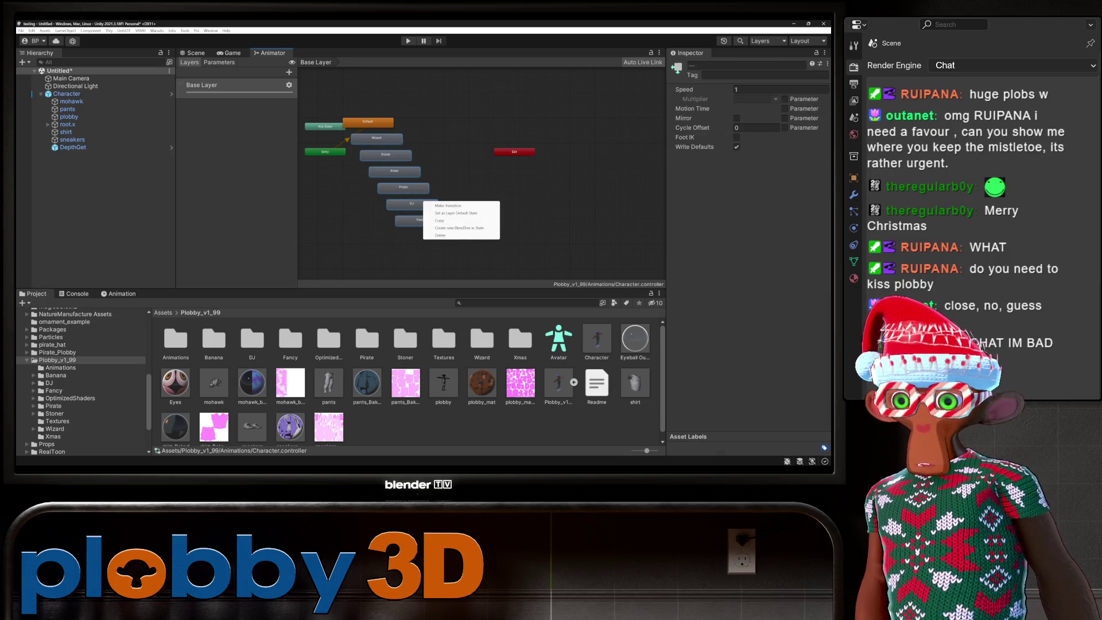
{"action": "left_click", "coordinate": [454, 220]}
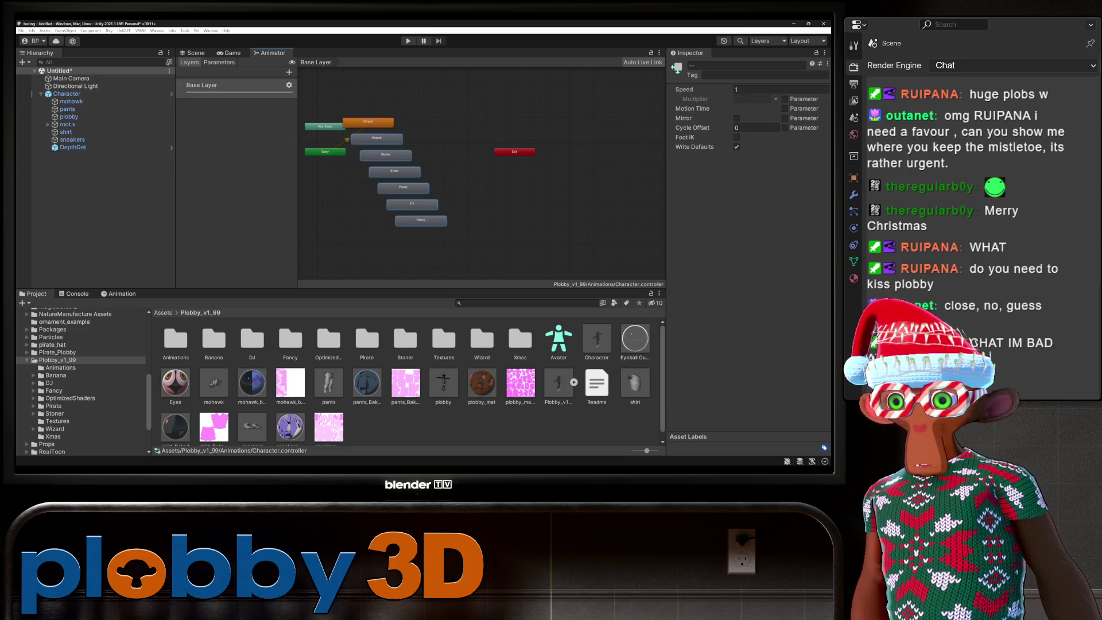
Add a new Animator layer named 'Outfit Swaps'.
{"action": "left_click", "coordinate": [289, 71]}
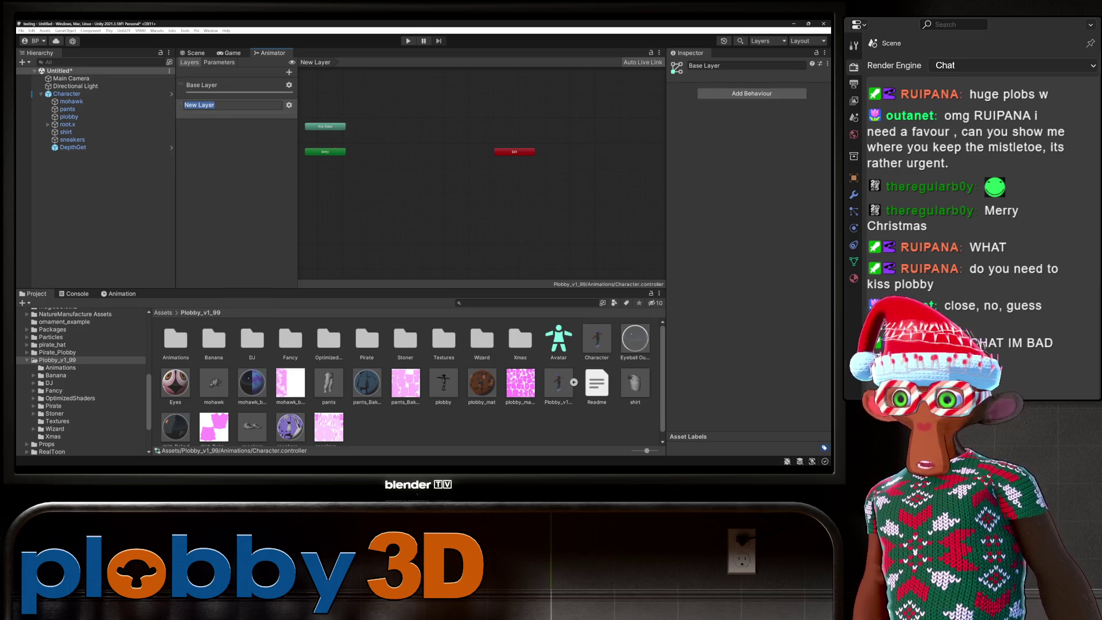
{"action": "type", "text": "Outf"}
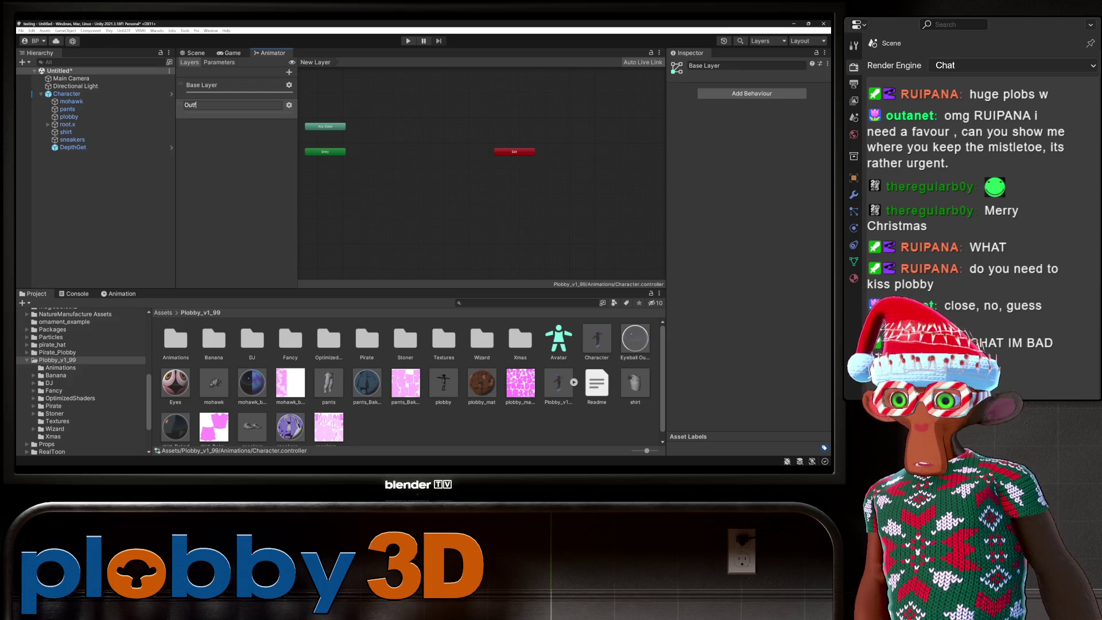
{"action": "type", "text": "it Swaps"}
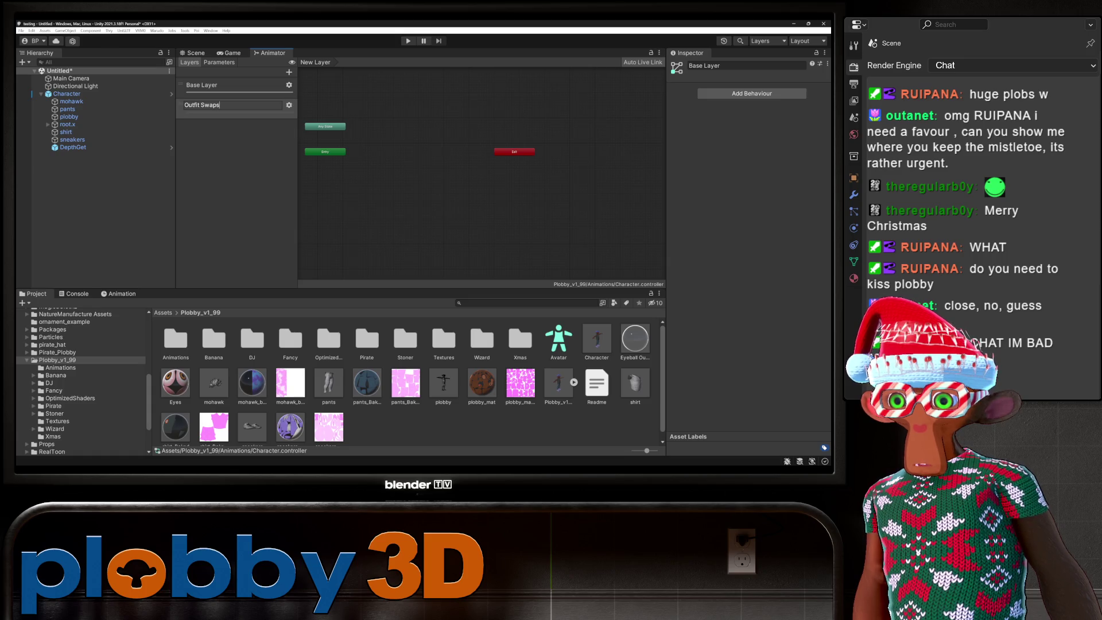
{"action": "key", "text": "Return"}
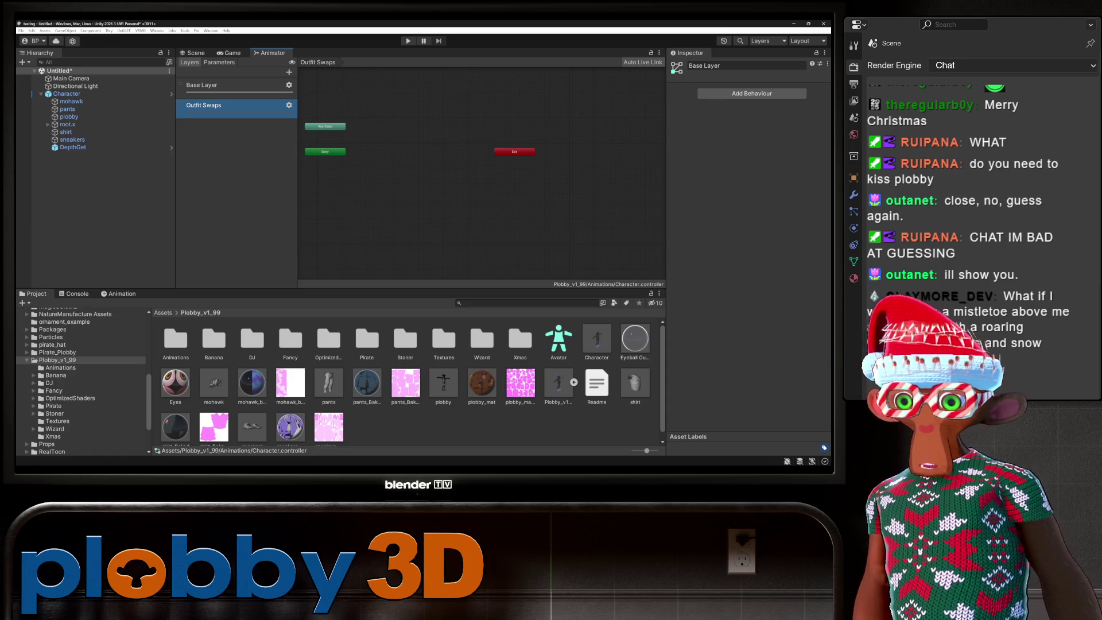
Clear the Outfit Swaps graph by deleting all the placed outfit states.
{"action": "left_click_drag", "start_coordinate": [359, 190], "coordinate": [393, 240]}
{"action": "scroll", "coordinate": [463, 204], "scroll_direction": "down", "scroll_amount": 3}
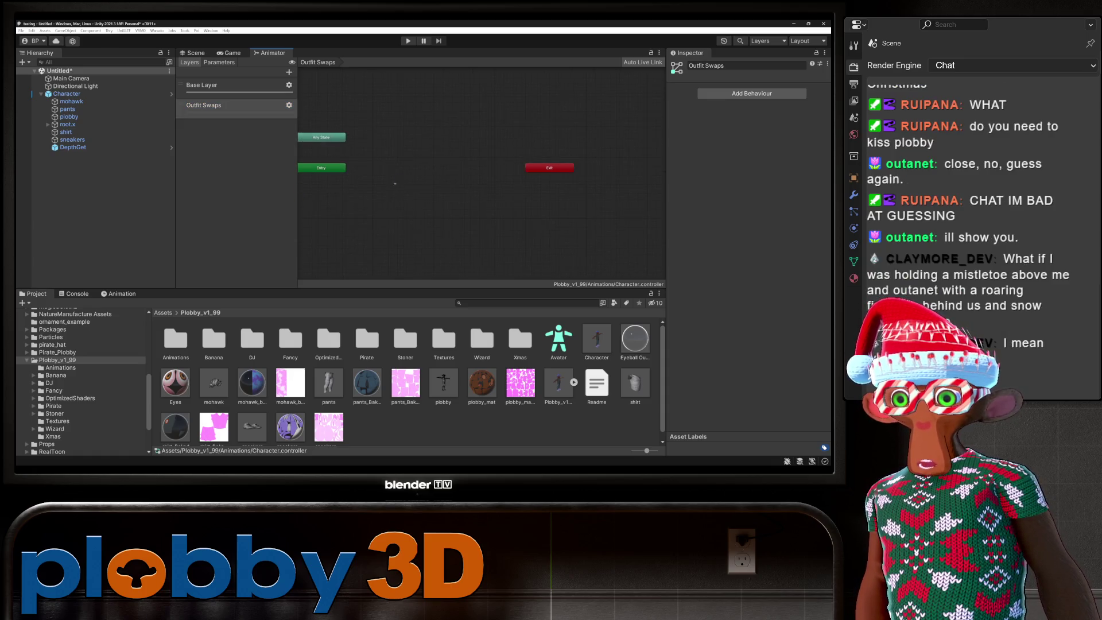
{"action": "key", "text": "a"}
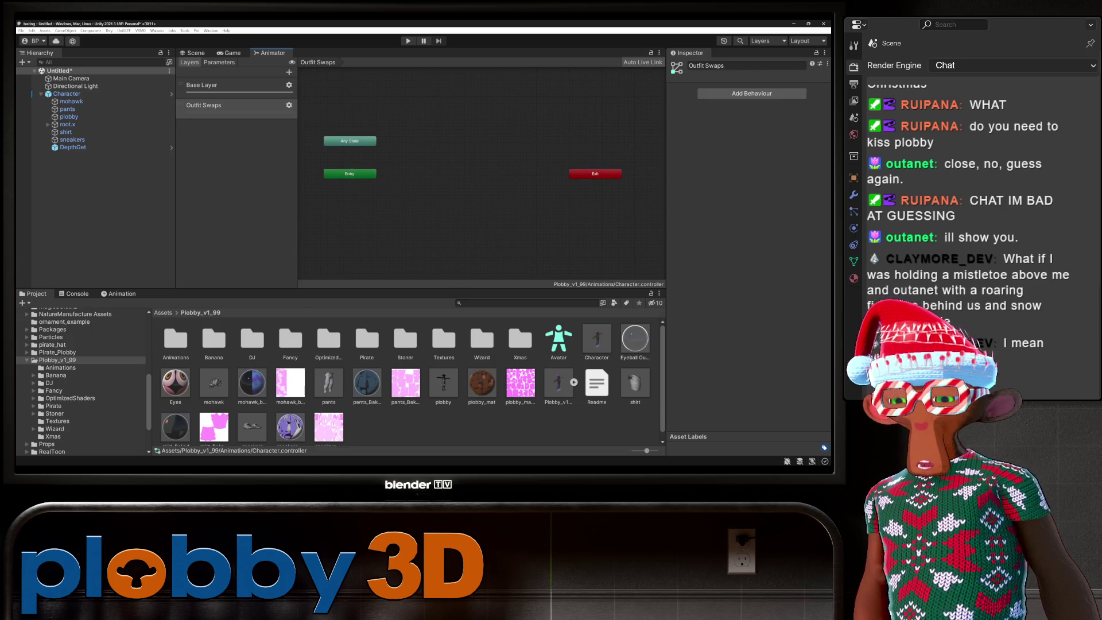
{"action": "left_click_drag", "start_coordinate": [402, 190], "coordinate": [447, 173]}
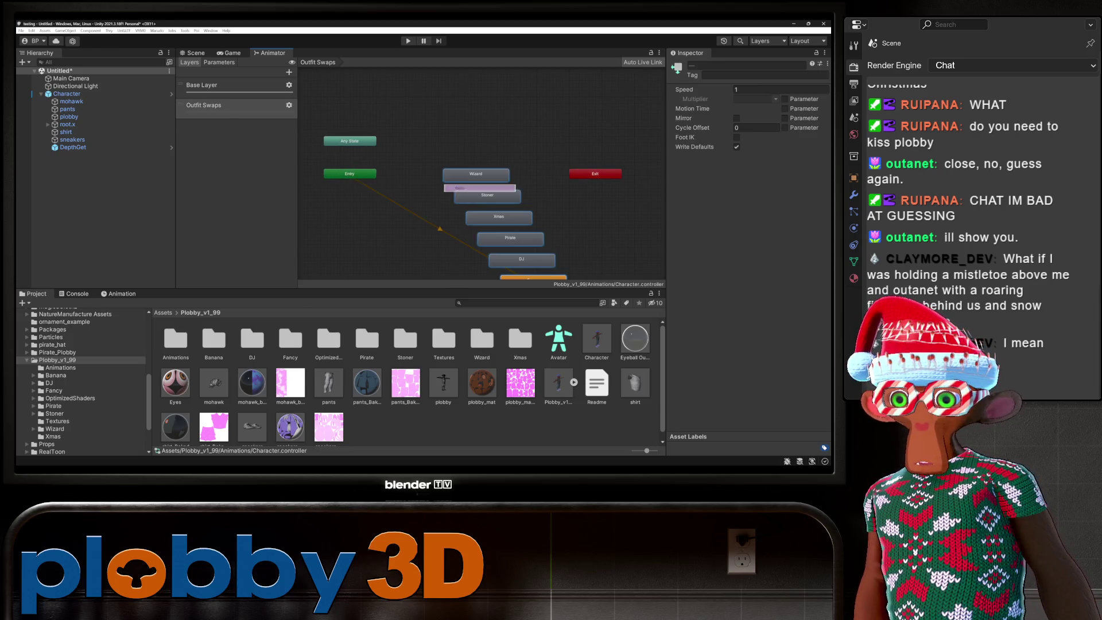
{"action": "scroll", "coordinate": [388, 180], "scroll_direction": "down", "scroll_amount": 3}
{"action": "key", "text": "a"}
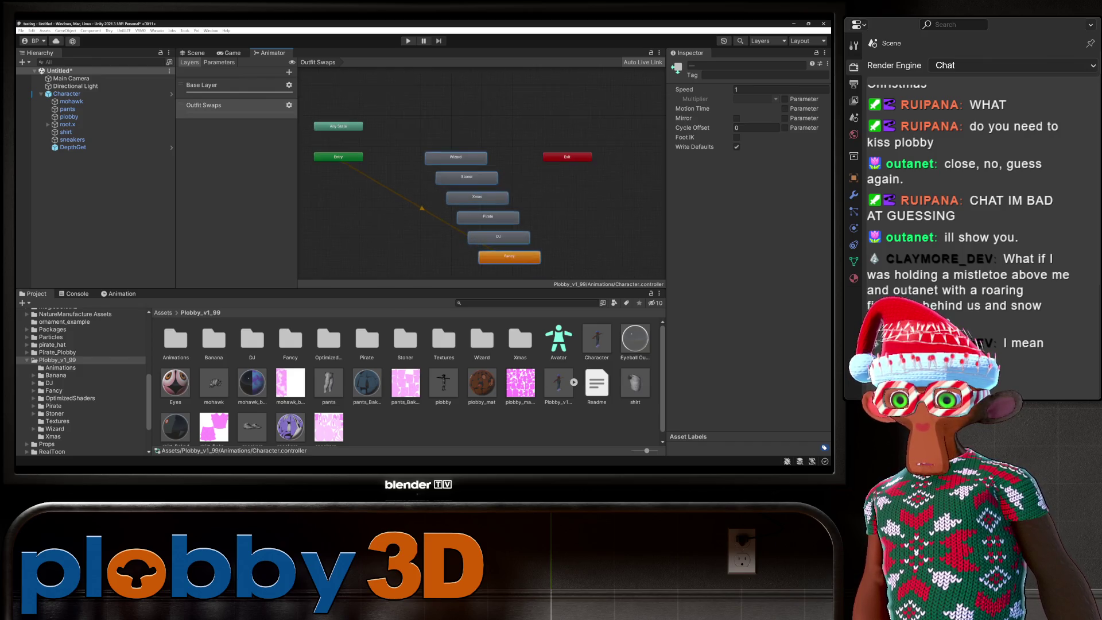
{"action": "left_click", "coordinate": [422, 208]}
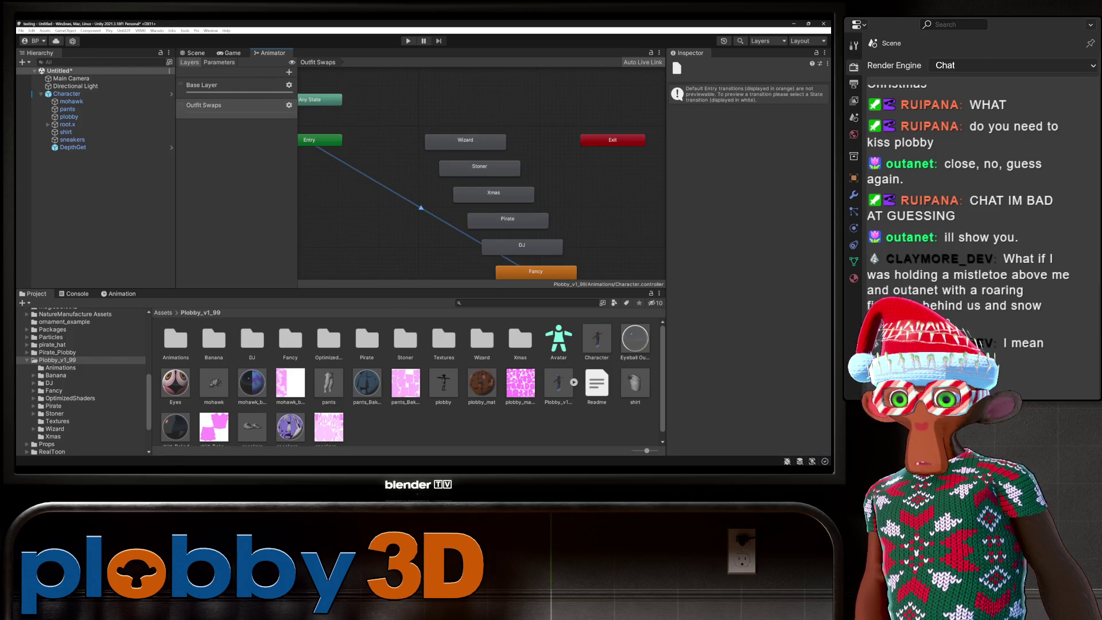
{"action": "left_click_drag", "start_coordinate": [466, 139], "coordinate": [471, 111]}
{"action": "left_click_drag", "start_coordinate": [479, 167], "coordinate": [464, 144]}
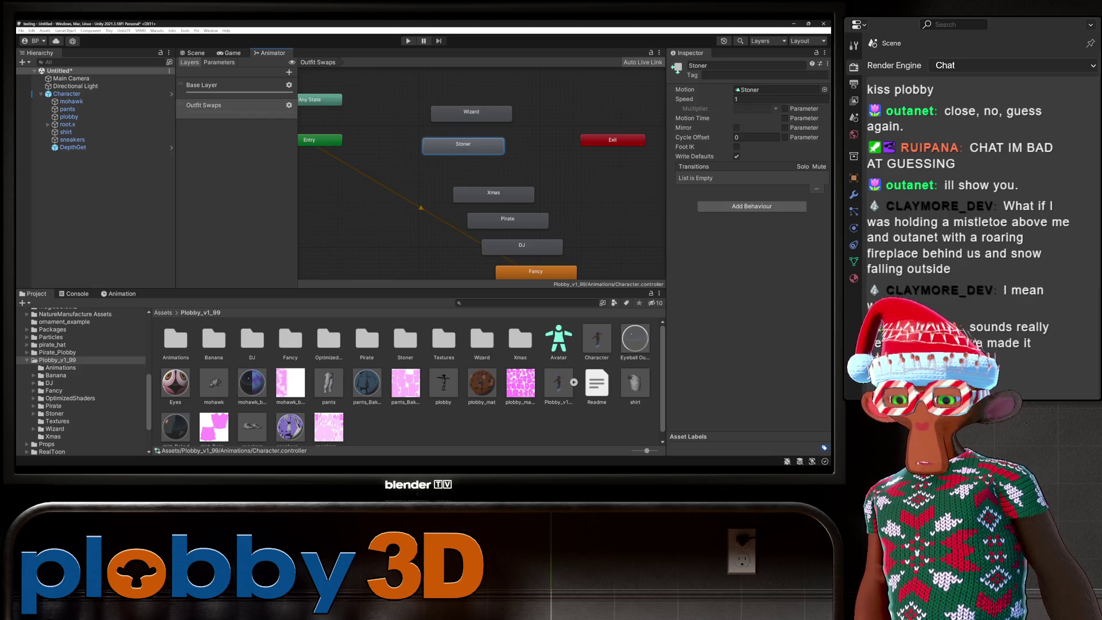
{"action": "key", "text": "ctrl+z"}
{"action": "key", "text": "ctrl+z"}
{"action": "key", "text": "ctrl+z"}
{"action": "key", "text": "Delete"}
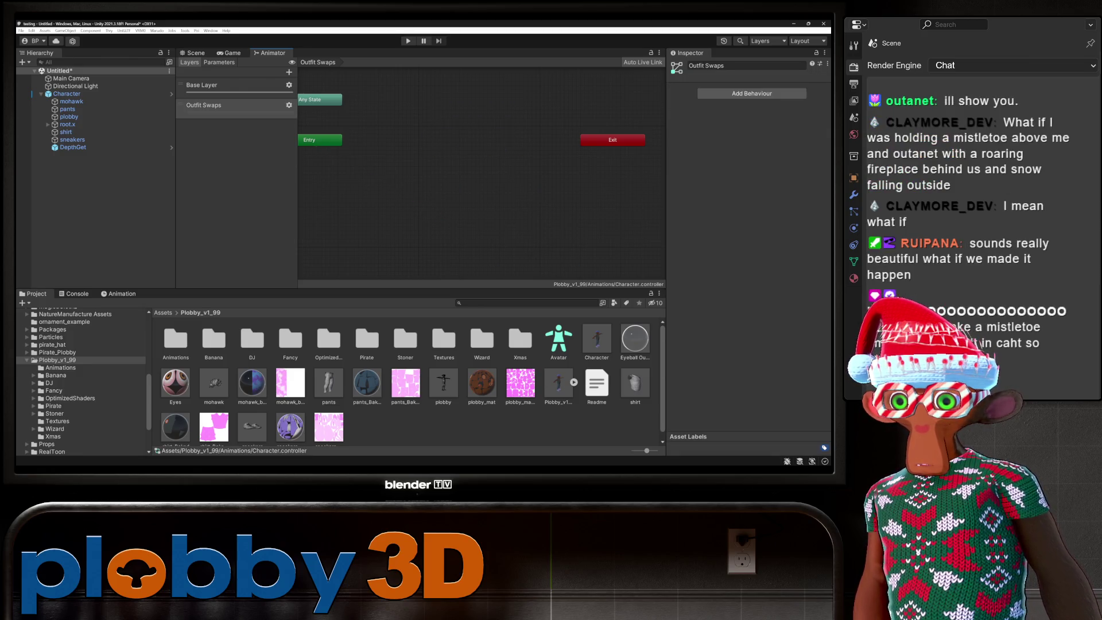
Create a new empty state and rename it 'Default'.
{"action": "right_click", "coordinate": [423, 167]}
{"action": "mouse_move", "coordinate": [460, 172]}
{"action": "left_click", "coordinate": [511, 171]}
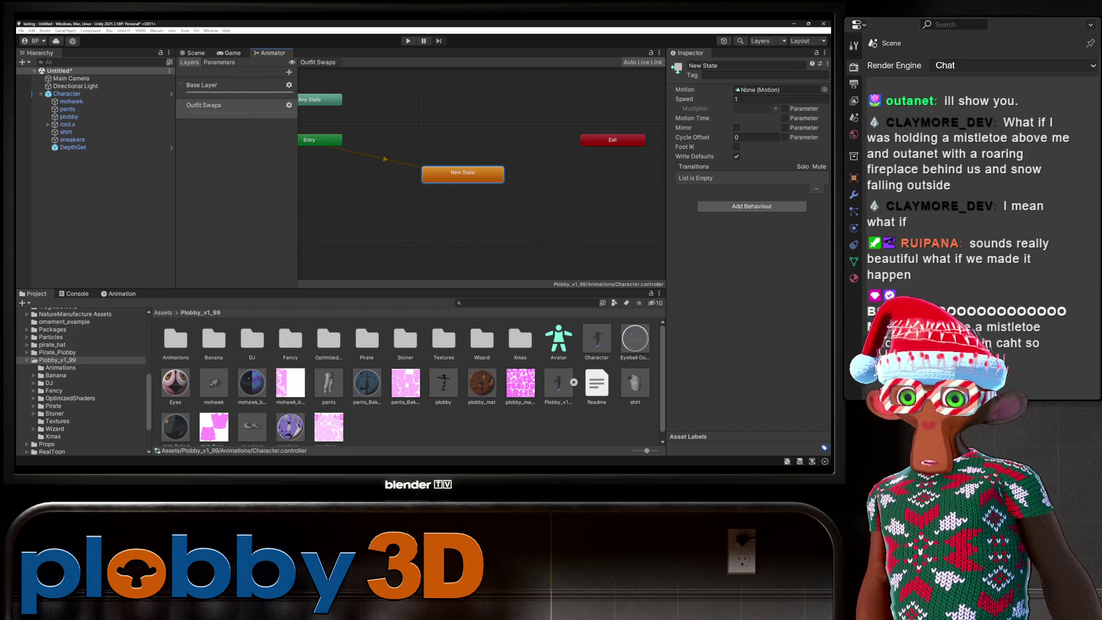
{"action": "left_click", "coordinate": [704, 66]}
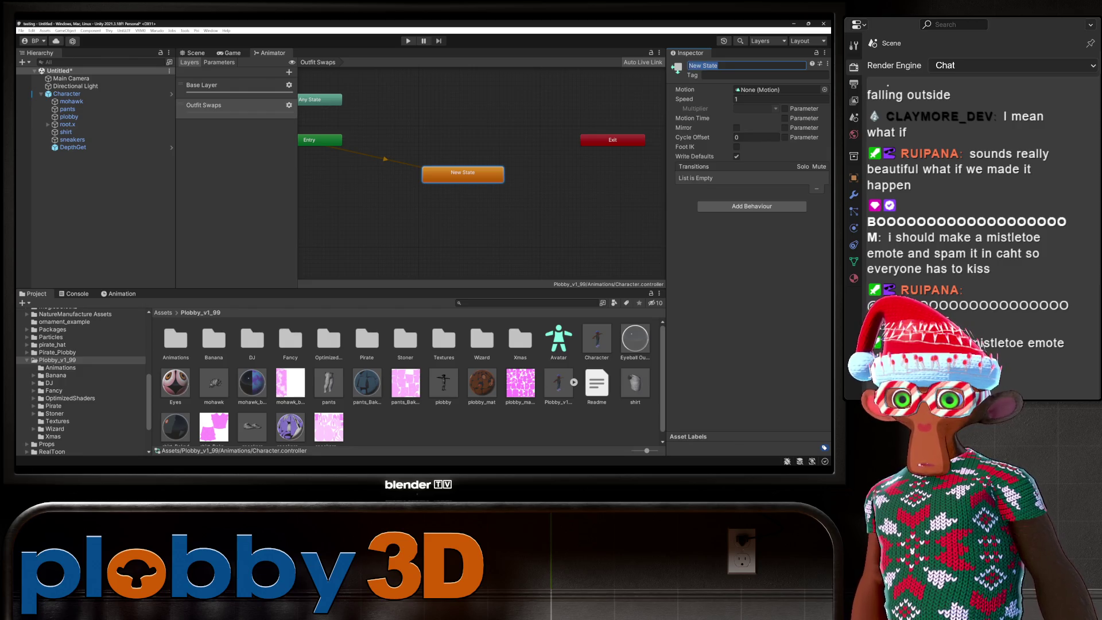
{"action": "type", "text": "Default"}
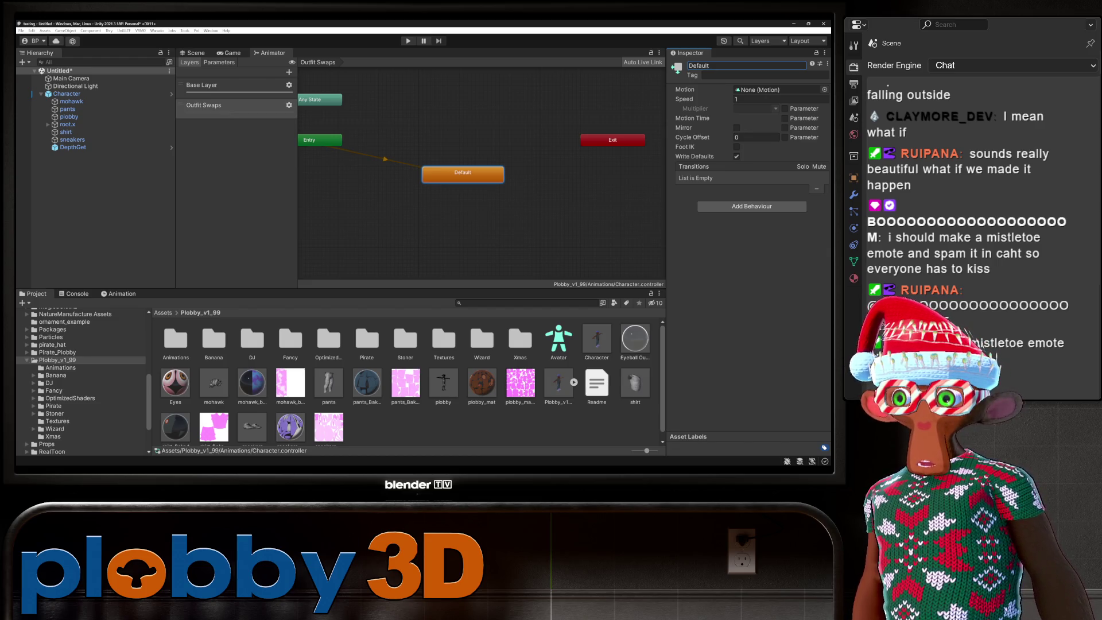
Check the Outfit Swaps layer settings (weight 1) and select the Default state.
{"action": "left_click", "coordinate": [289, 105]}
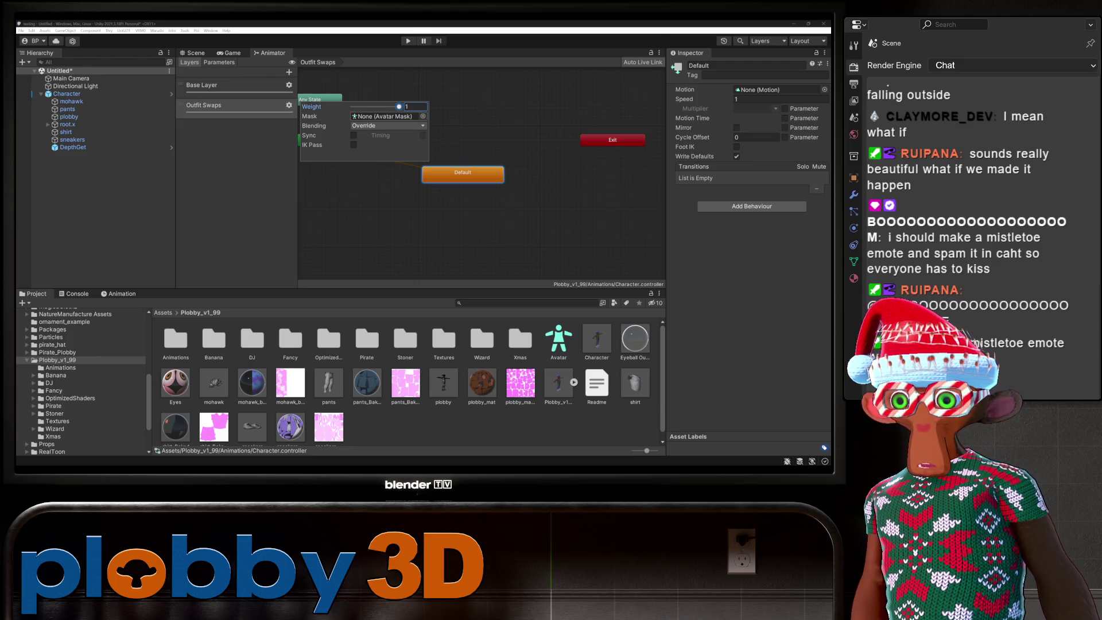
{"action": "left_click", "coordinate": [379, 195]}
{"action": "left_click", "coordinate": [463, 174]}
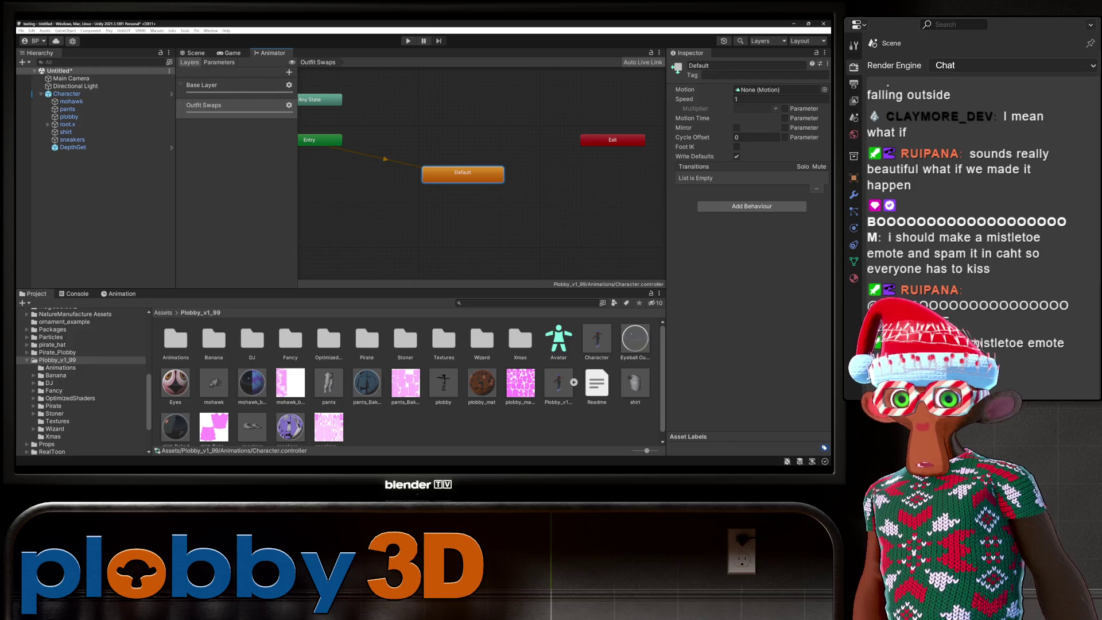
{"action": "left_click", "coordinate": [488, 230]}
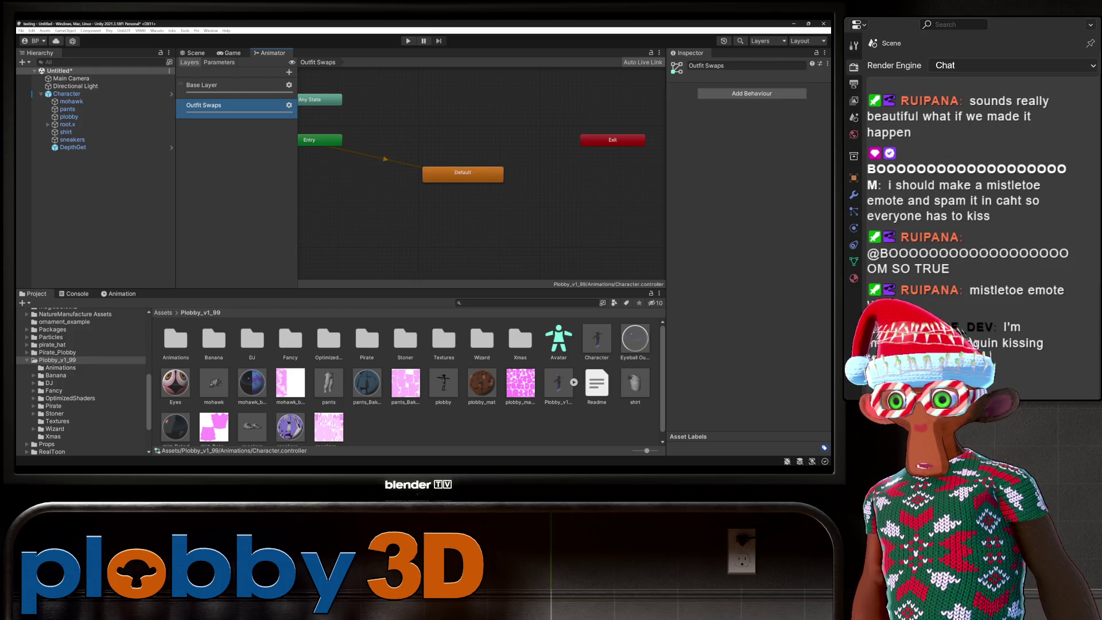
Add a float parameter named 'Outfit Swaps', then switch to the YouTube tutorial.
{"action": "left_click", "coordinate": [219, 62]}
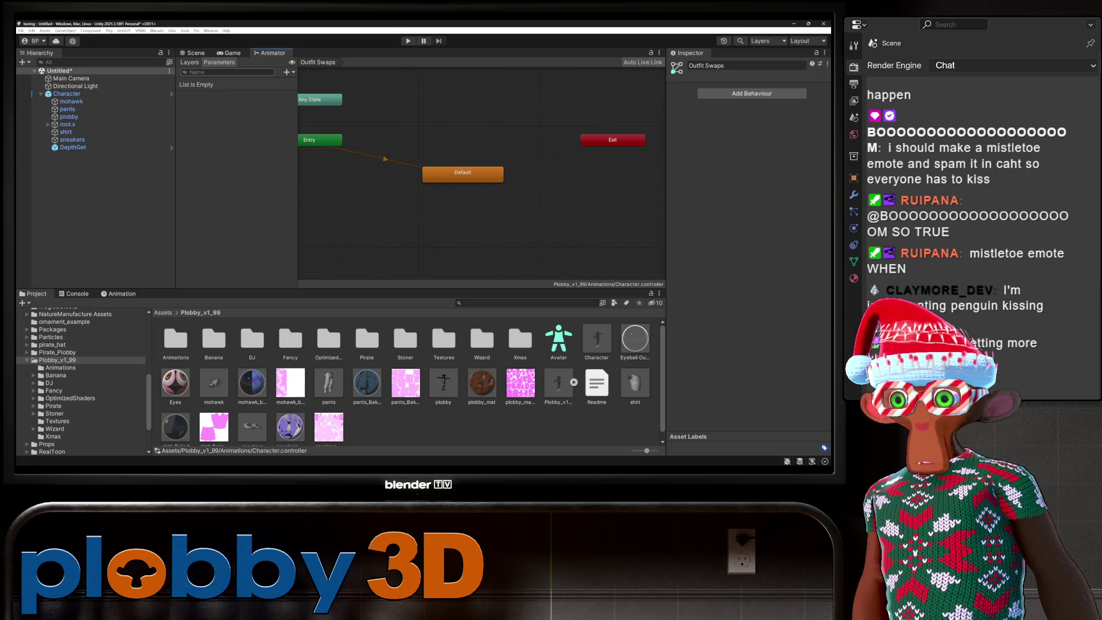
{"action": "left_click", "coordinate": [189, 62]}
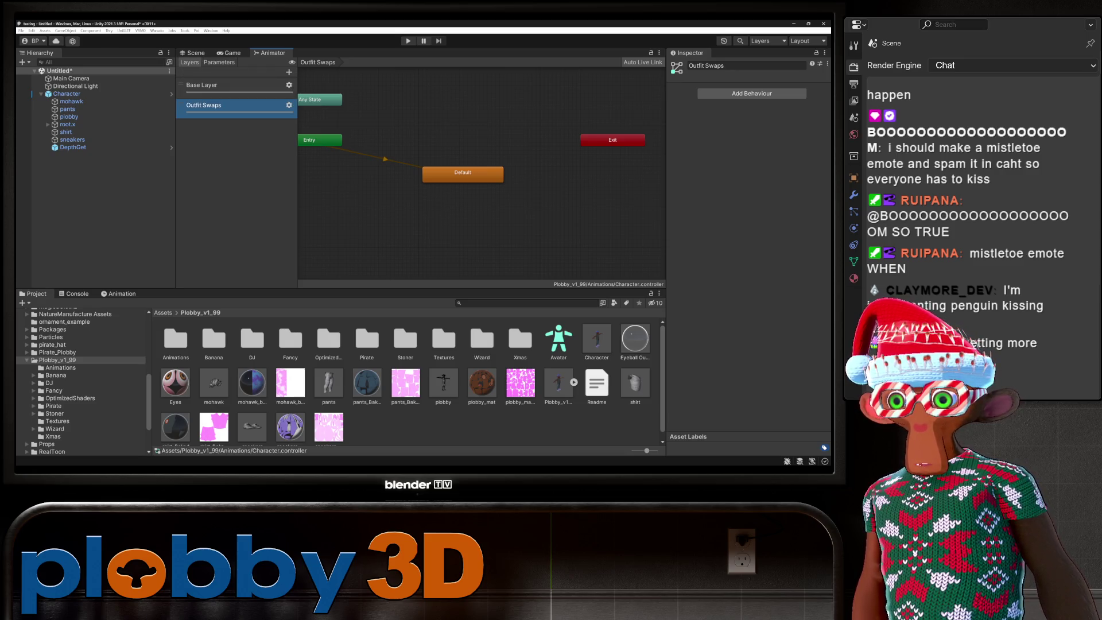
{"action": "left_click", "coordinate": [219, 62]}
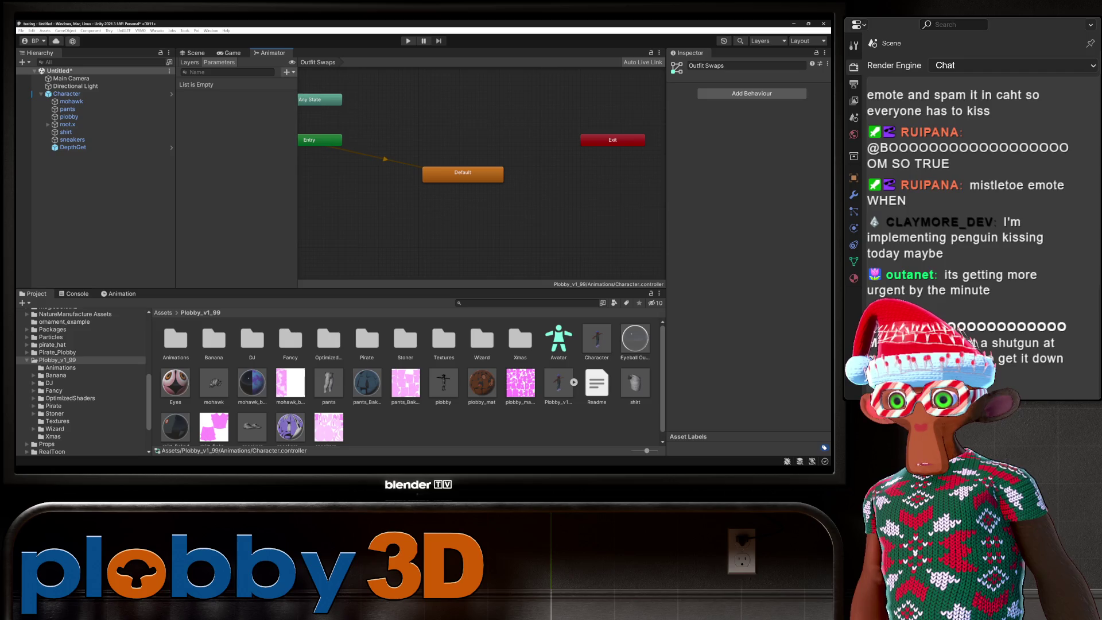
{"action": "left_click", "coordinate": [286, 72]}
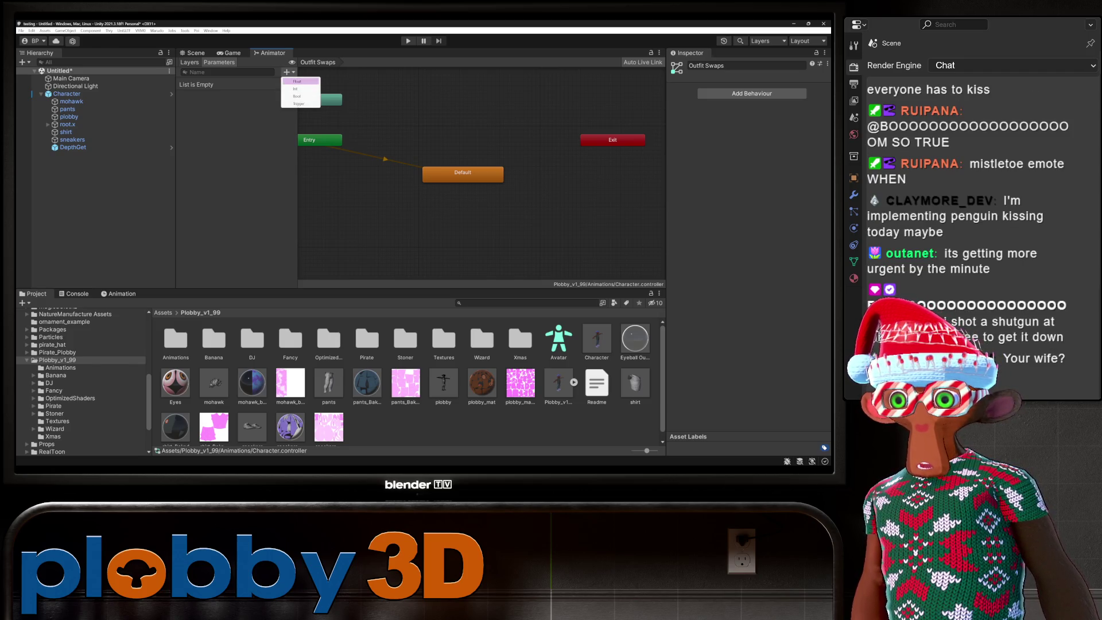
{"action": "left_click", "coordinate": [296, 81]}
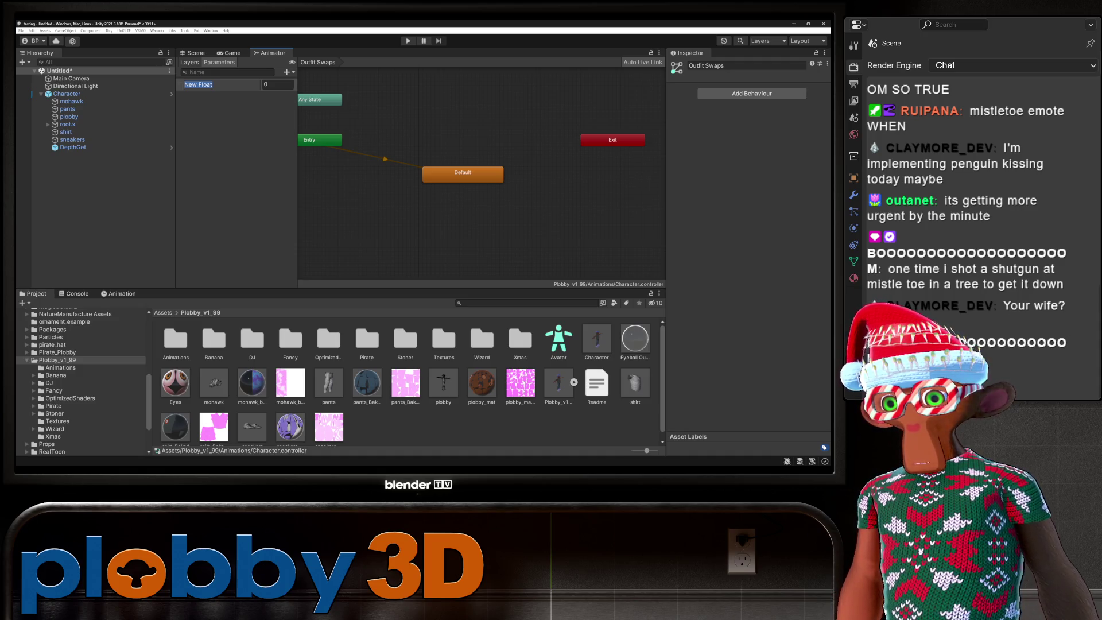
{"action": "type", "text": "Outfit"}
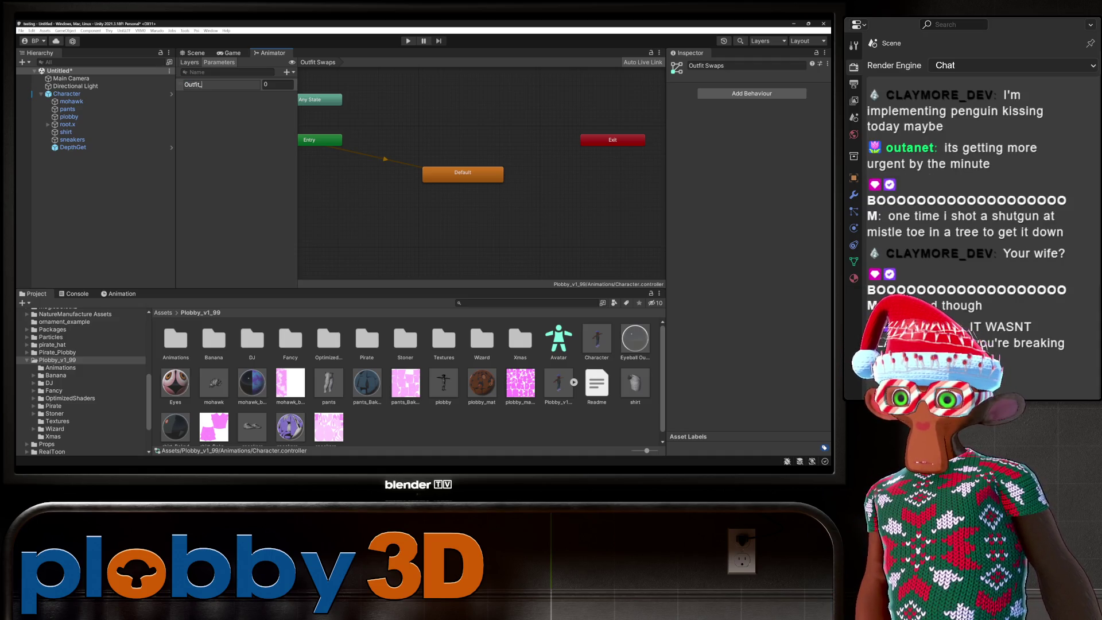
{"action": "type", "text": " Swaps"}
{"action": "key", "text": "Return"}
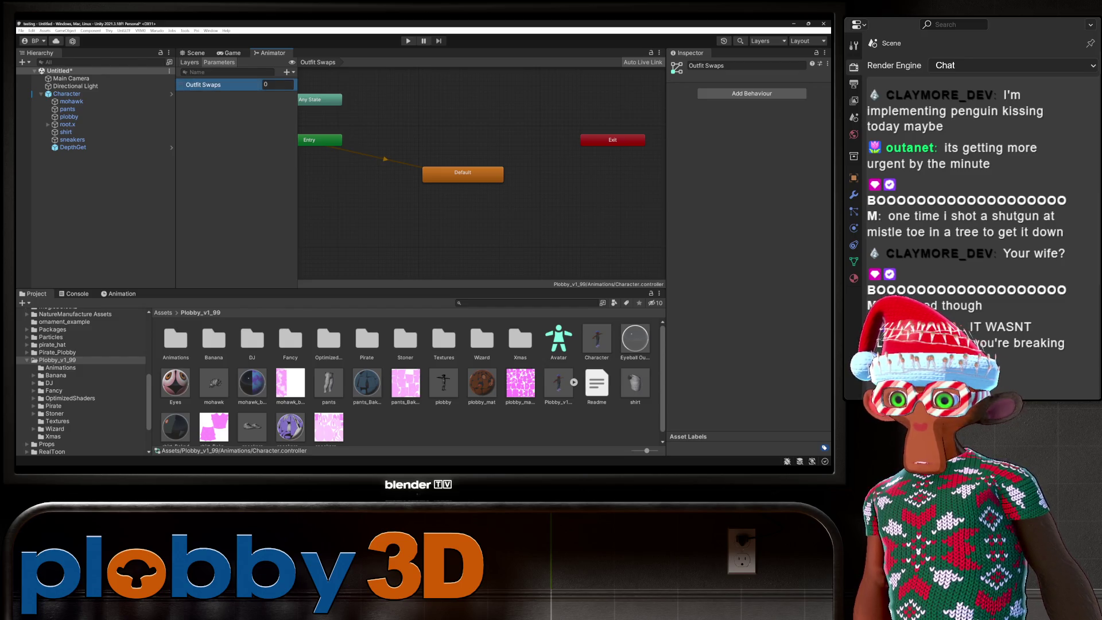
{"action": "left_click", "coordinate": [396, 216]}
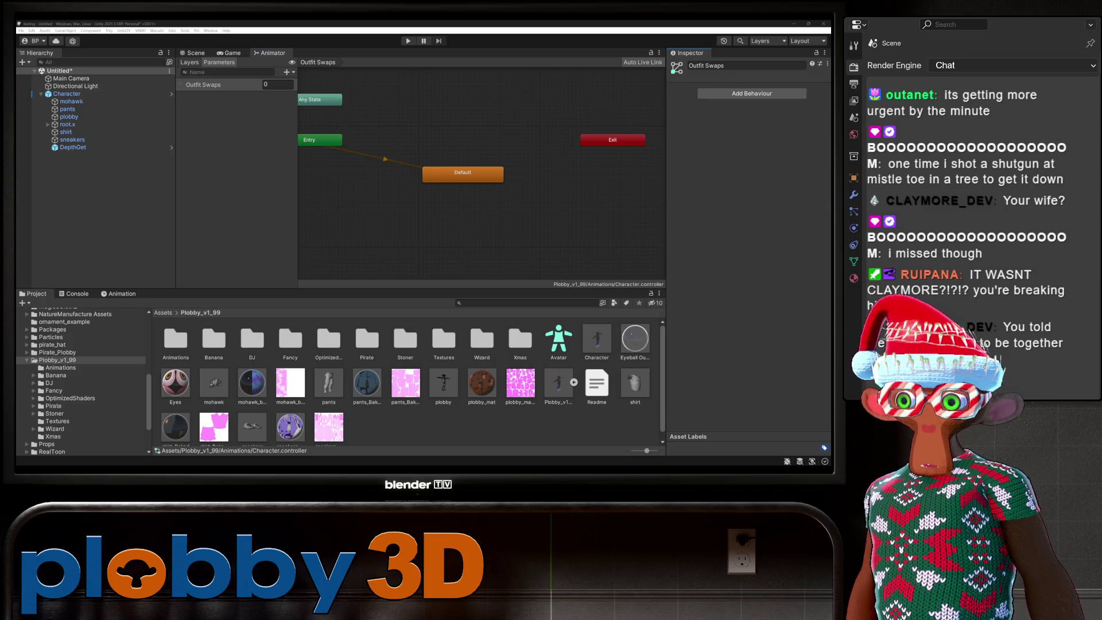
{"action": "key", "text": "alt+Tab"}
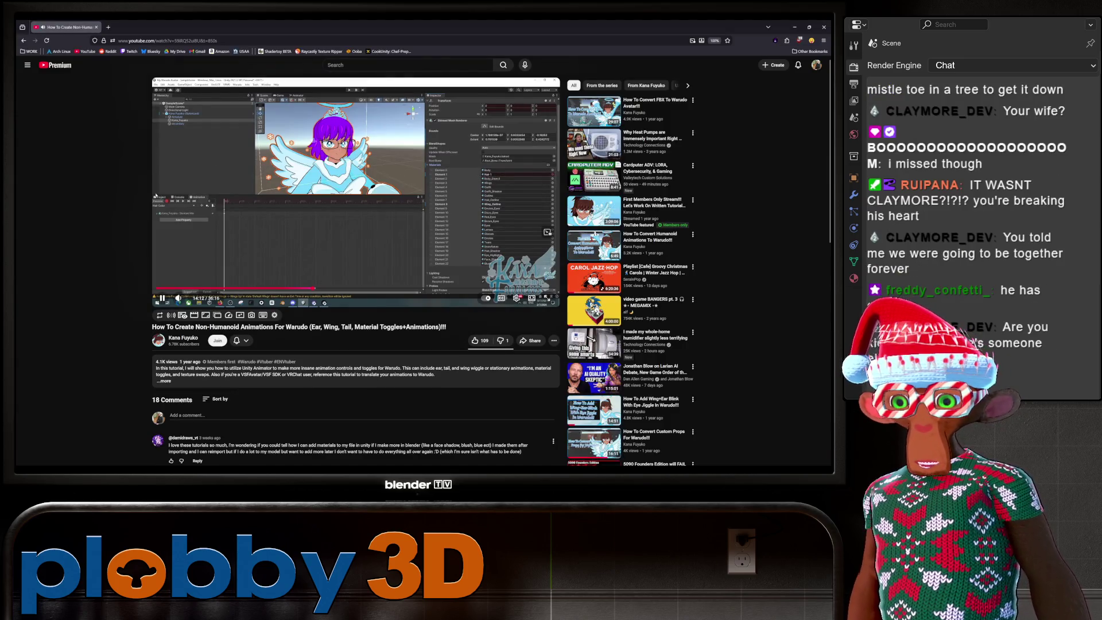
Watch the tutorial's Animator section from around 20:00 full screen, then return to Unity.
{"action": "left_click_drag", "start_coordinate": [391, 288], "coordinate": [382, 288]}
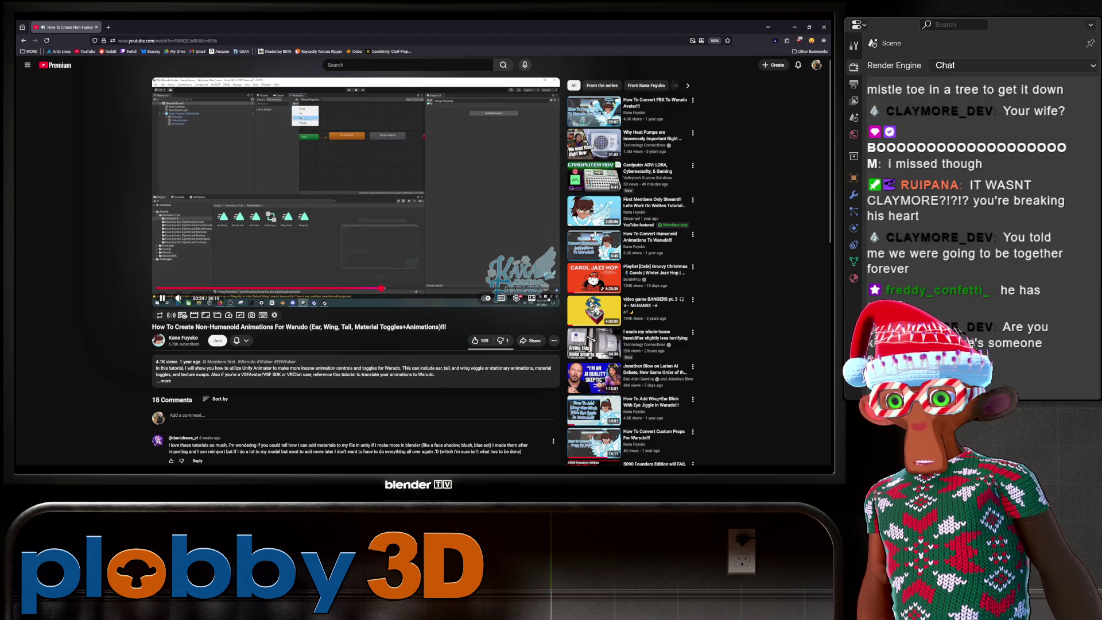
{"action": "key", "text": "j"}
{"action": "key", "text": "j"}
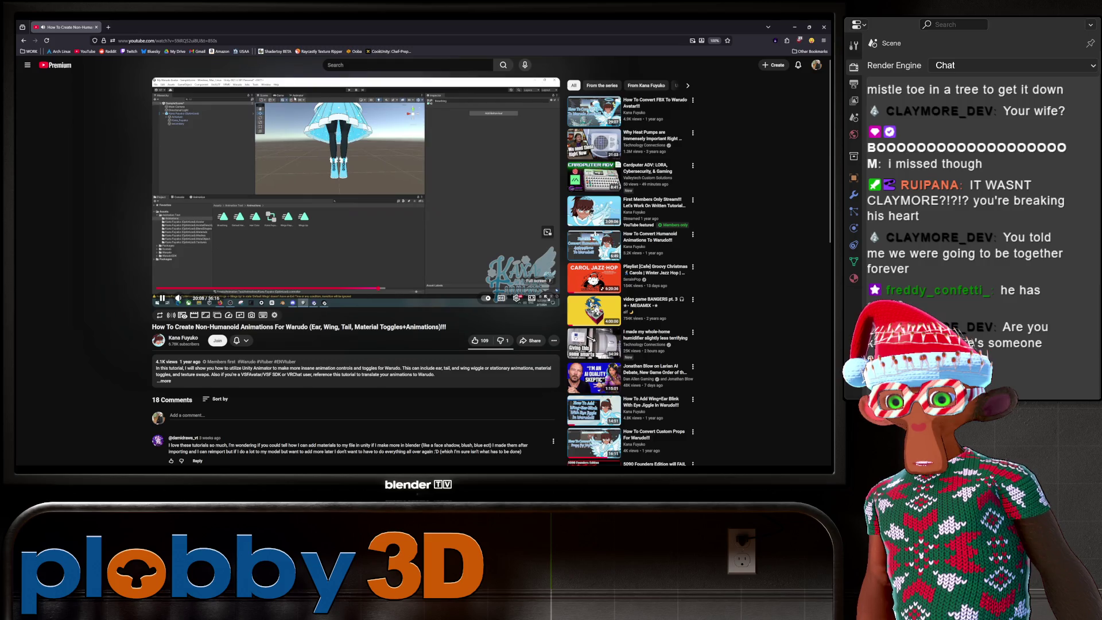
{"action": "left_click", "coordinate": [549, 300]}
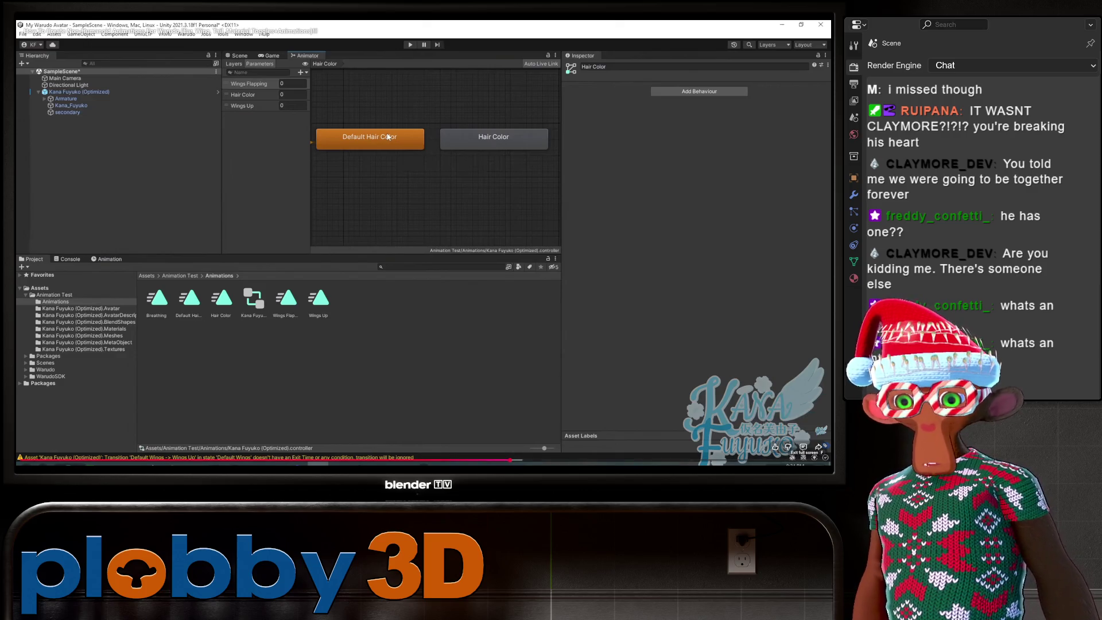
{"action": "key", "text": "Escape"}
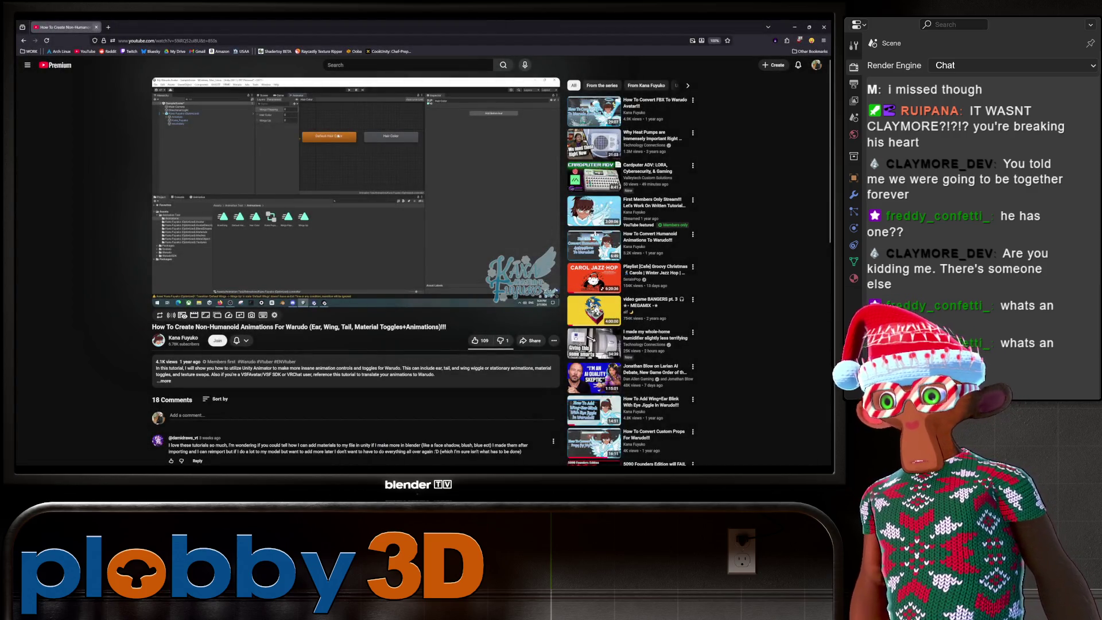
{"action": "key", "text": "alt+Tab"}
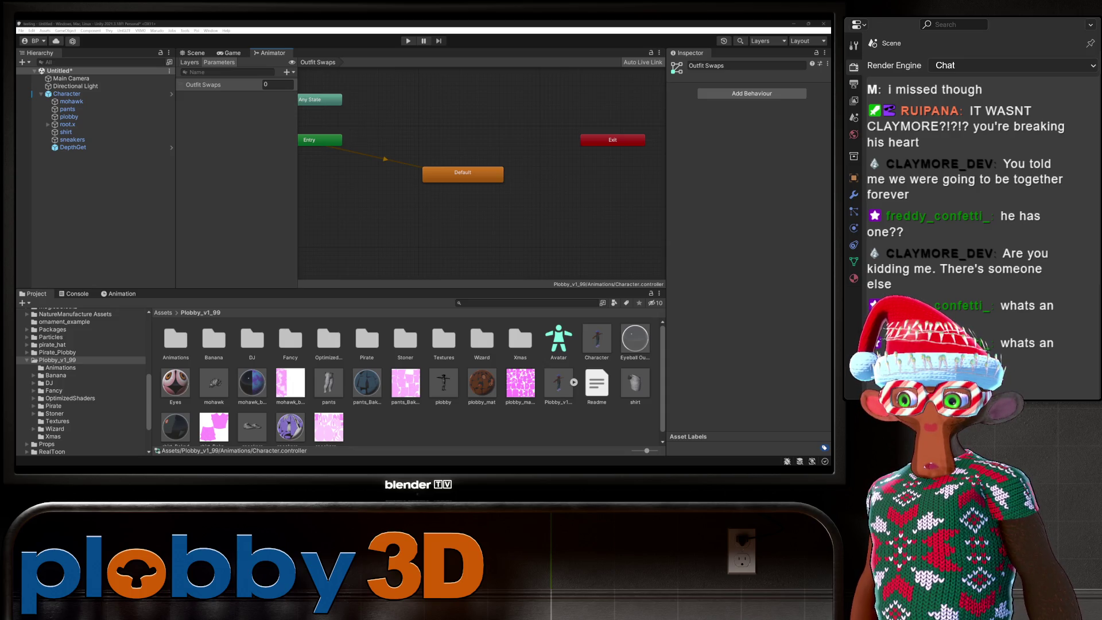
Paste the Wizard, Stoner, Xmas, Pirate, DJ and Fancy states into the Outfit Swaps layer.
{"action": "key", "text": "ctrl+z"}
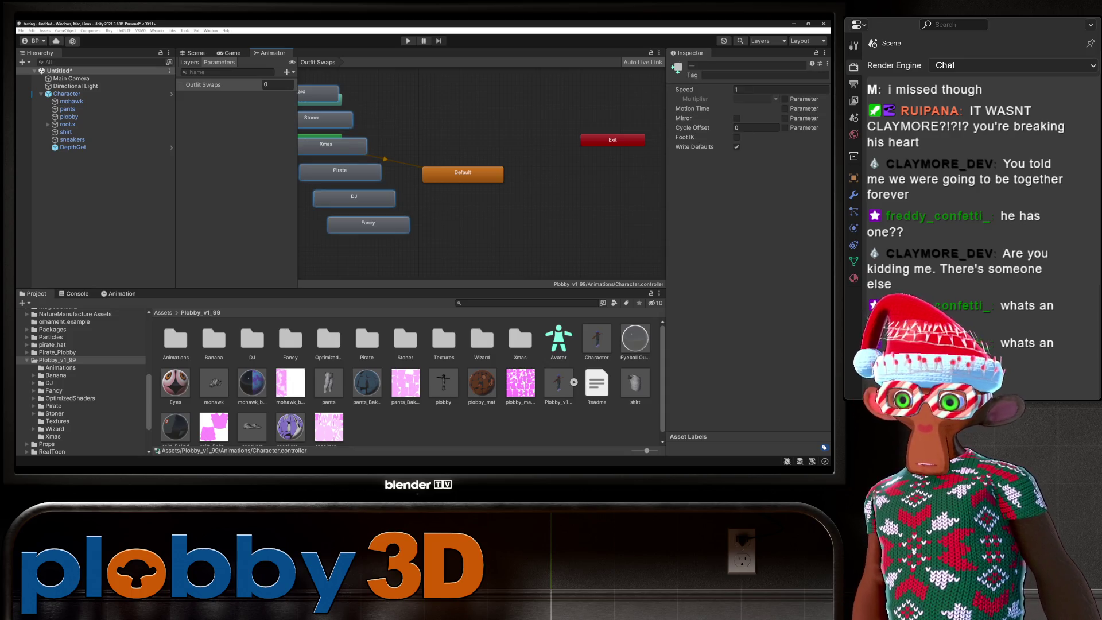
{"action": "key", "text": "ctrl+z"}
{"action": "key", "text": "ctrl+z"}
{"action": "key", "text": "ctrl+z"}
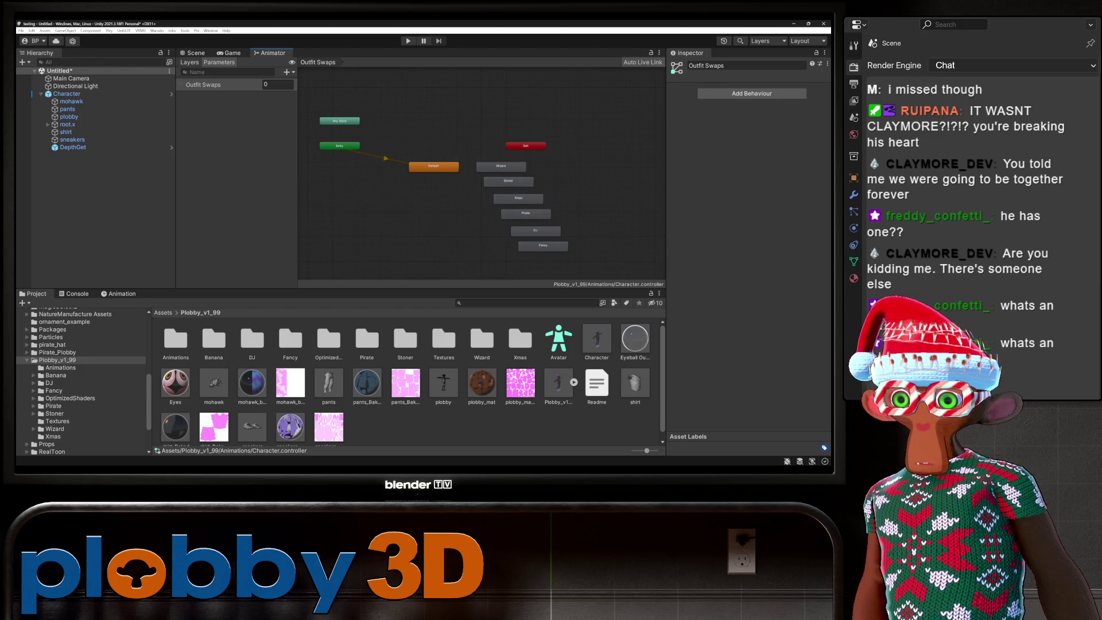
{"action": "scroll", "coordinate": [524, 209], "scroll_direction": "up", "scroll_amount": 5}
{"action": "left_click", "coordinate": [339, 122]}
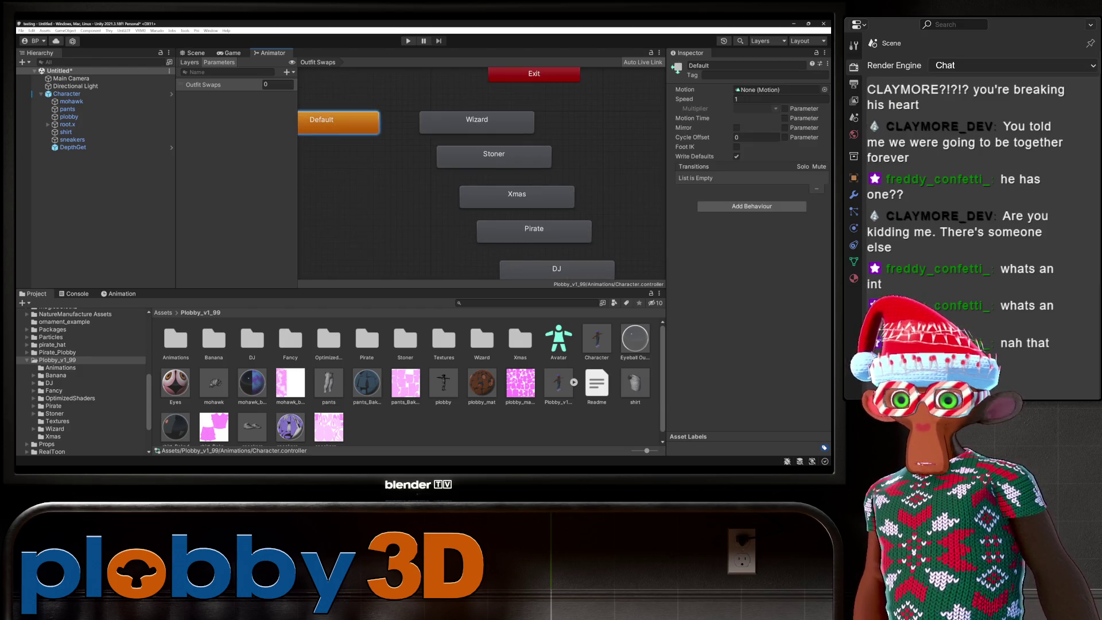
{"action": "scroll", "coordinate": [483, 183], "scroll_direction": "down", "scroll_amount": 3}
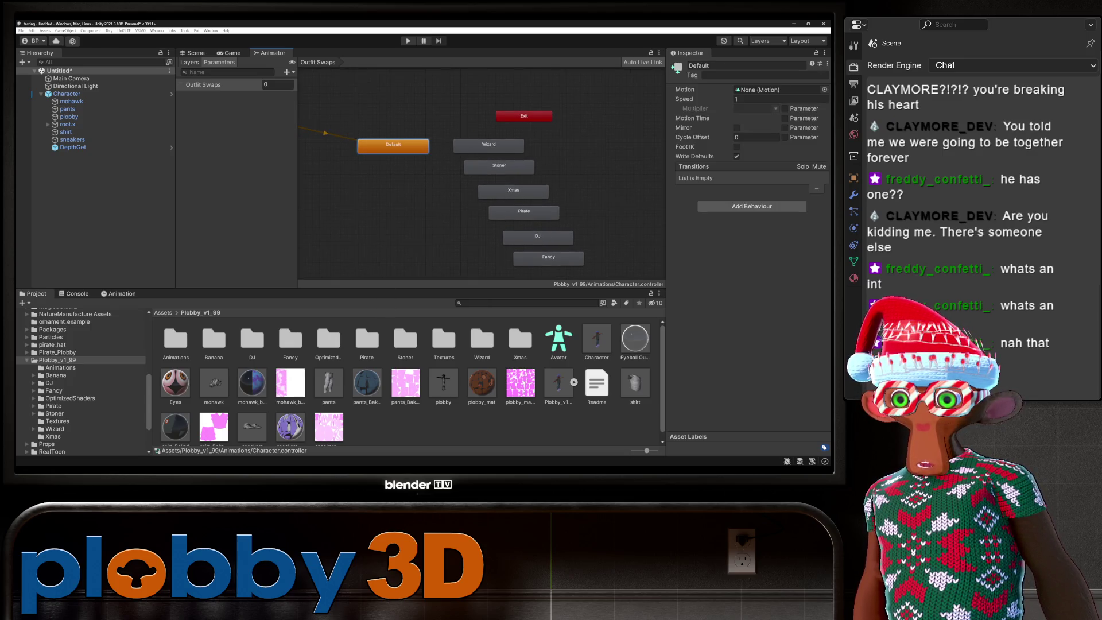
{"action": "key", "text": "Escape"}
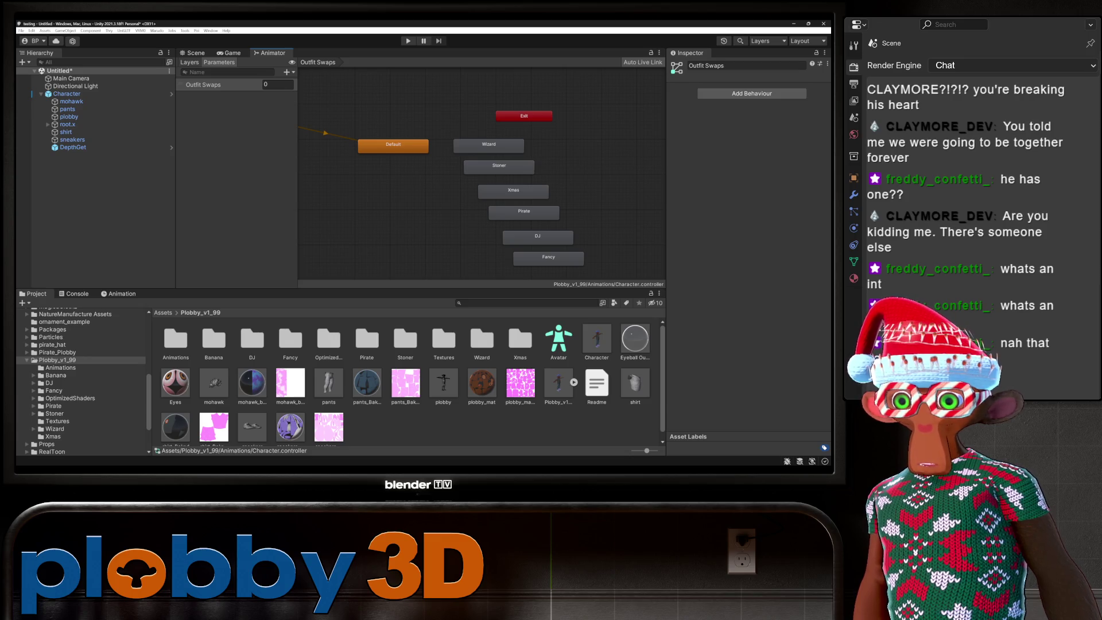
Start a new transition from the Default state.
{"action": "scroll", "coordinate": [482, 172], "scroll_direction": "up", "scroll_amount": 2}
{"action": "left_click", "coordinate": [381, 133]}
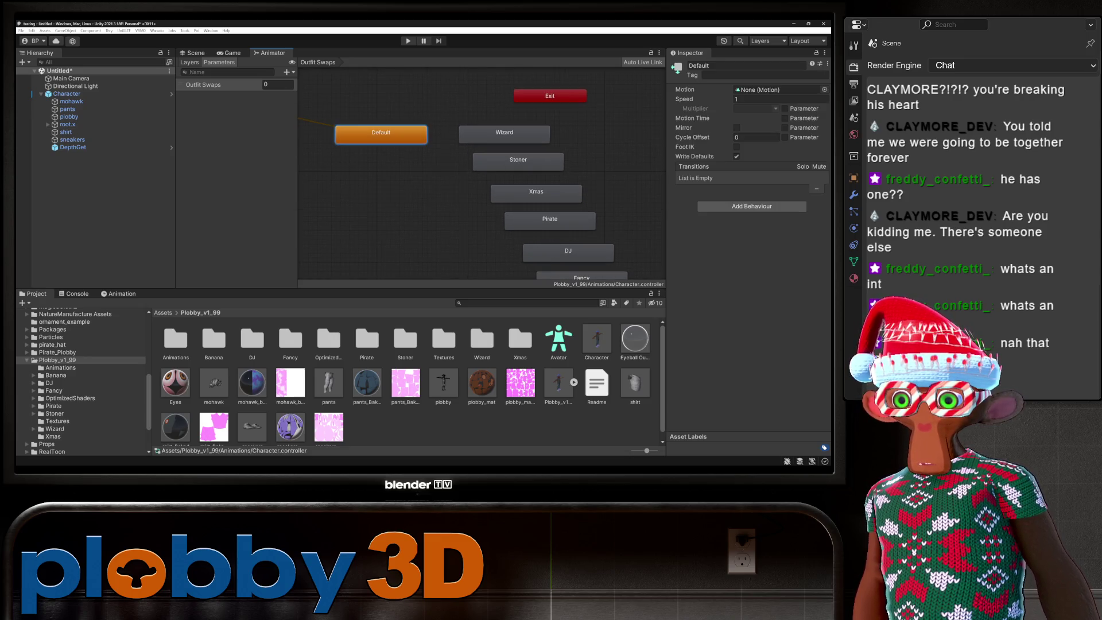
{"action": "right_click", "coordinate": [423, 133]}
{"action": "left_click", "coordinate": [448, 137]}
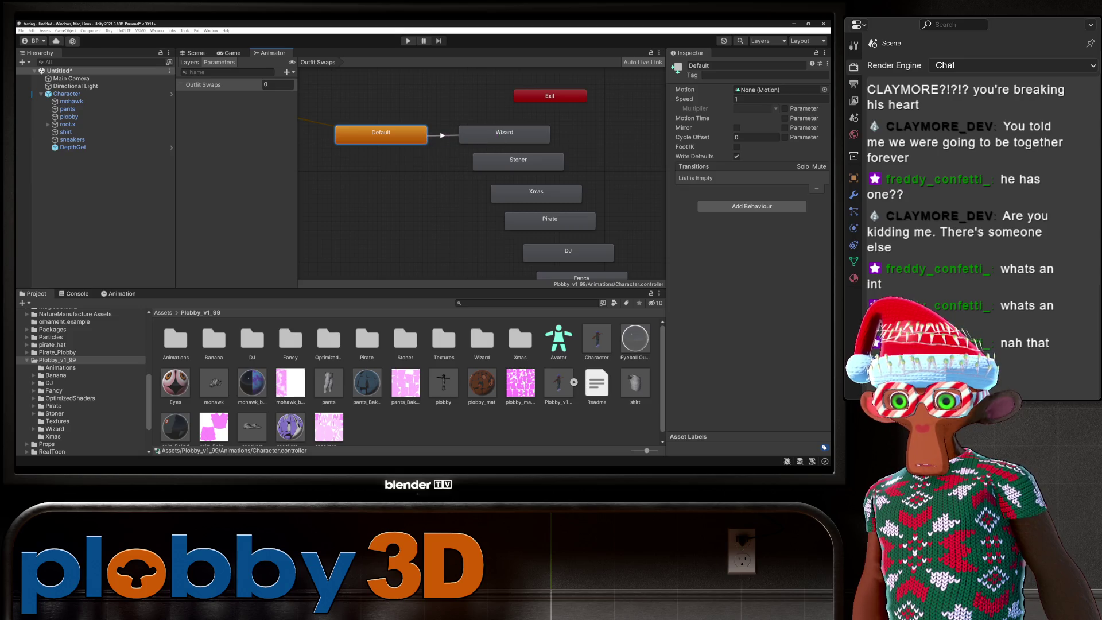
Connect Default to Wizard, turn off exit time, and add an Outfit Swaps Greater 0 condition.
{"action": "left_click", "coordinate": [499, 136]}
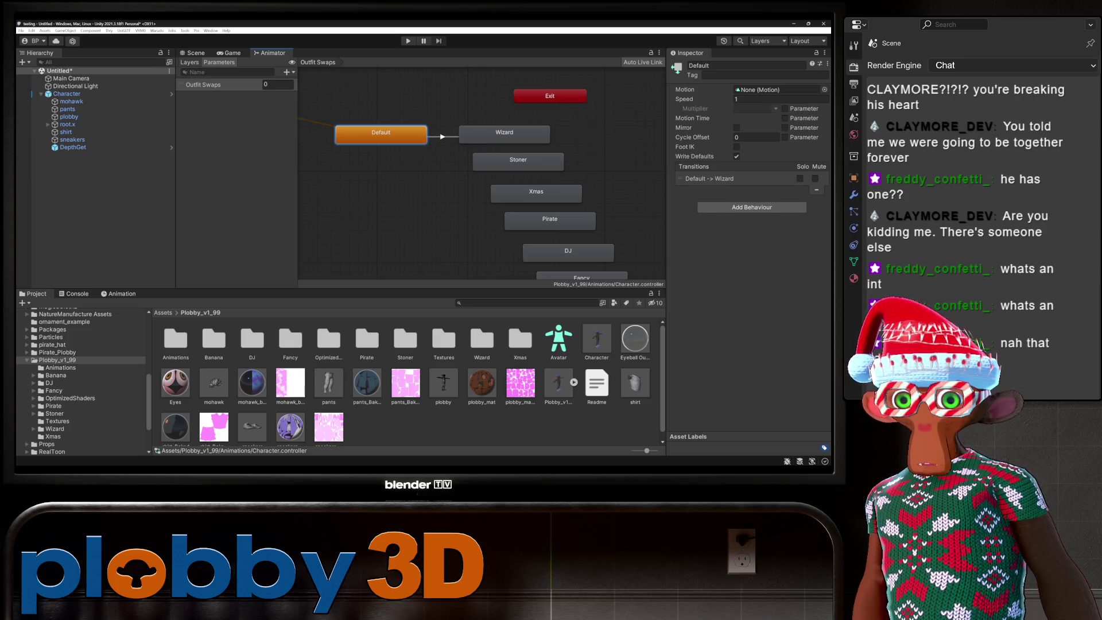
{"action": "left_click", "coordinate": [445, 136]}
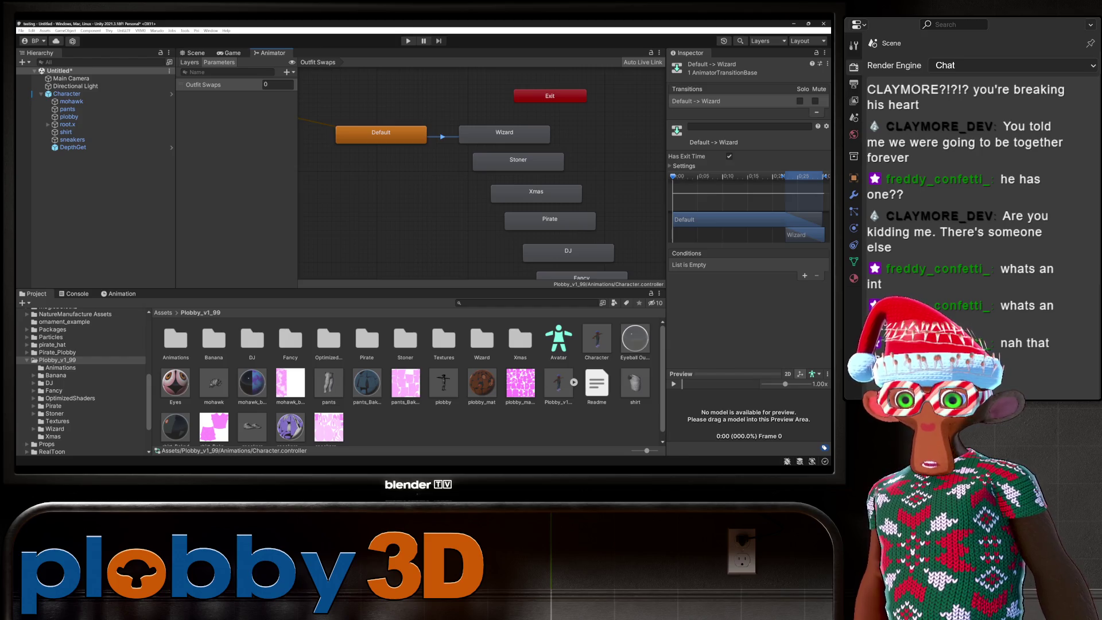
{"action": "left_click", "coordinate": [729, 156]}
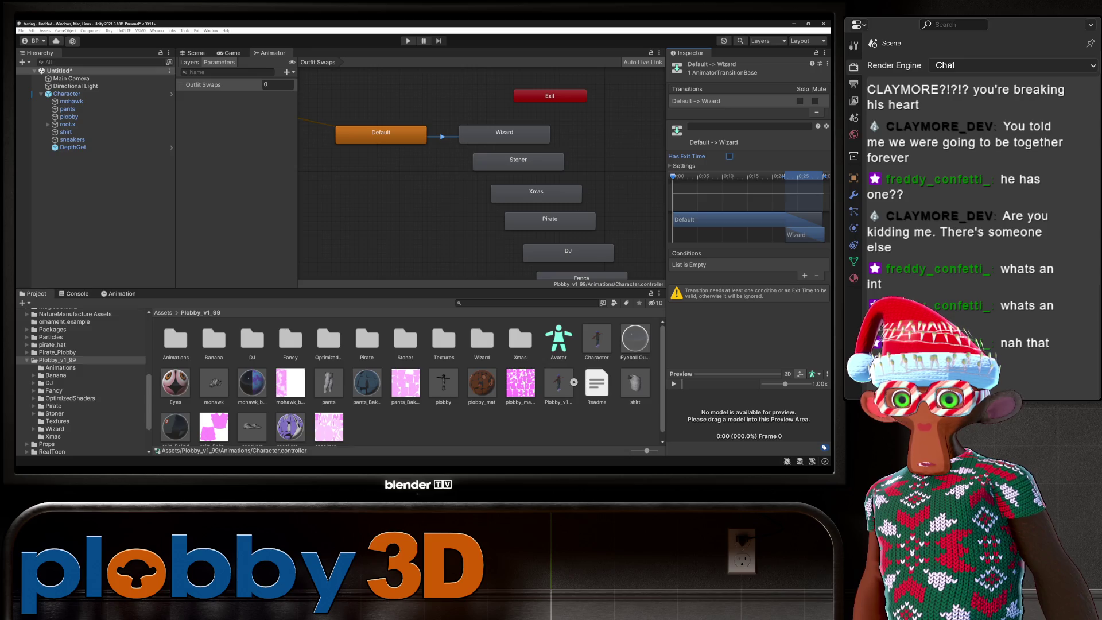
{"action": "left_click", "coordinate": [805, 276]}
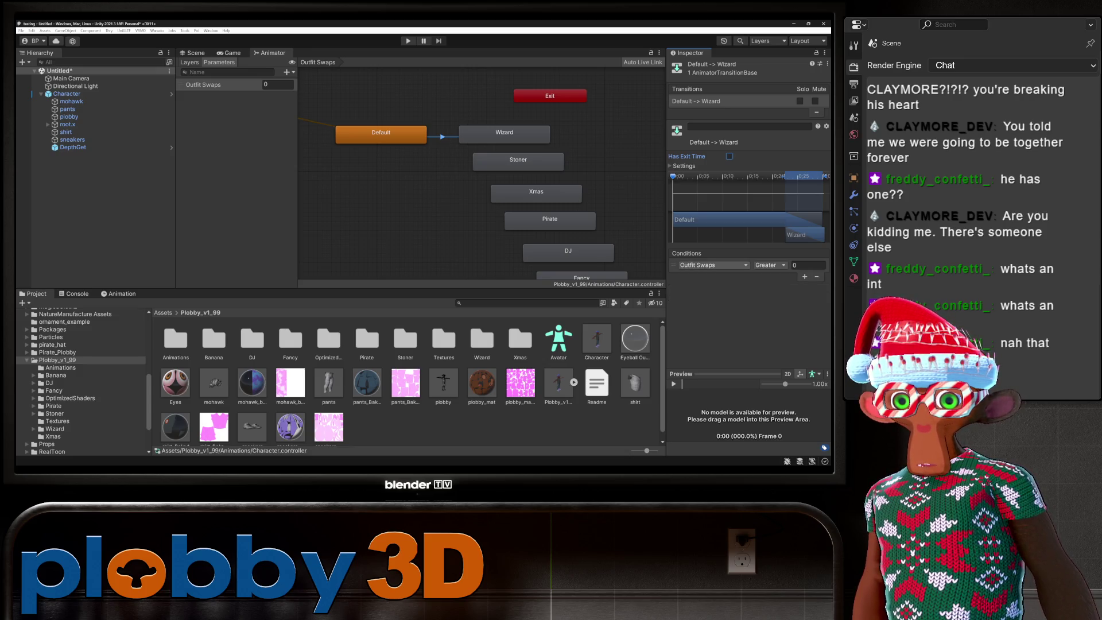
{"action": "left_click", "coordinate": [715, 265]}
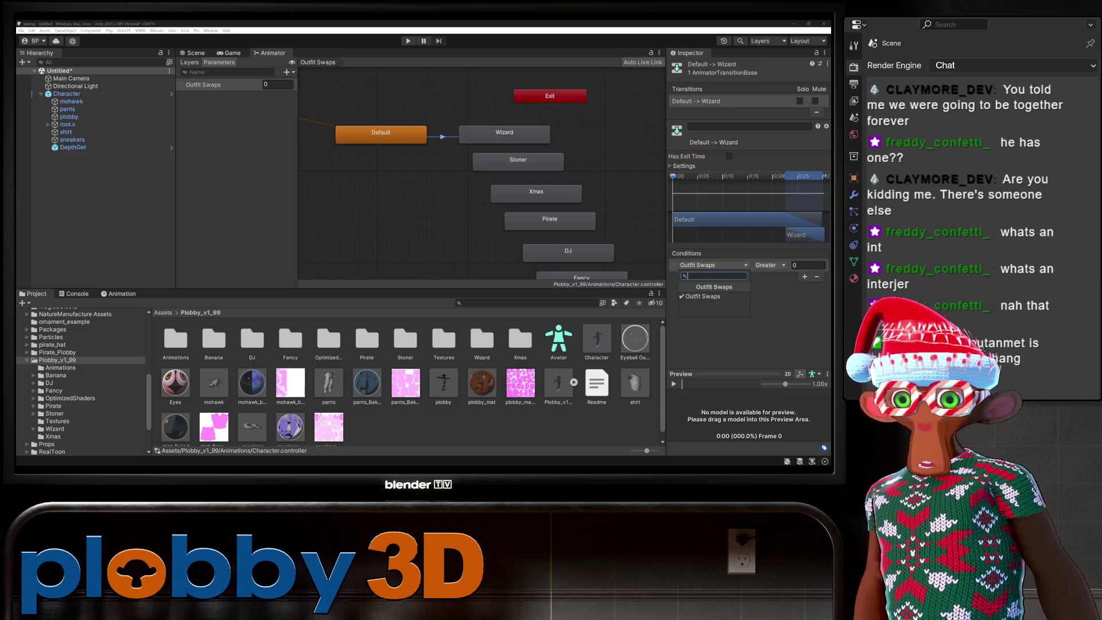
{"action": "left_click", "coordinate": [704, 296]}
{"action": "left_click", "coordinate": [770, 265]}
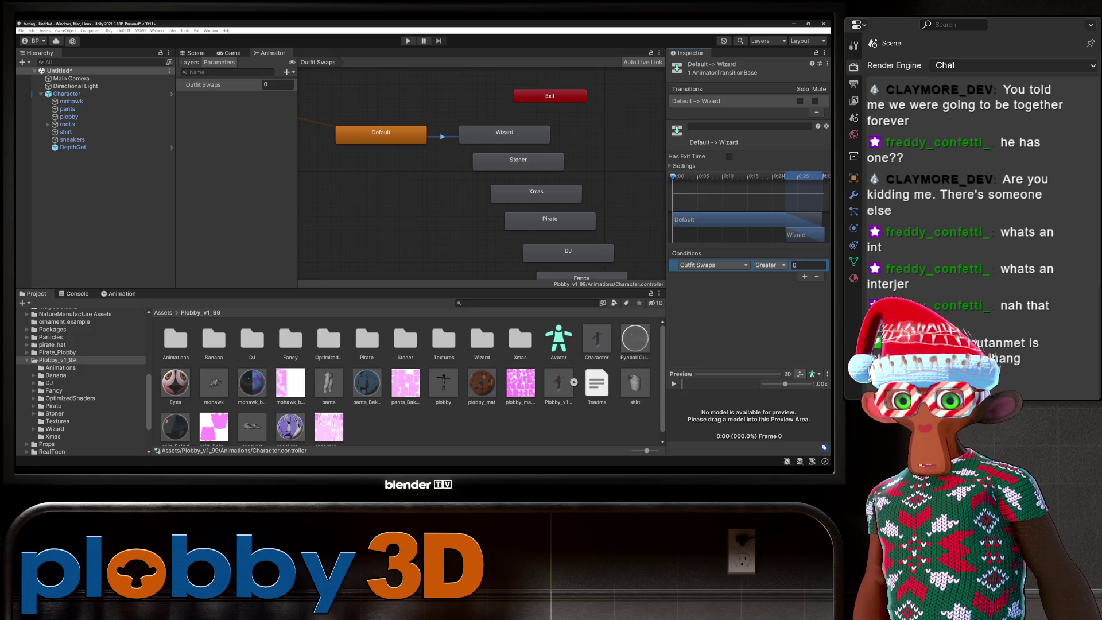
{"action": "key", "text": "Escape"}
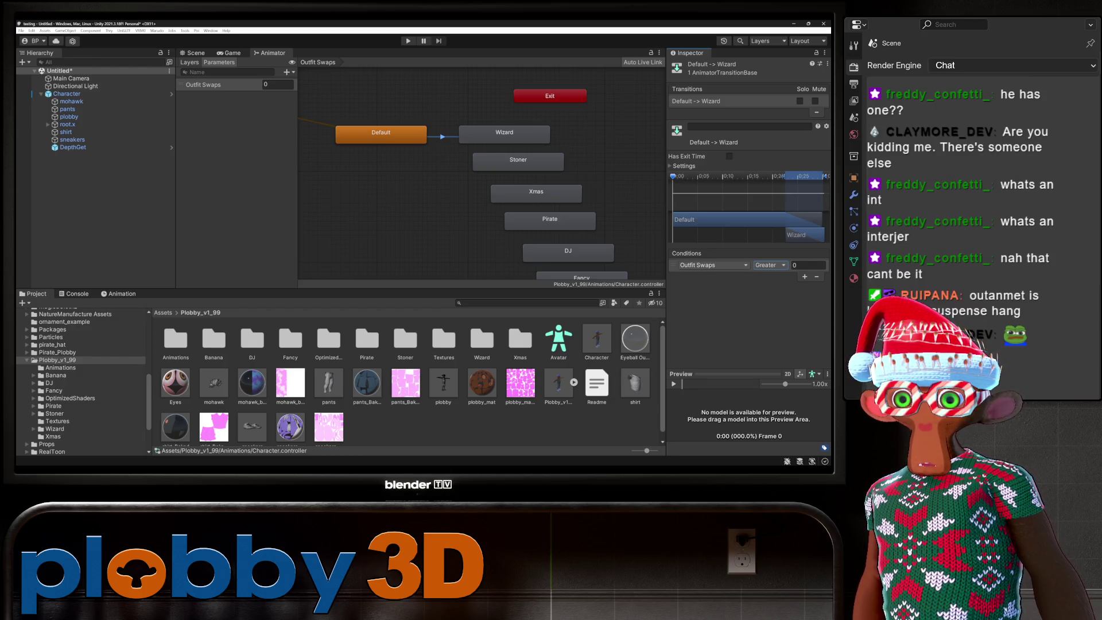
{"action": "left_click", "coordinate": [505, 134]}
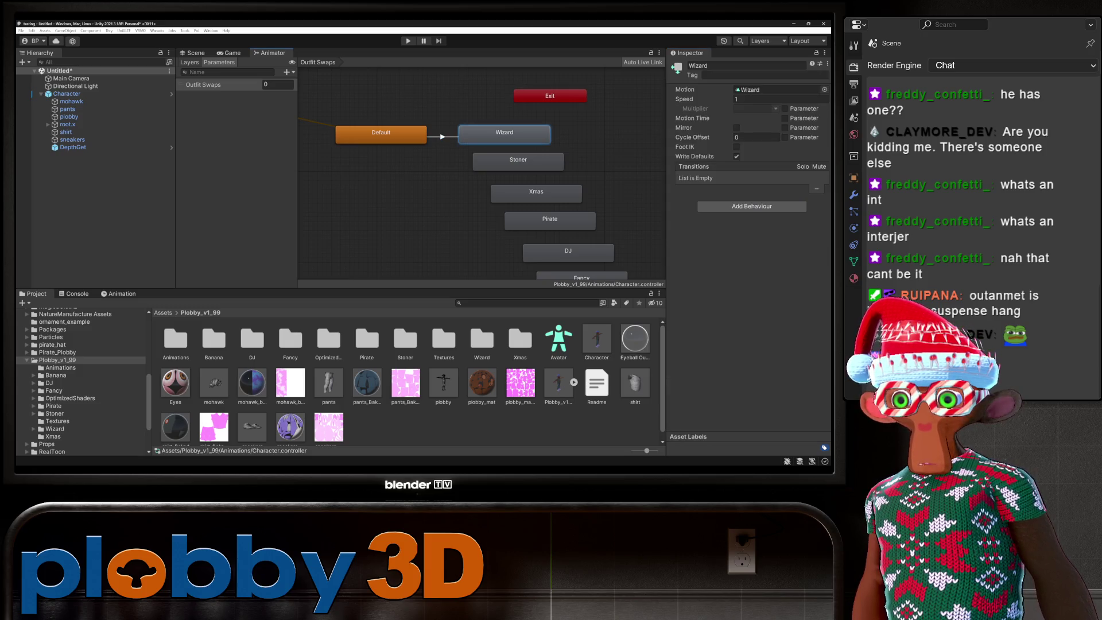
Make a transition from the Wizard state back to Default.
{"action": "right_click", "coordinate": [505, 134]}
{"action": "left_click", "coordinate": [493, 143]}
{"action": "left_click", "coordinate": [396, 134]}
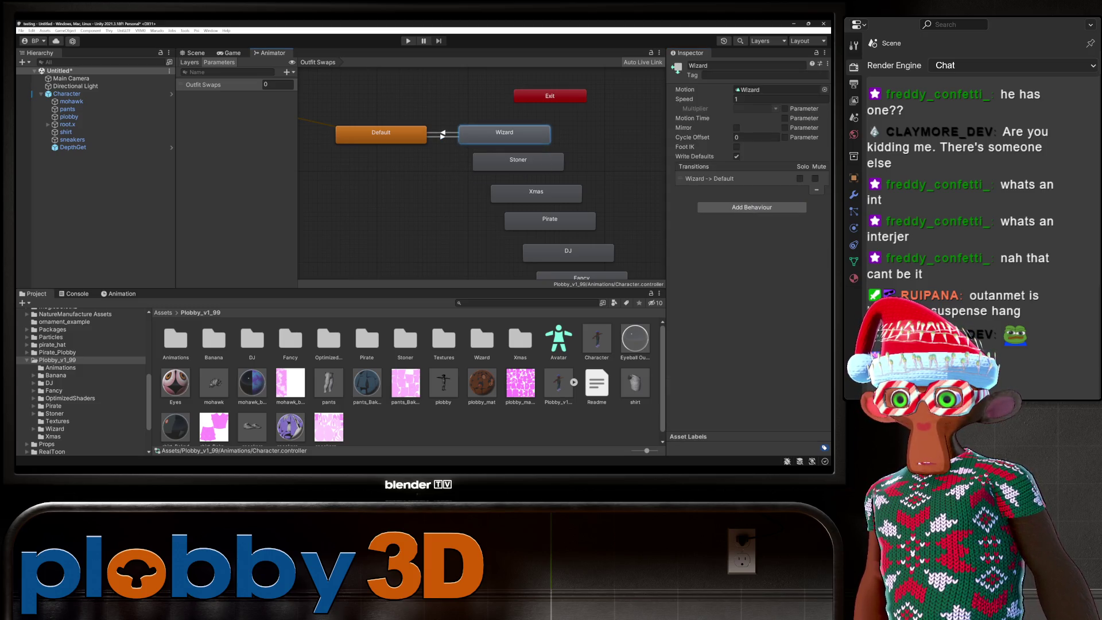
Recheck the Default-to-Wizard condition stays Outfit Swaps Greater 0, then select Wizard-to-Default.
{"action": "left_click", "coordinate": [442, 137]}
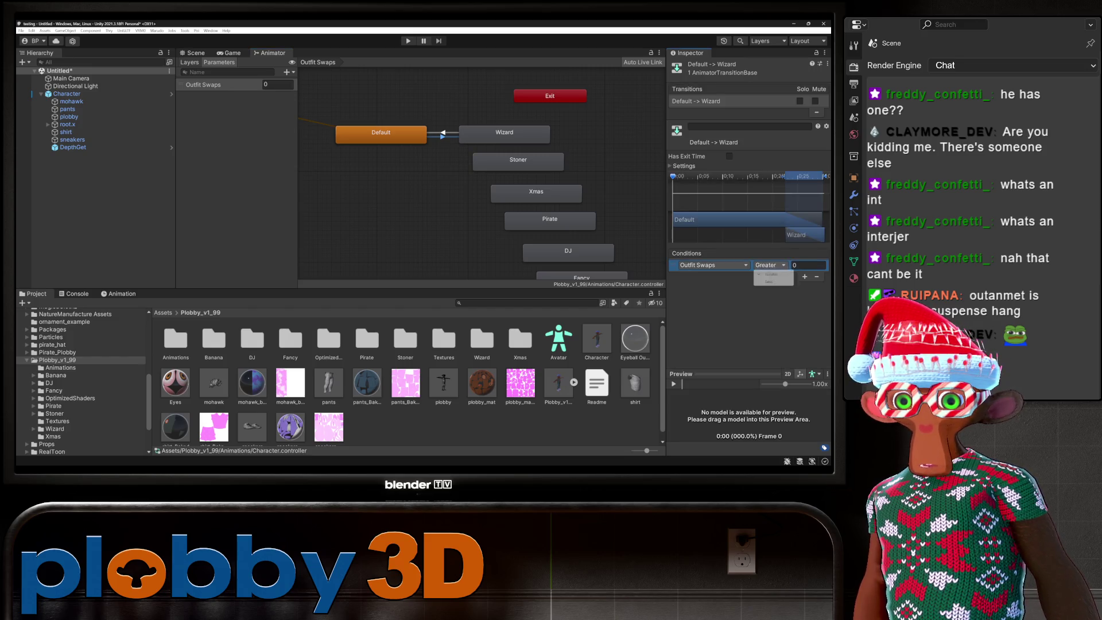
{"action": "left_click", "coordinate": [714, 265]}
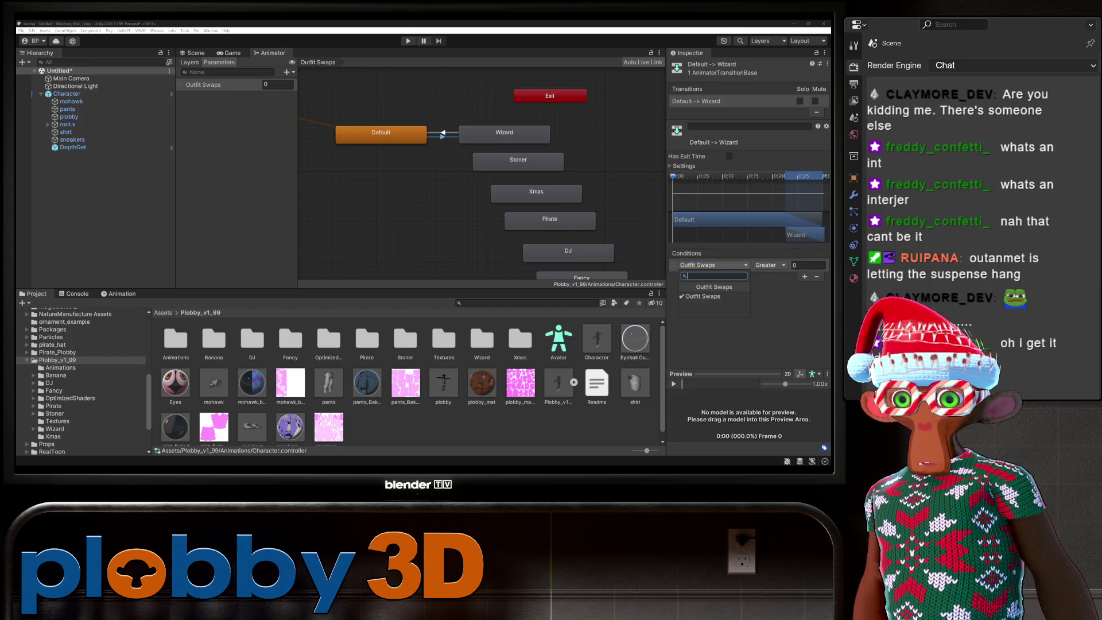
{"action": "key", "text": "Escape"}
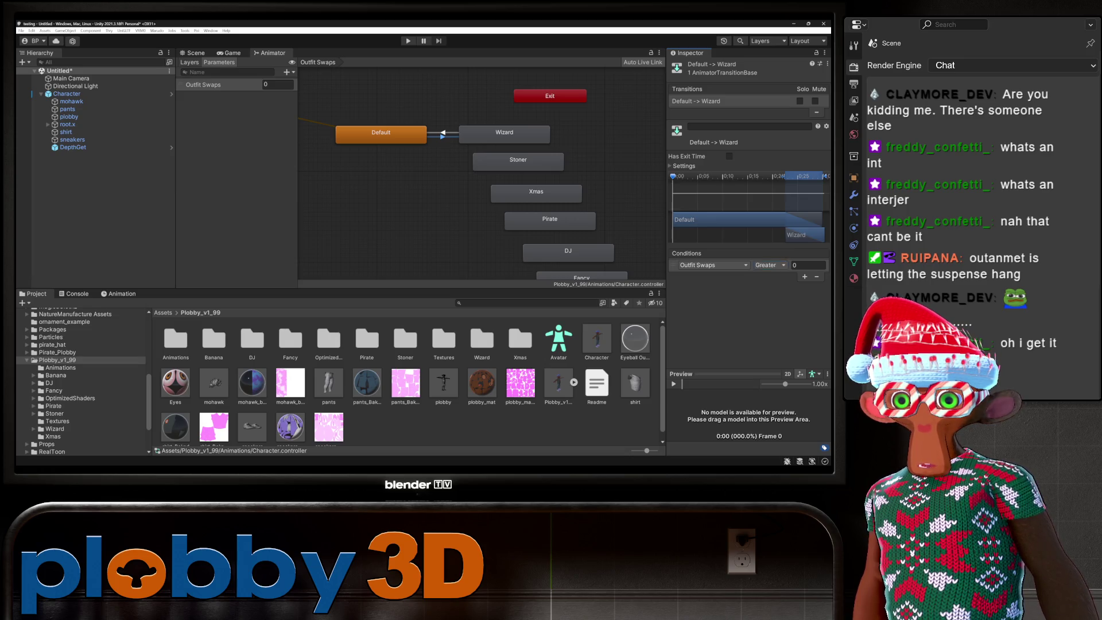
{"action": "left_click", "coordinate": [680, 166]}
{"action": "left_click", "coordinate": [681, 166]}
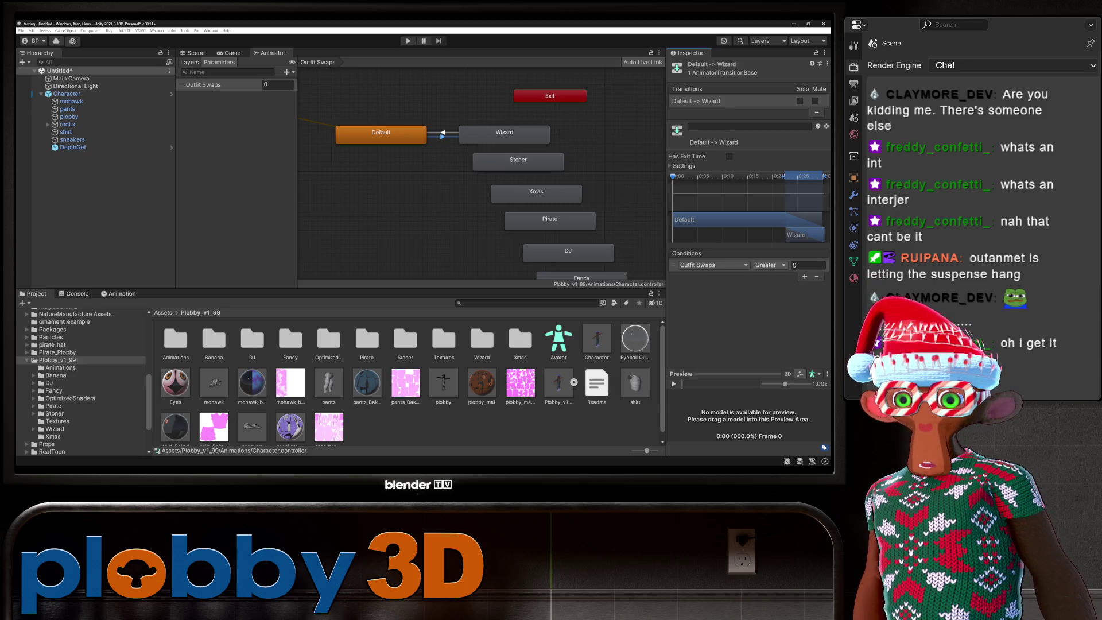
{"action": "left_click", "coordinate": [805, 276]}
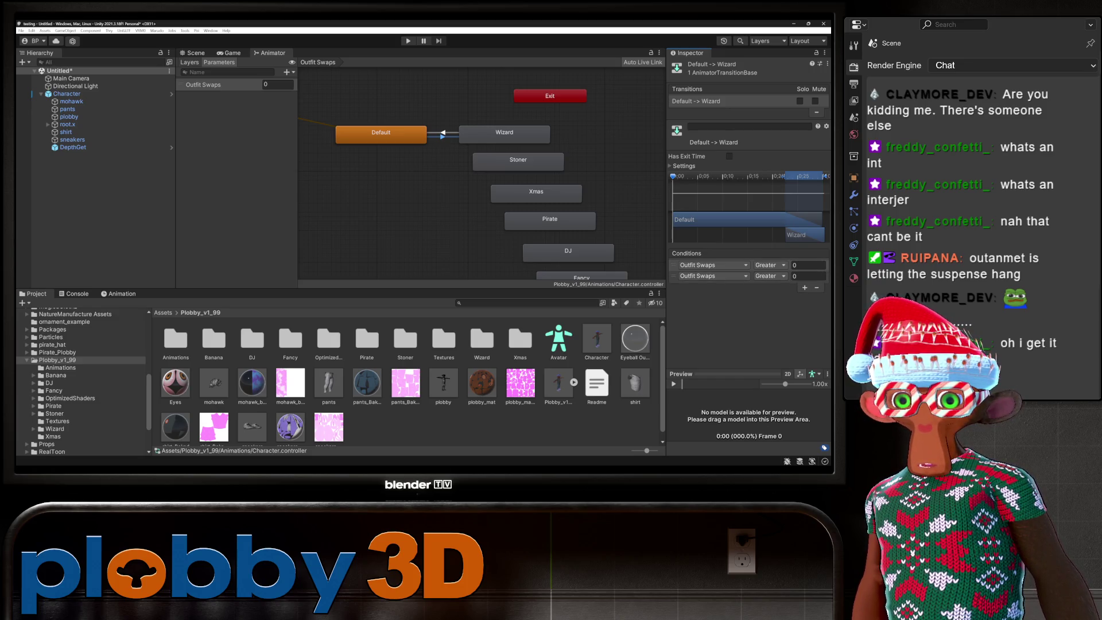
{"action": "left_click", "coordinate": [817, 288]}
{"action": "left_click", "coordinate": [808, 265]}
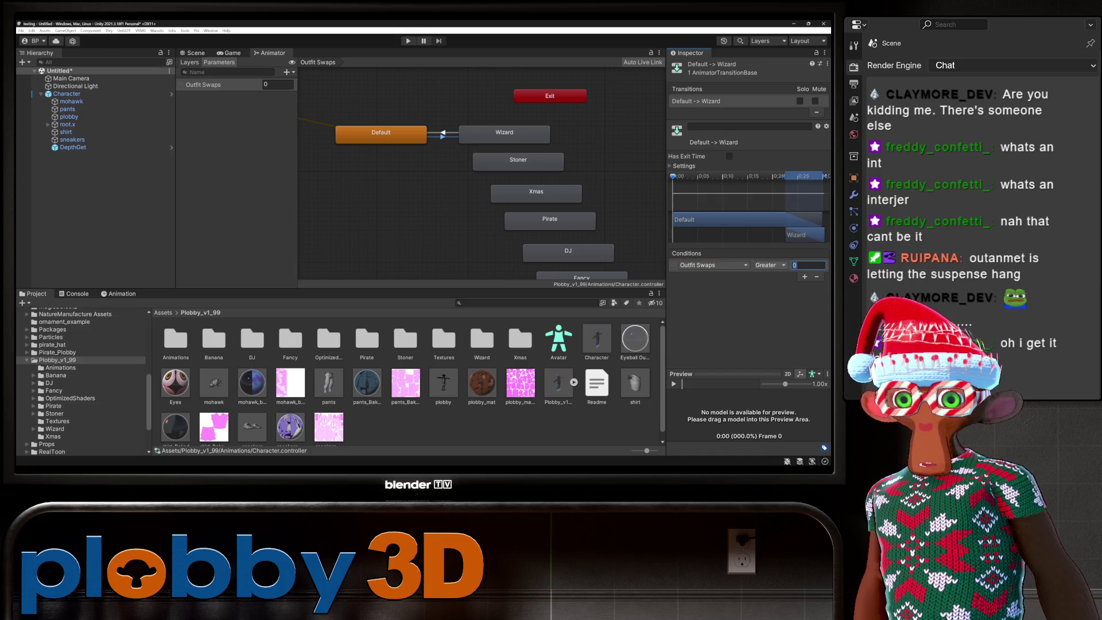
{"action": "left_click", "coordinate": [770, 265]}
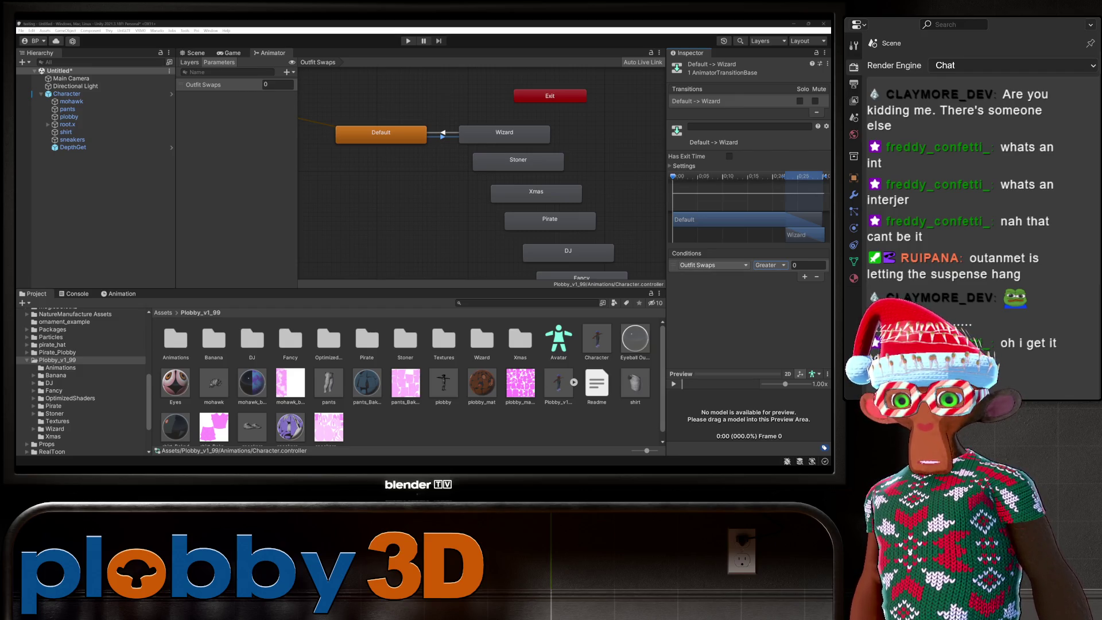
{"action": "left_click", "coordinate": [769, 264]}
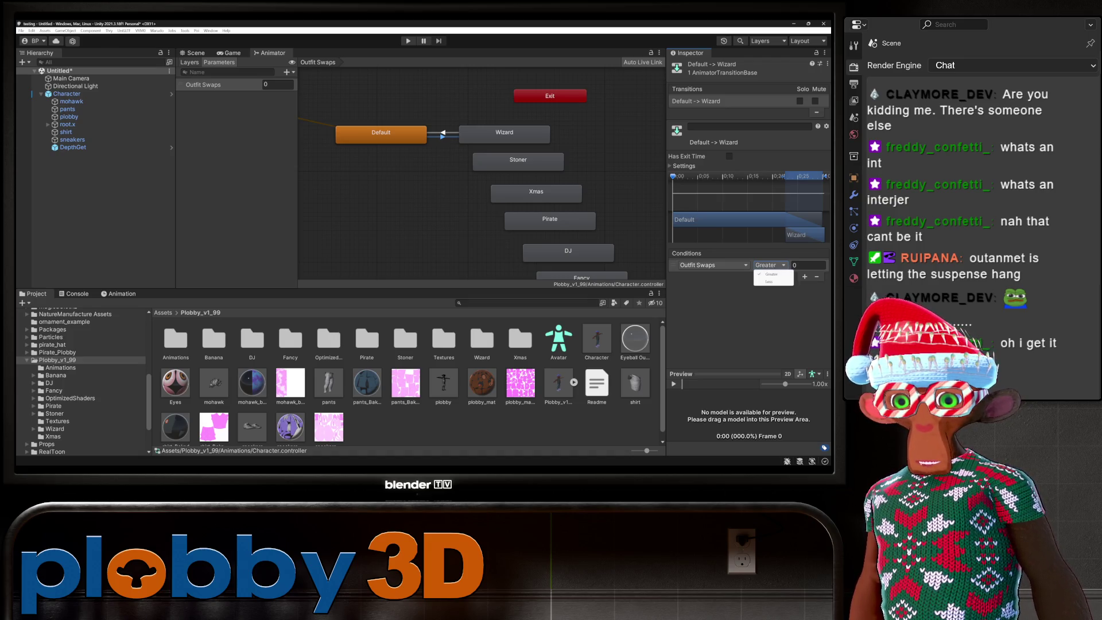
{"action": "left_click", "coordinate": [712, 265]}
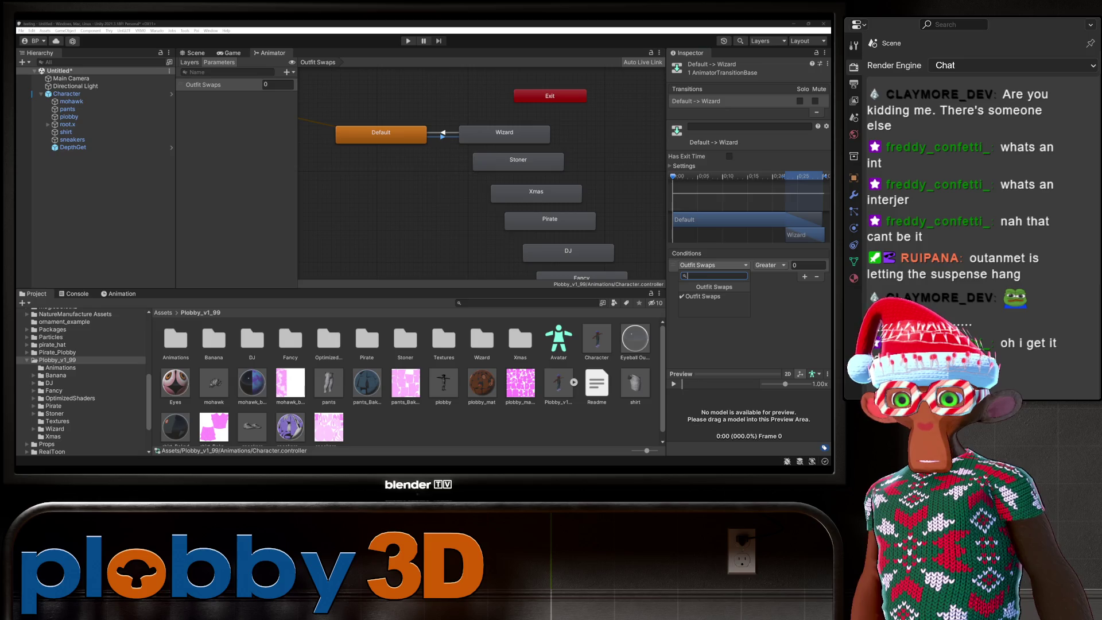
{"action": "left_click", "coordinate": [443, 132]}
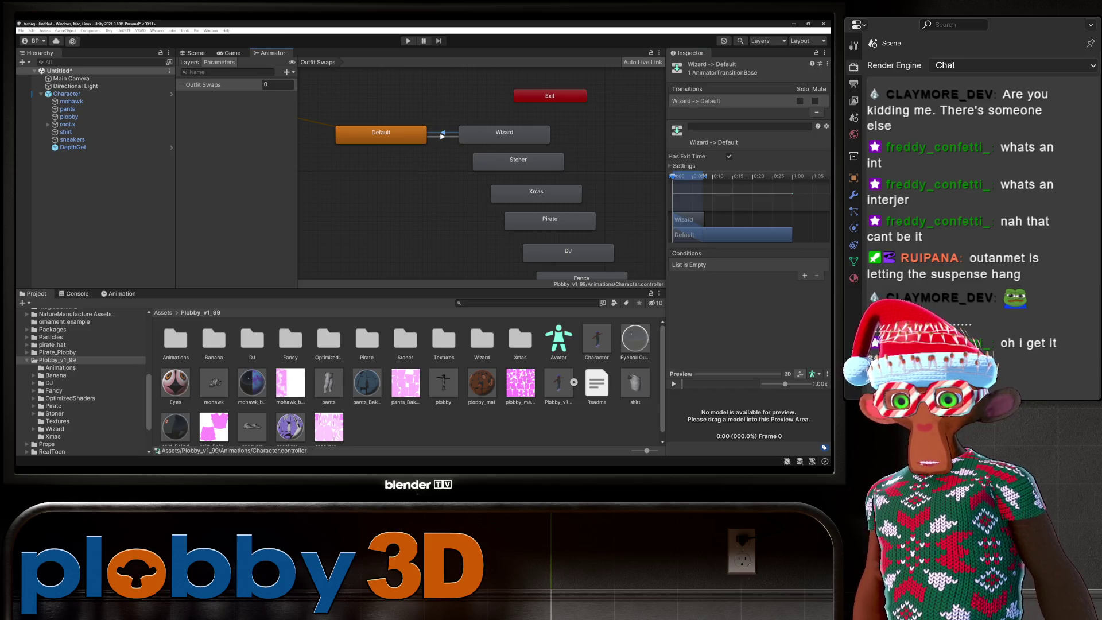
Add an Outfit Swaps Greater 0 condition to Wizard-to-Default and recheck Default-to-Wizard.
{"action": "left_click", "coordinate": [805, 276]}
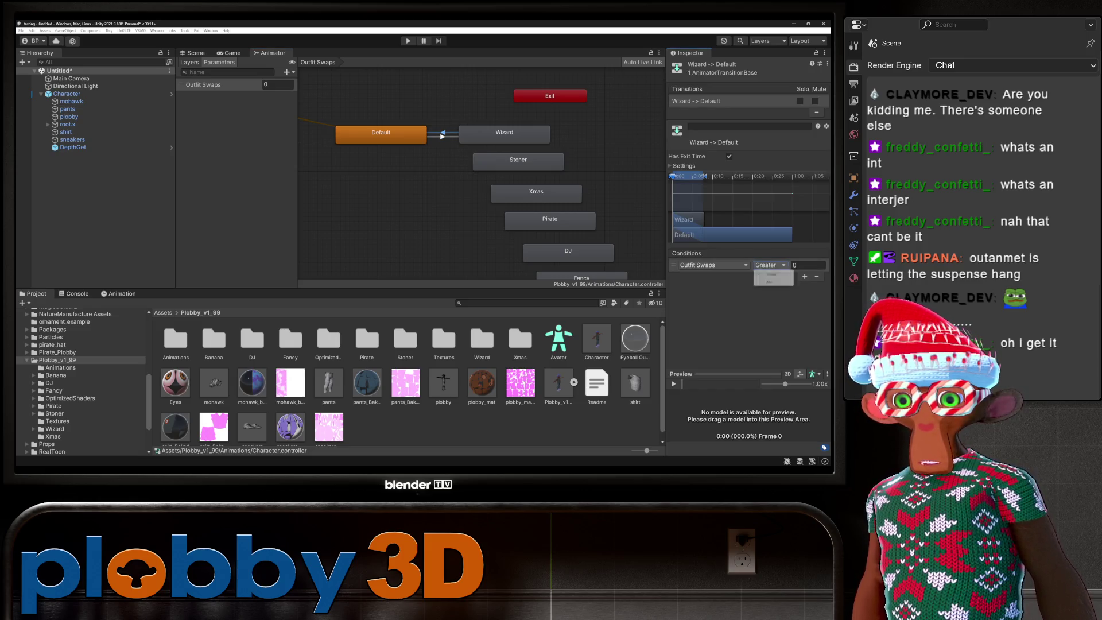
{"action": "left_click", "coordinate": [443, 136]}
{"action": "left_click", "coordinate": [769, 265]}
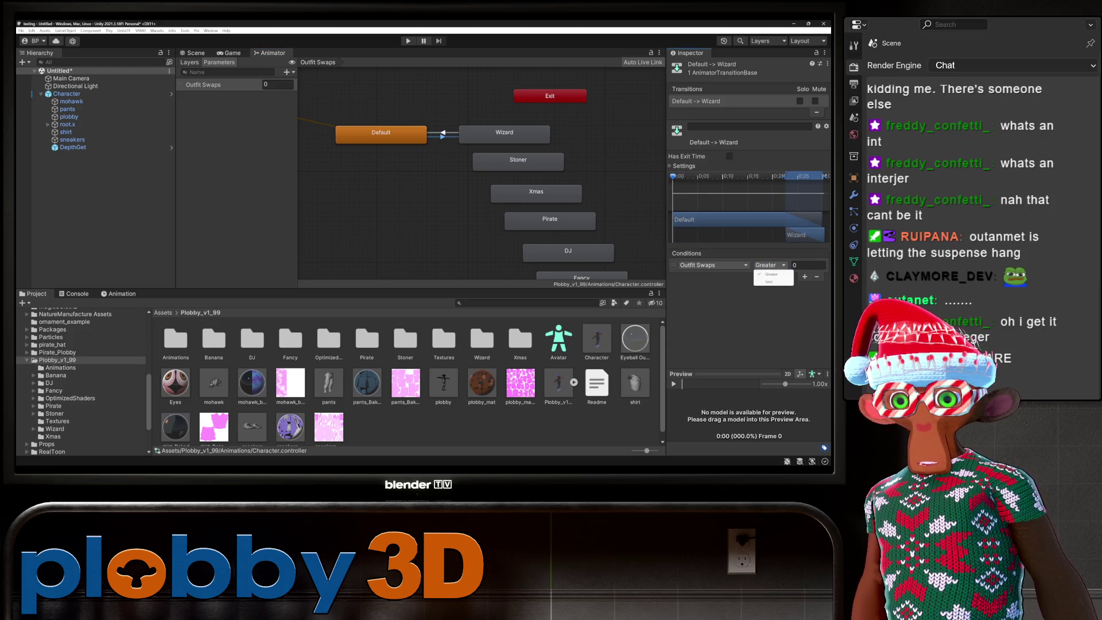
Inspect the Default state's behaviours without adding any, then show the layer list.
{"action": "left_click", "coordinate": [380, 132]}
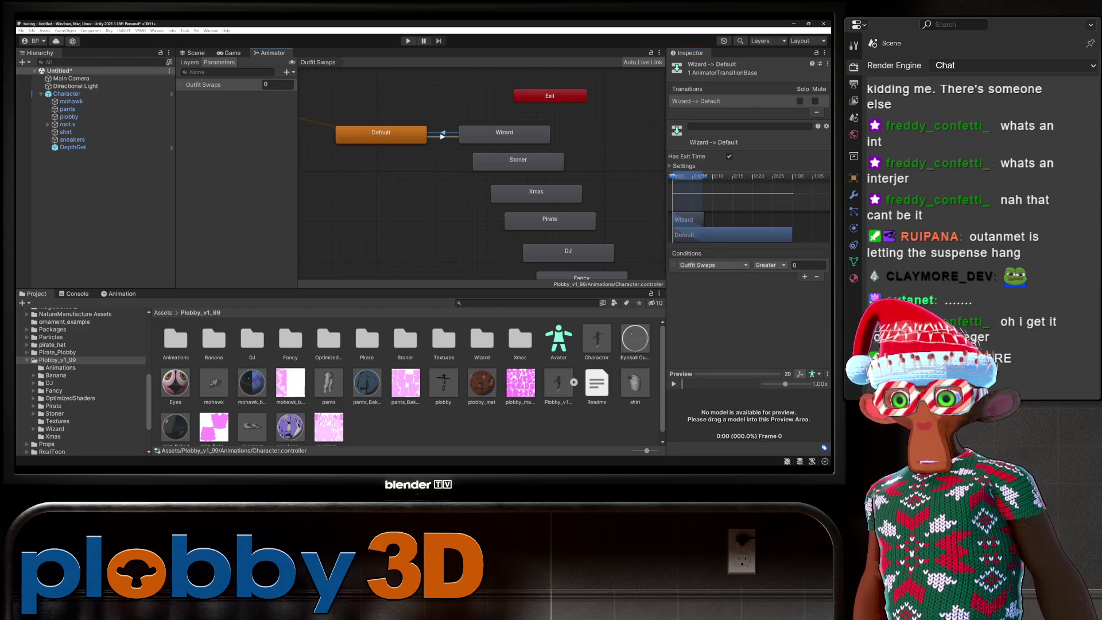
{"action": "left_click", "coordinate": [381, 132]}
{"action": "left_click", "coordinate": [752, 207]}
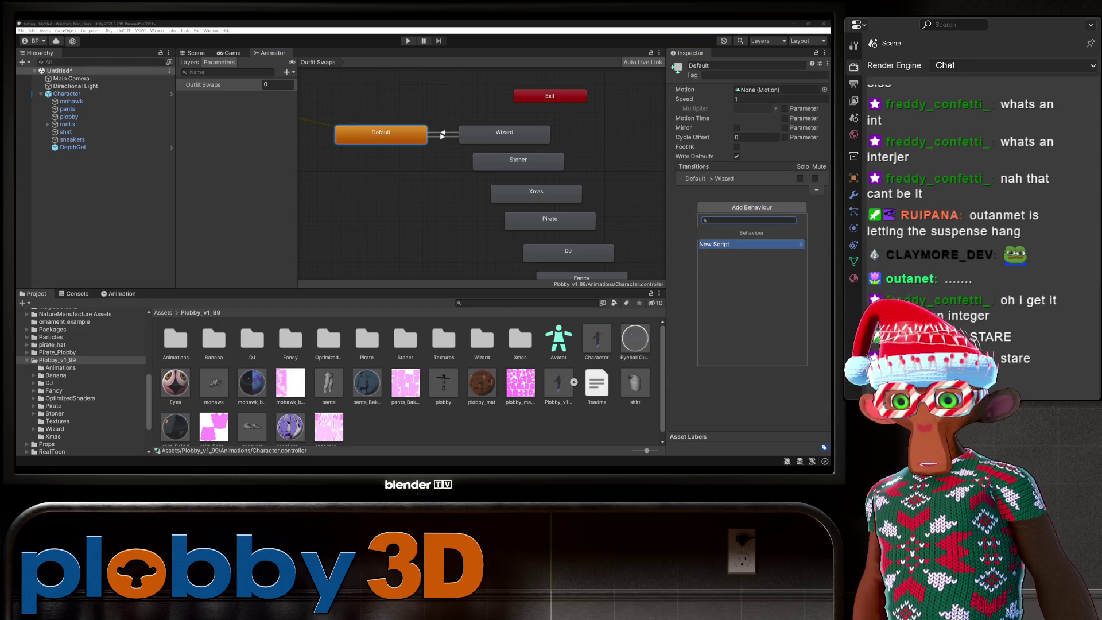
{"action": "key", "text": "Escape"}
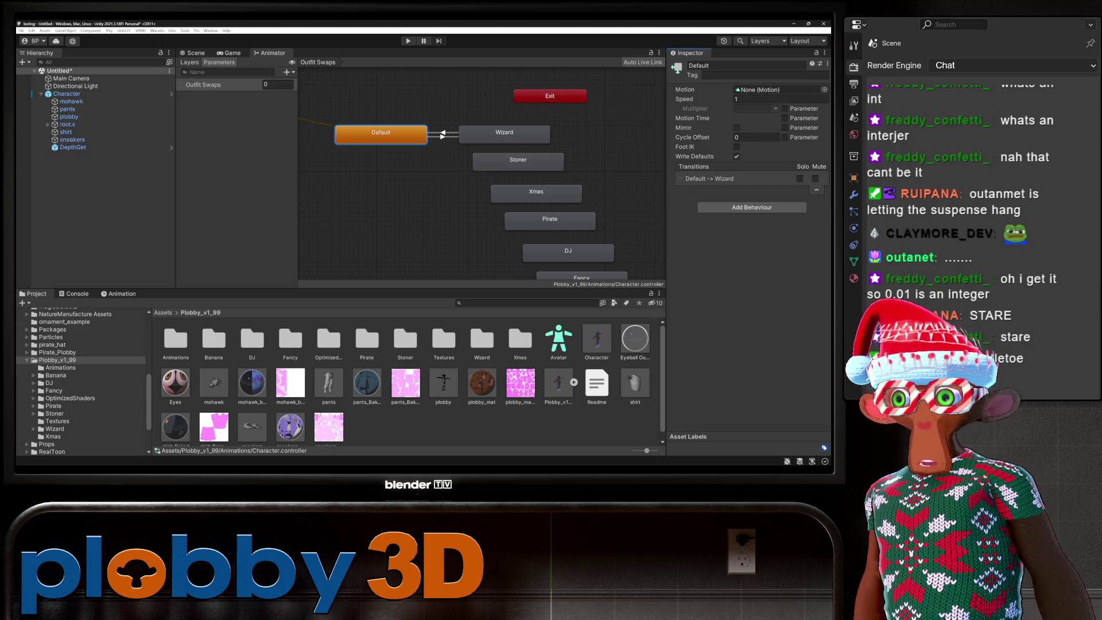
{"action": "left_click", "coordinate": [189, 63]}
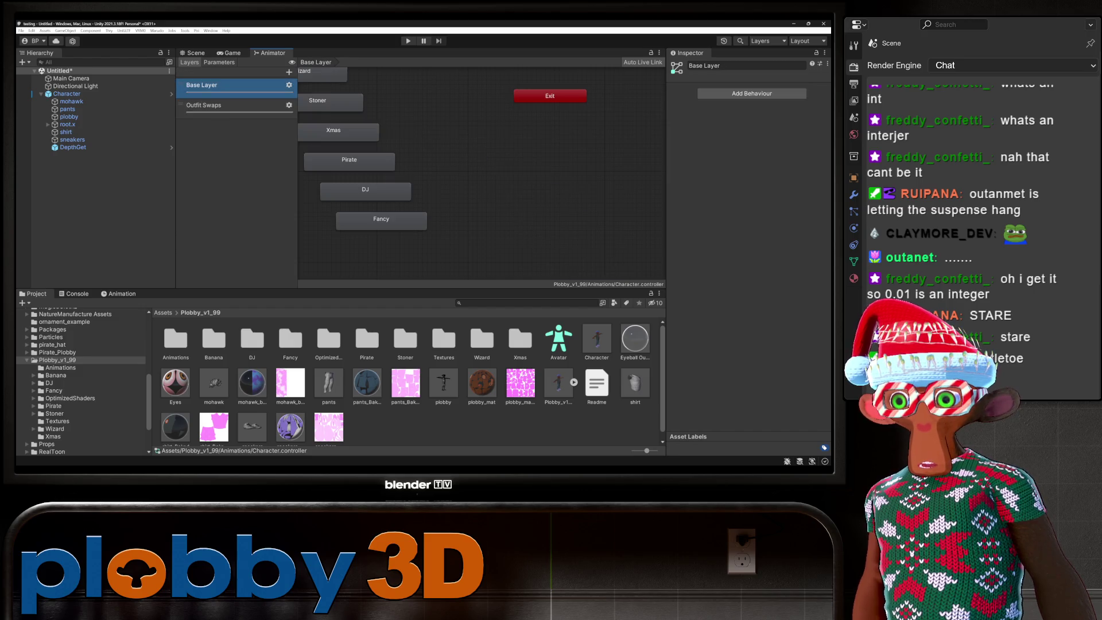
Delete the six outfit states from the Base Layer, keeping and repositioning Default.
{"action": "left_click", "coordinate": [201, 85]}
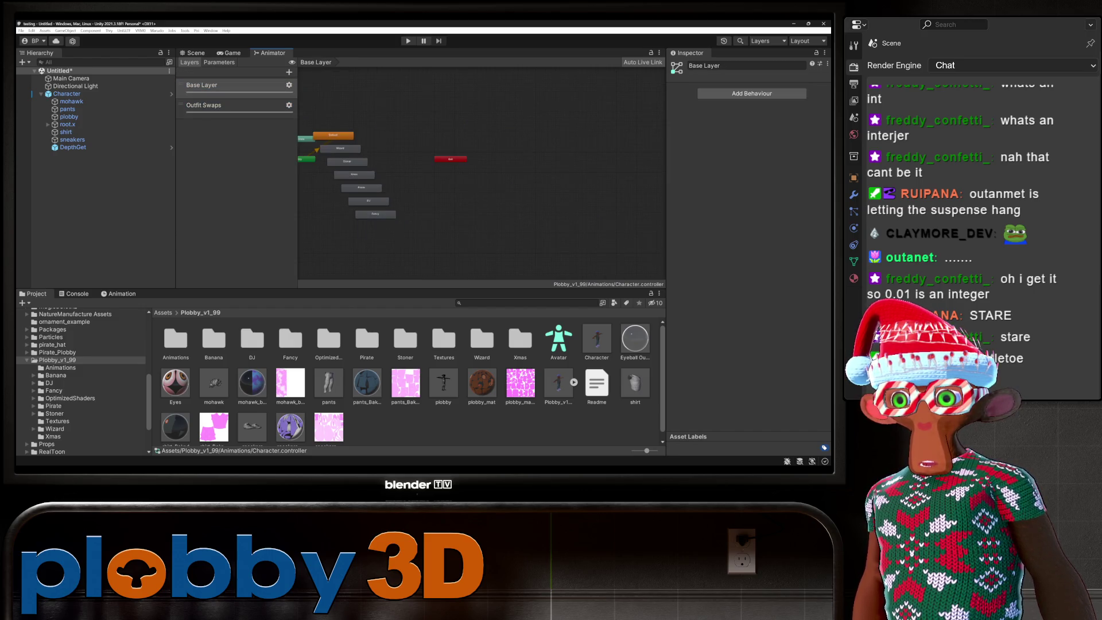
{"action": "left_click_drag", "start_coordinate": [467, 248], "coordinate": [393, 158]}
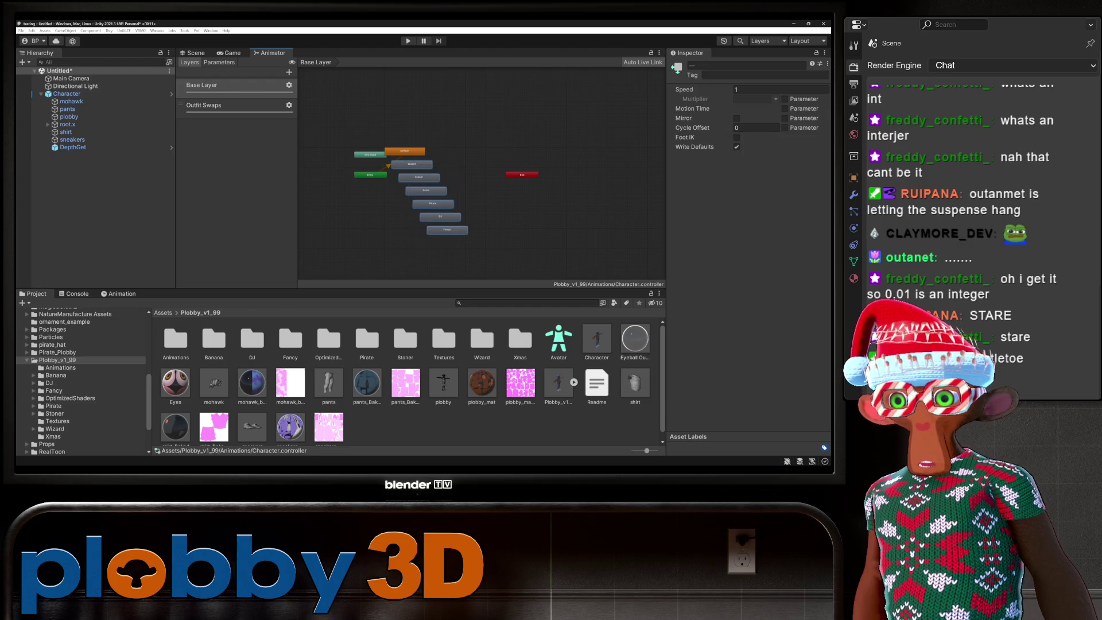
{"action": "scroll", "coordinate": [448, 213], "scroll_direction": "up", "scroll_amount": 3}
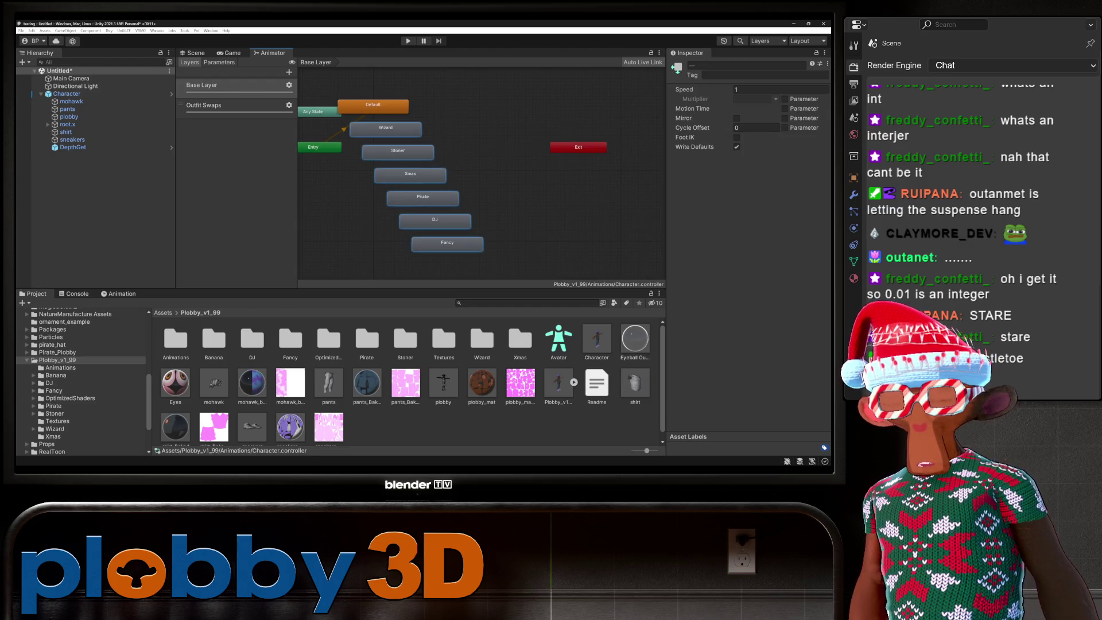
{"action": "key", "text": "Delete"}
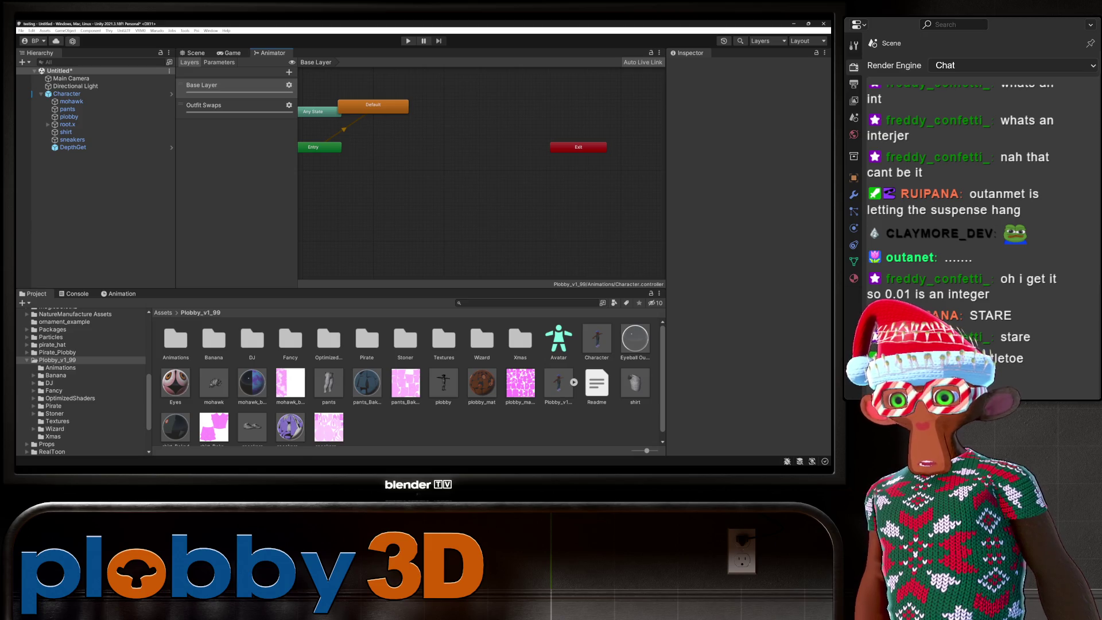
{"action": "left_click_drag", "start_coordinate": [373, 106], "coordinate": [423, 145]}
Switch back to the Outfit Swaps layer and pan to reveal the Fancy state.
{"action": "left_click", "coordinate": [204, 105]}
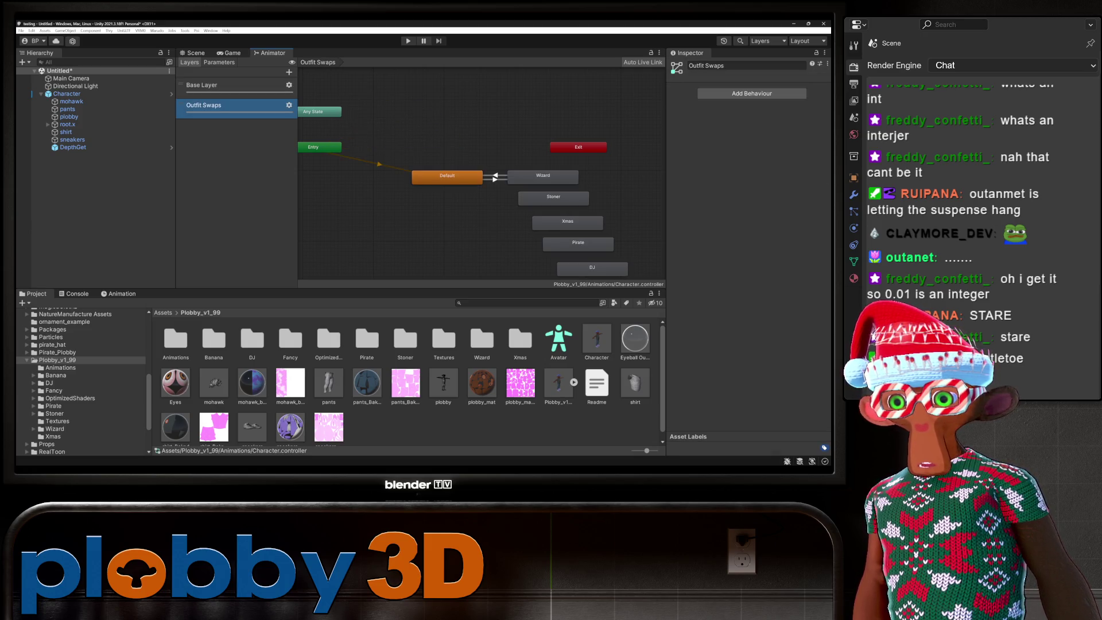
{"action": "left_click", "coordinate": [367, 173]}
{"action": "scroll", "coordinate": [367, 172], "scroll_direction": "down", "scroll_amount": 1}
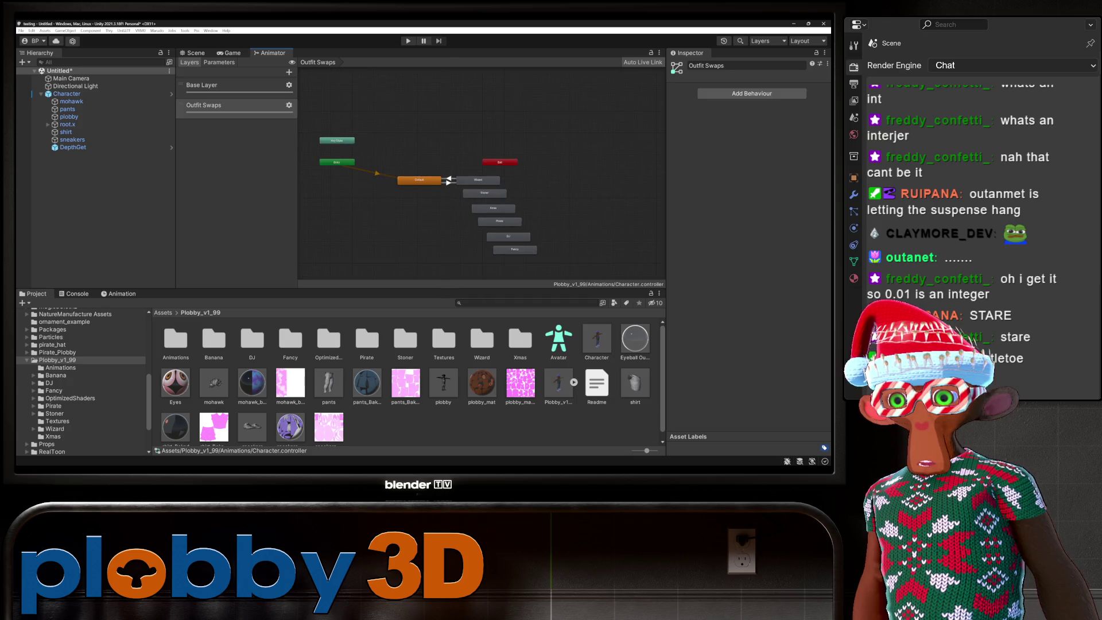
{"action": "left_click_drag", "start_coordinate": [459, 230], "coordinate": [472, 209]}
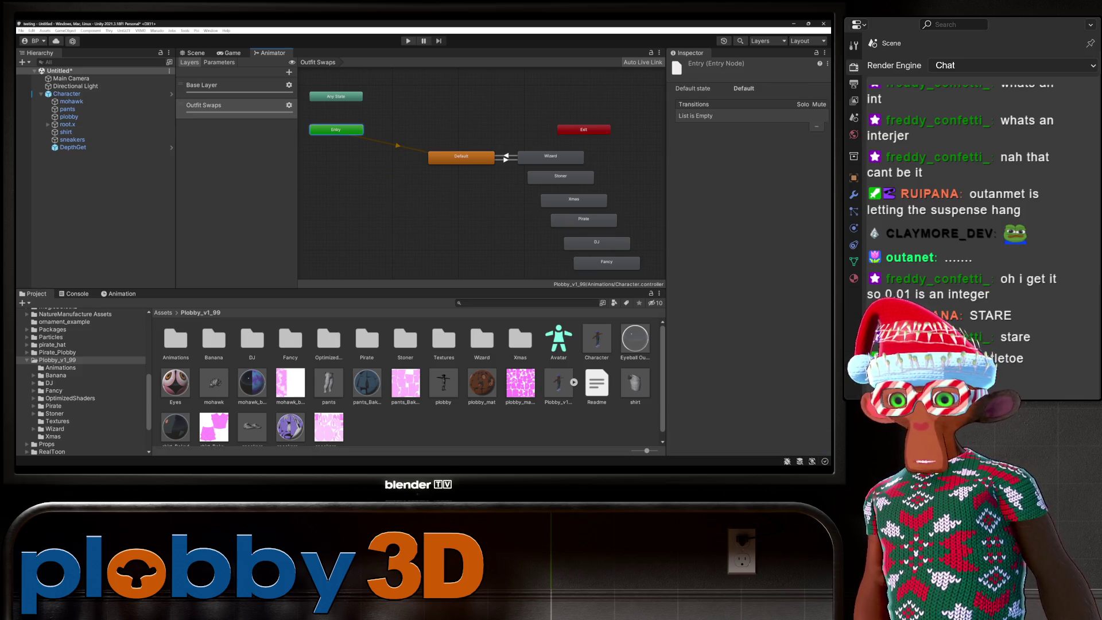
{"action": "left_click", "coordinate": [398, 145]}
{"action": "left_click", "coordinate": [457, 259]}
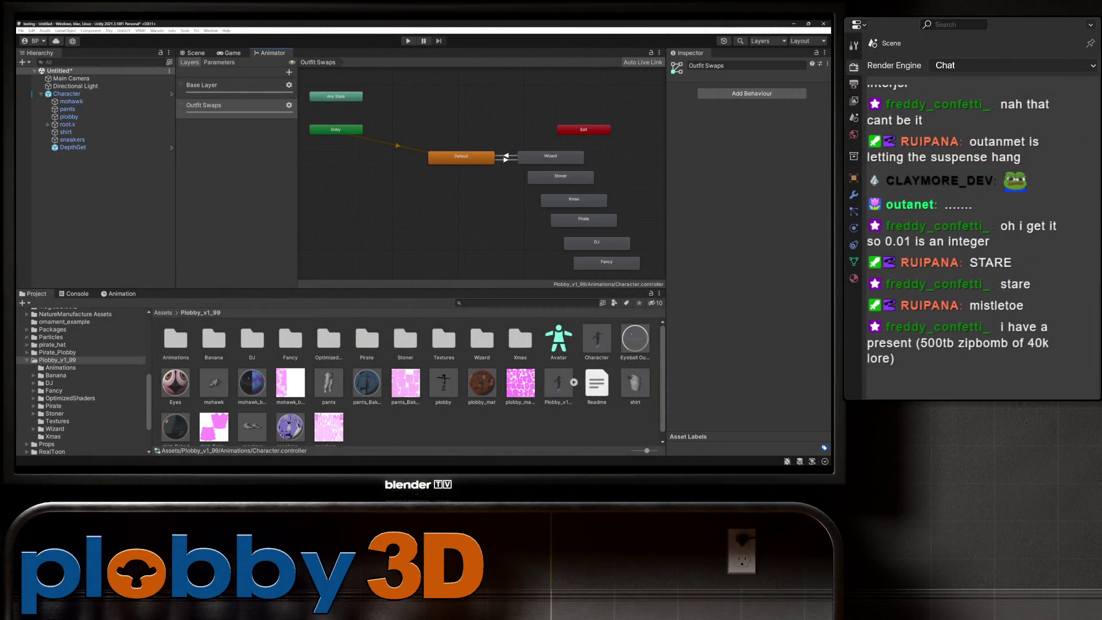
{"action": "scroll", "coordinate": [447, 184], "scroll_direction": "down", "scroll_amount": 2}
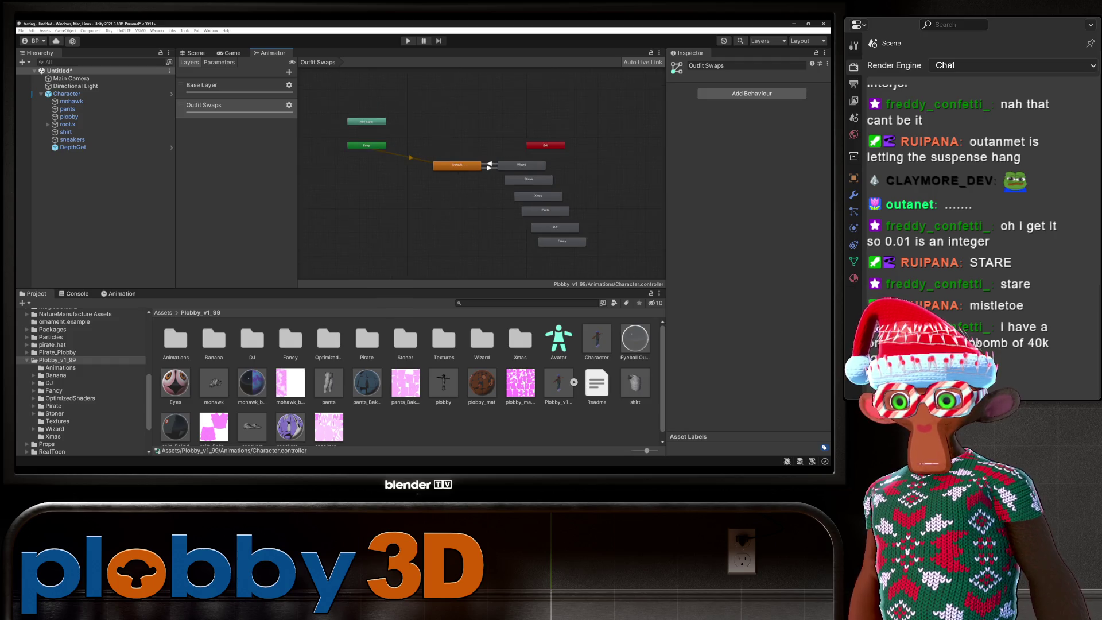
{"action": "scroll", "coordinate": [529, 186], "scroll_direction": "up", "scroll_amount": 3}
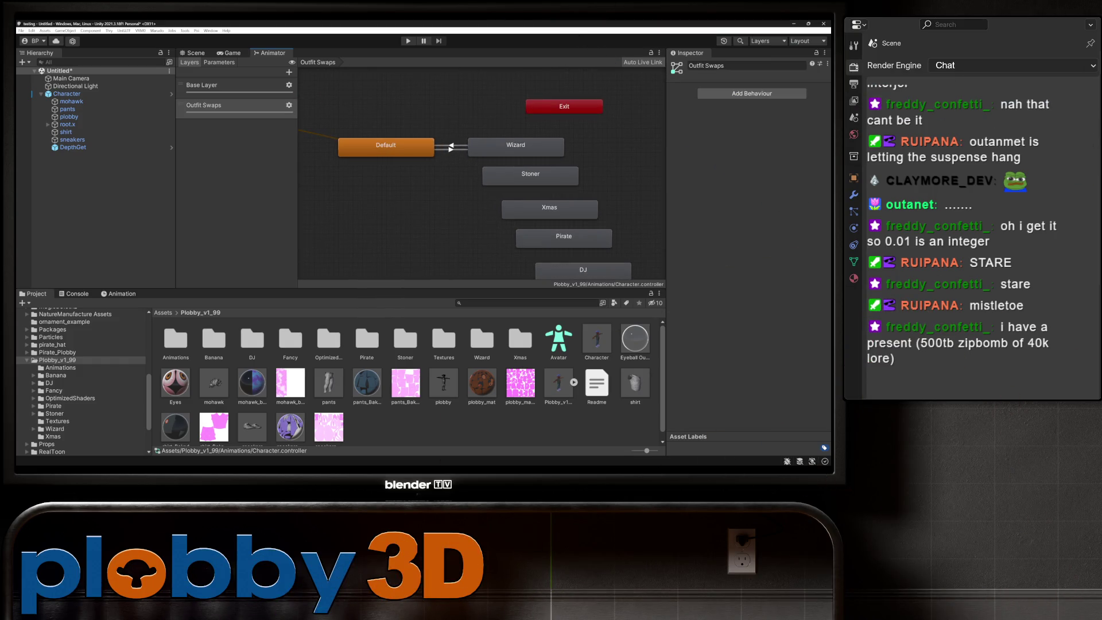
{"action": "left_click", "coordinate": [516, 147]}
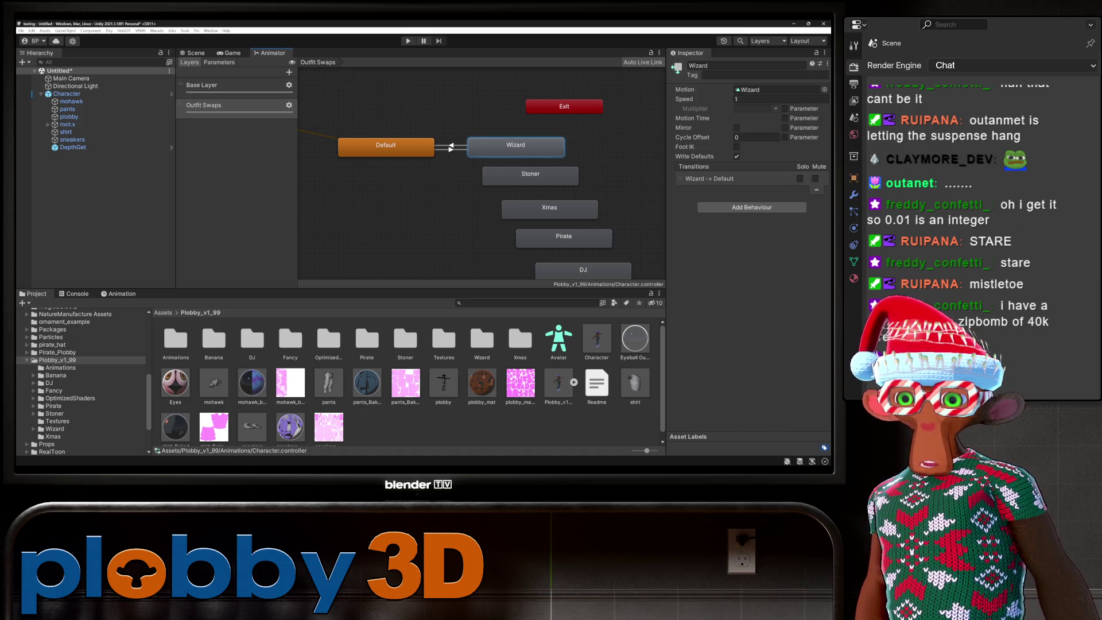
{"action": "left_click", "coordinate": [751, 207]}
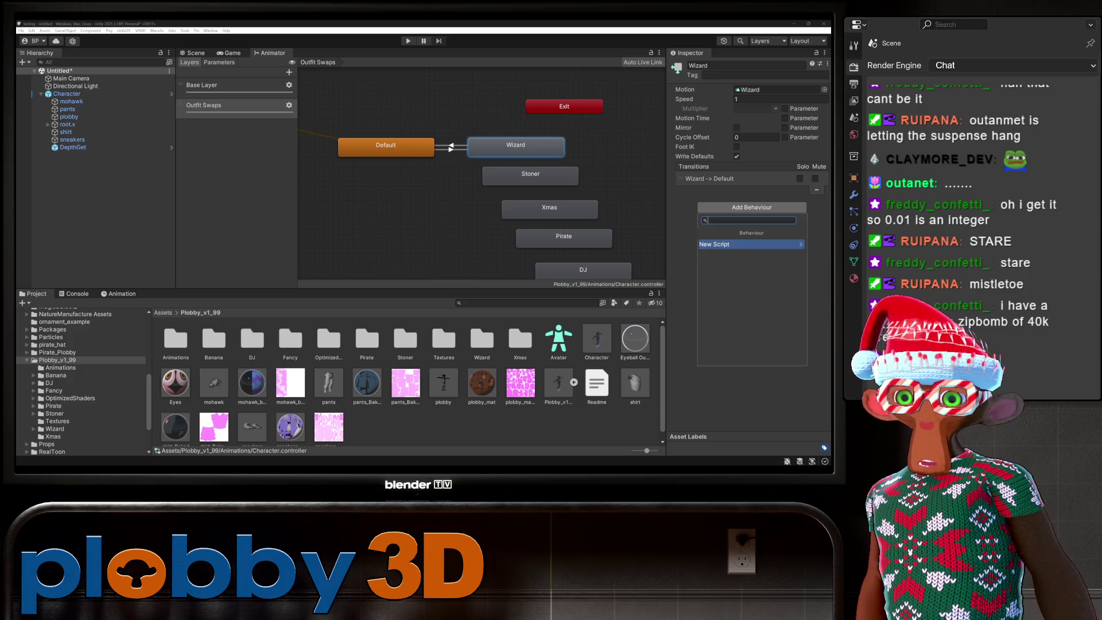
{"action": "left_click", "coordinate": [752, 208]}
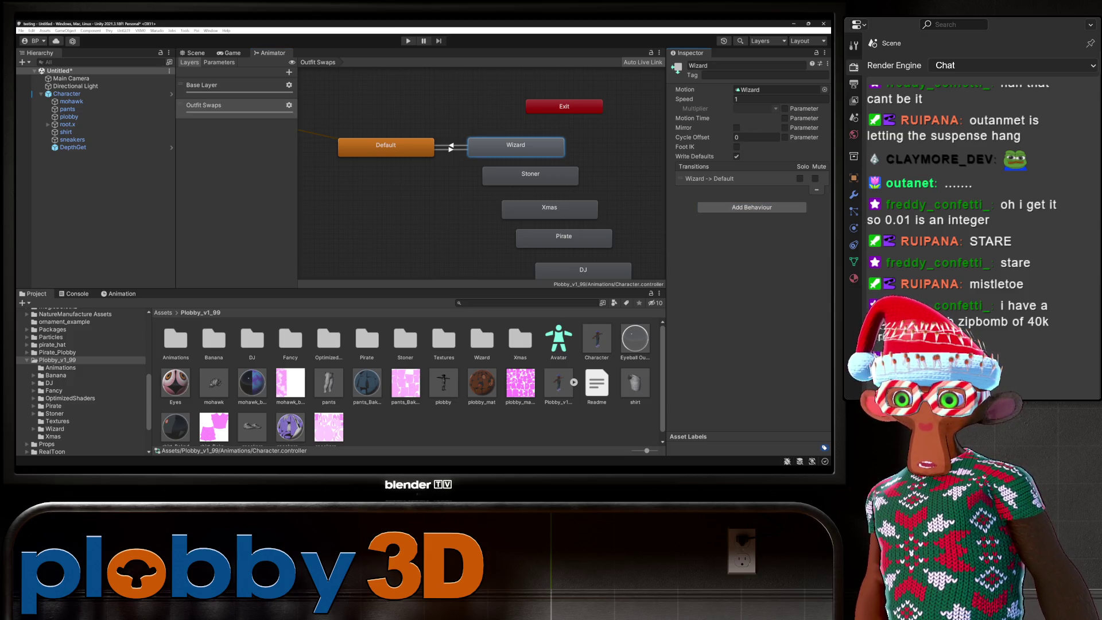
{"action": "left_click", "coordinate": [450, 147]}
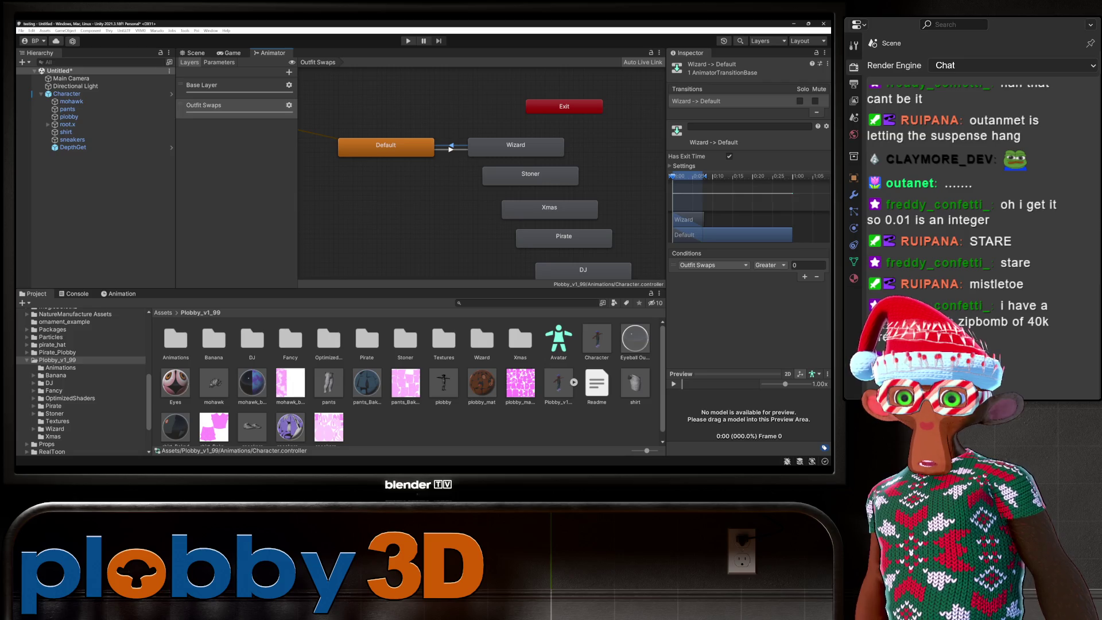
{"action": "left_click", "coordinate": [670, 166]}
{"action": "left_click", "coordinate": [670, 166]}
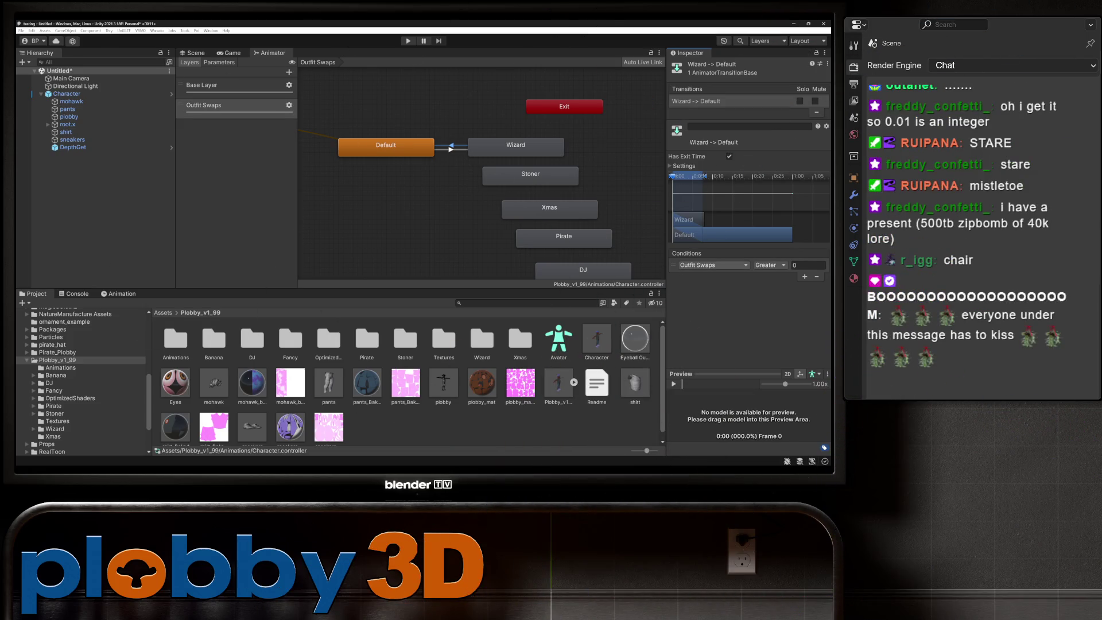
{"action": "left_click", "coordinate": [712, 265]}
{"action": "key", "text": "Escape"}
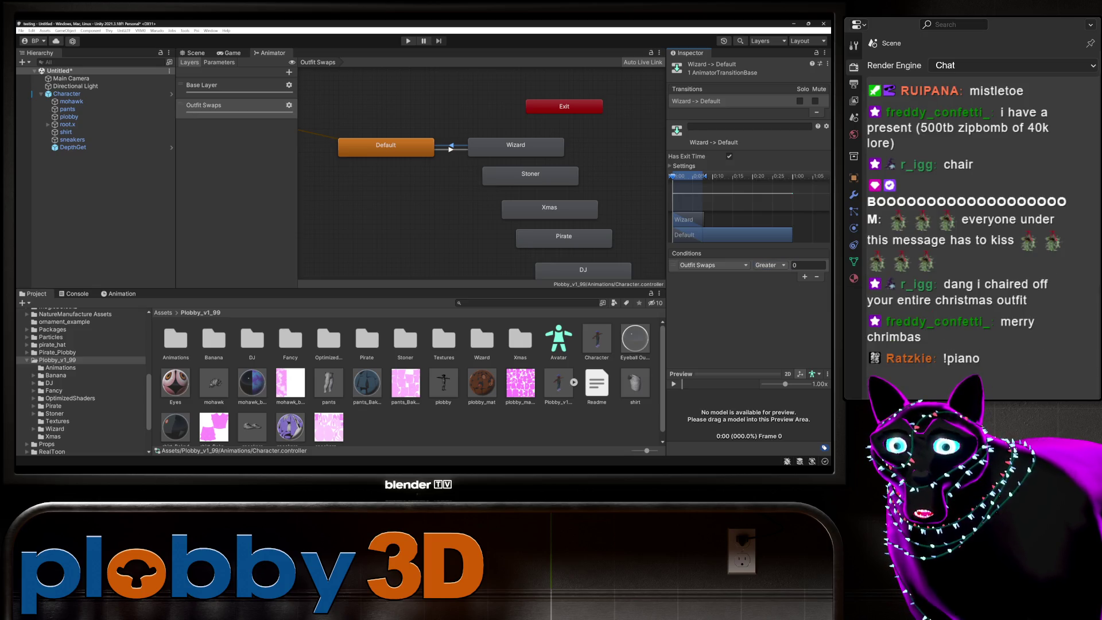
{"action": "left_click", "coordinate": [430, 149]}
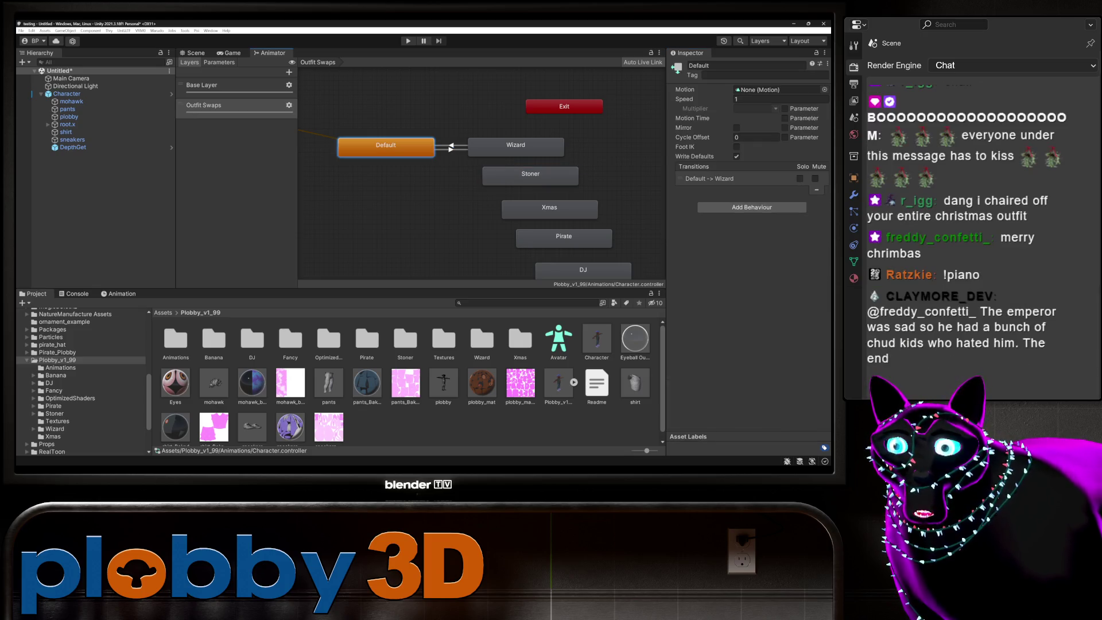
Create transitions from Default to Stoner and from Stoner back to Default.
{"action": "right_click", "coordinate": [428, 150]}
{"action": "left_click", "coordinate": [454, 155]}
{"action": "left_click", "coordinate": [520, 175]}
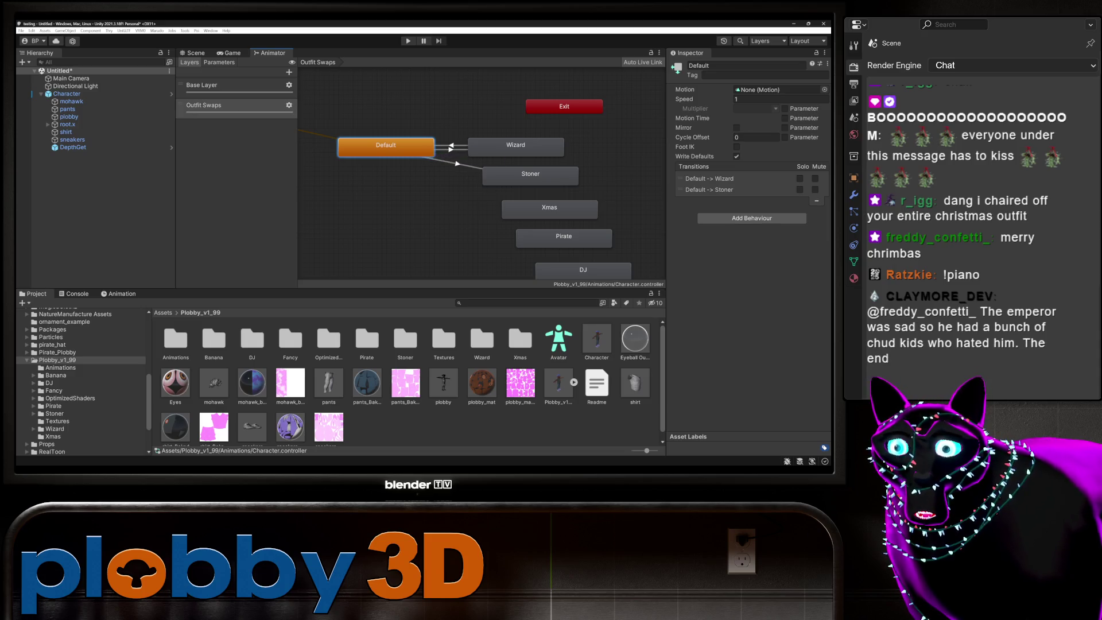
{"action": "left_click", "coordinate": [517, 175]}
{"action": "right_click", "coordinate": [486, 177]}
{"action": "left_click", "coordinate": [505, 183]}
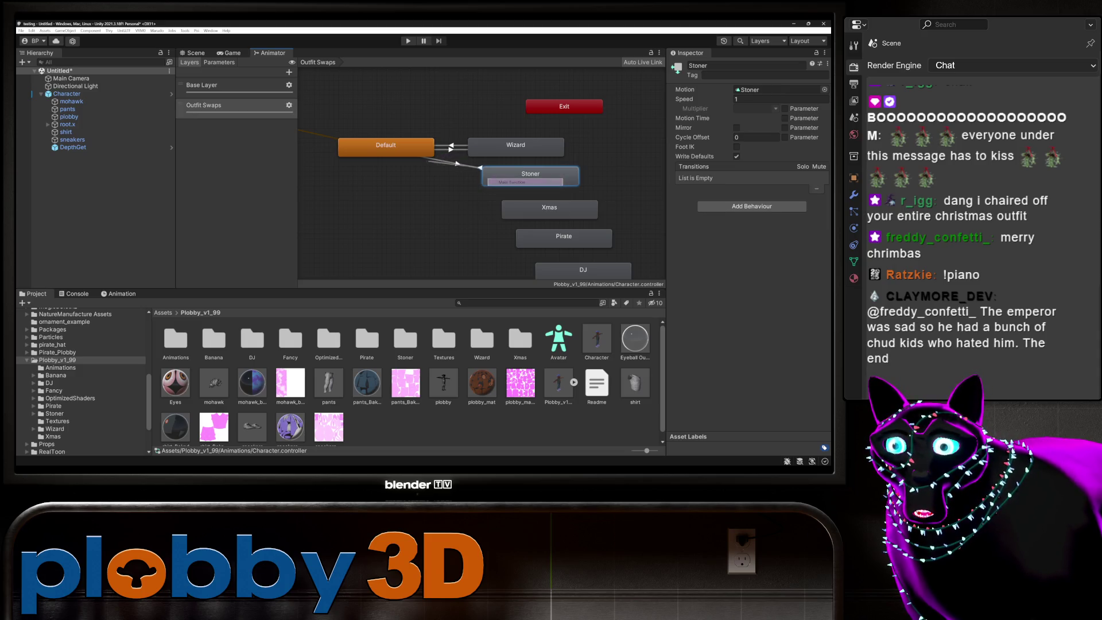
{"action": "left_click", "coordinate": [402, 147]}
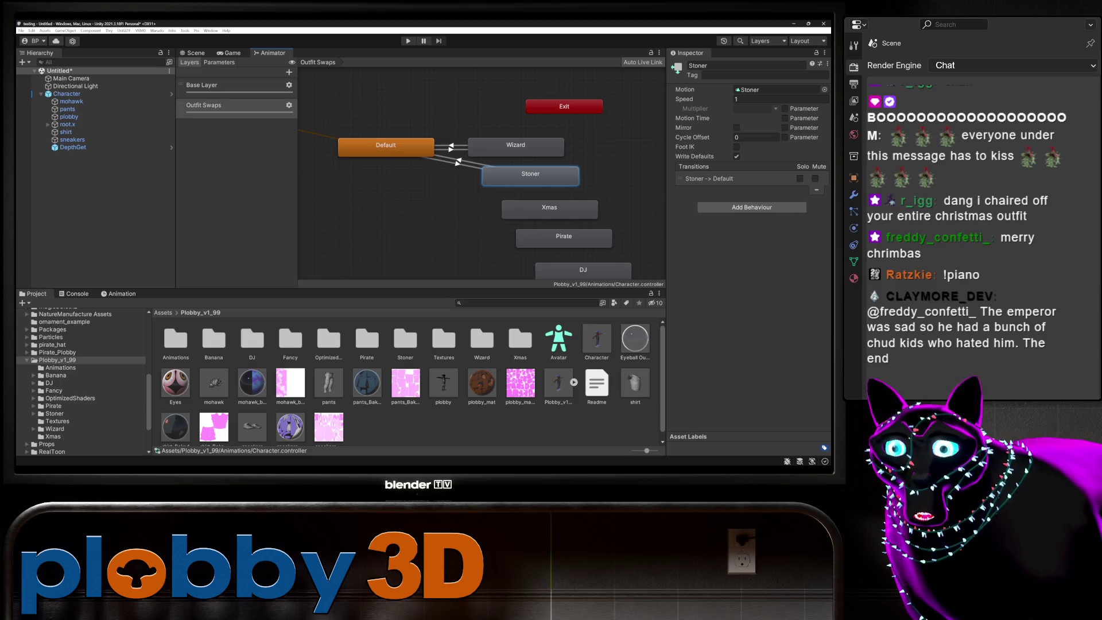
Leave Stoner-to-Default with no conditions and bring the YouTube tutorial window into view.
{"action": "left_click", "coordinate": [706, 179]}
{"action": "left_click", "coordinate": [805, 276]}
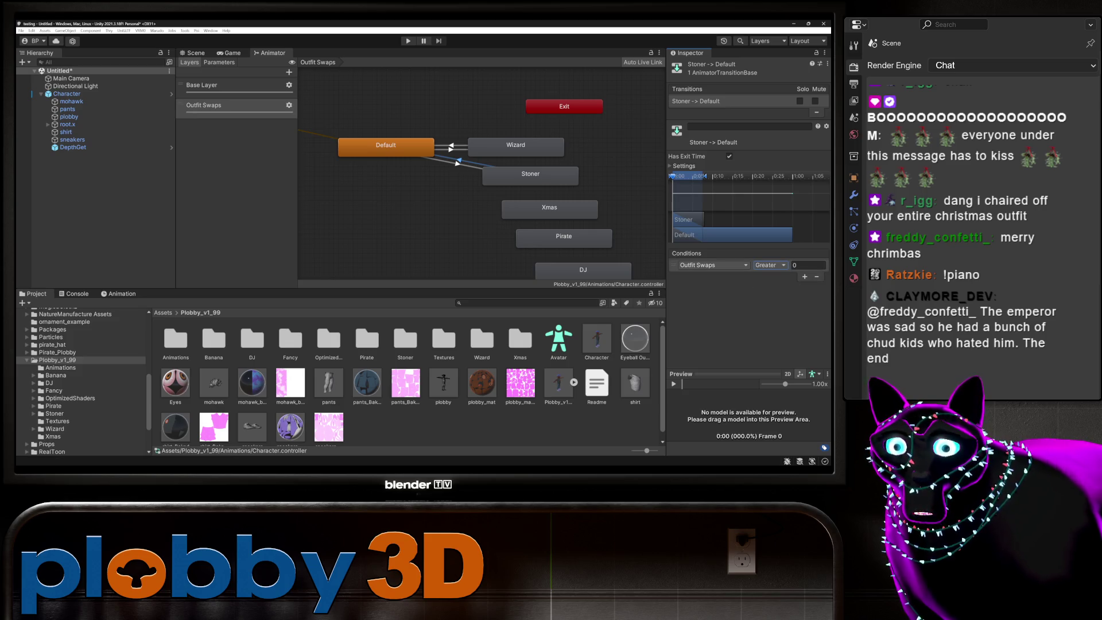
{"action": "left_click", "coordinate": [818, 276]}
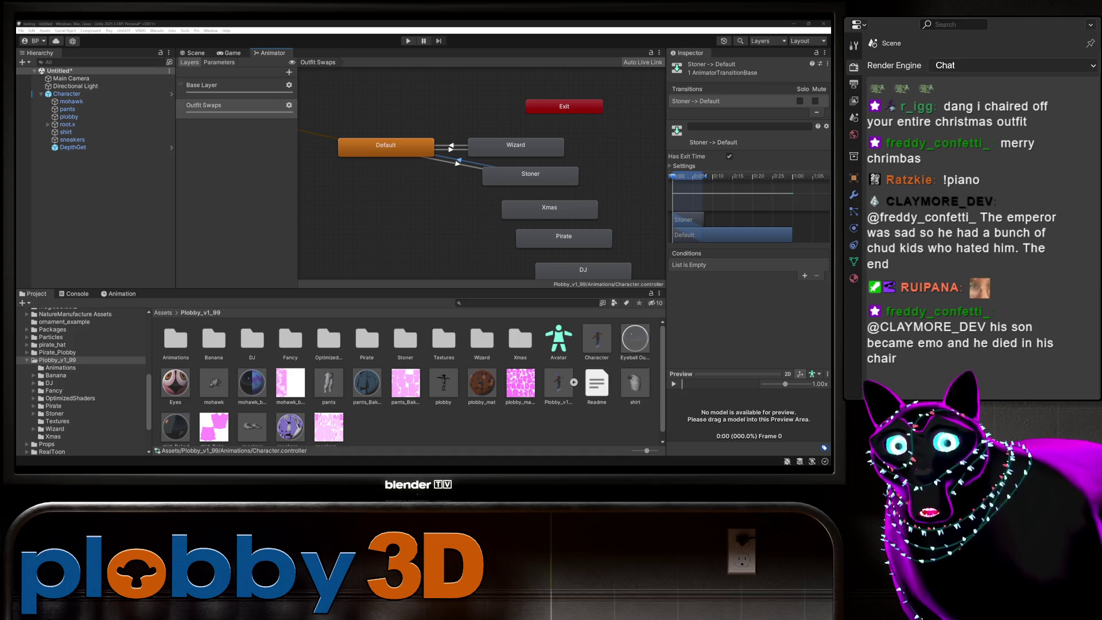
{"action": "key", "text": "alt+Tab"}
{"action": "left_click_drag", "start_coordinate": [610, 225], "coordinate": [383, 101]}
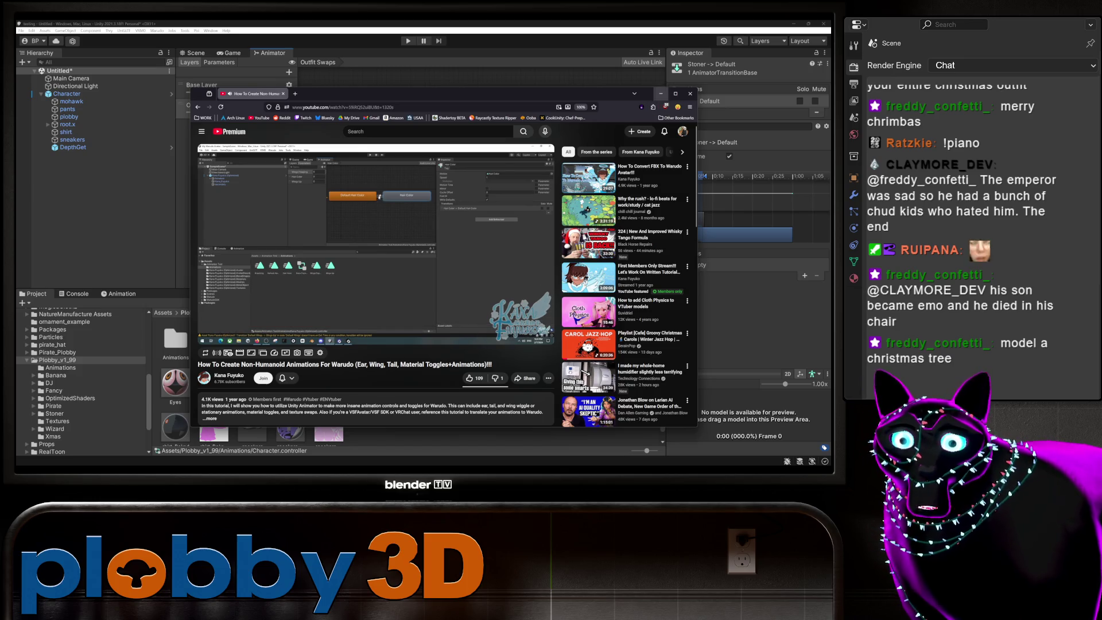
Maximize and watch the non-humanoid tutorial, then select Default back in the Animator.
{"action": "left_click", "coordinate": [676, 94]}
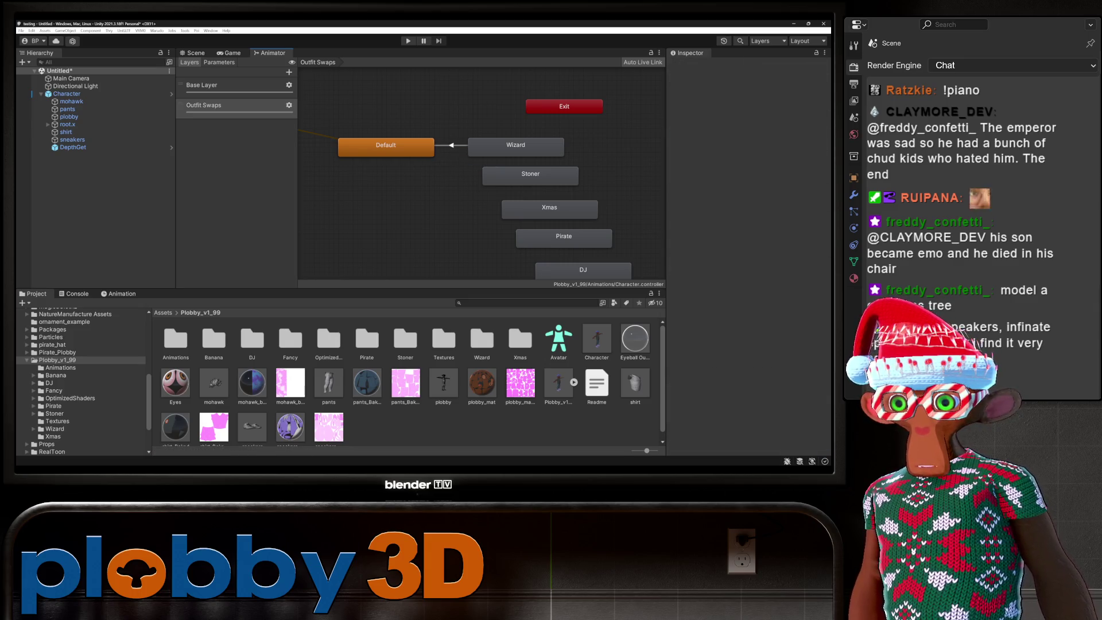
{"action": "left_click", "coordinate": [385, 145]}
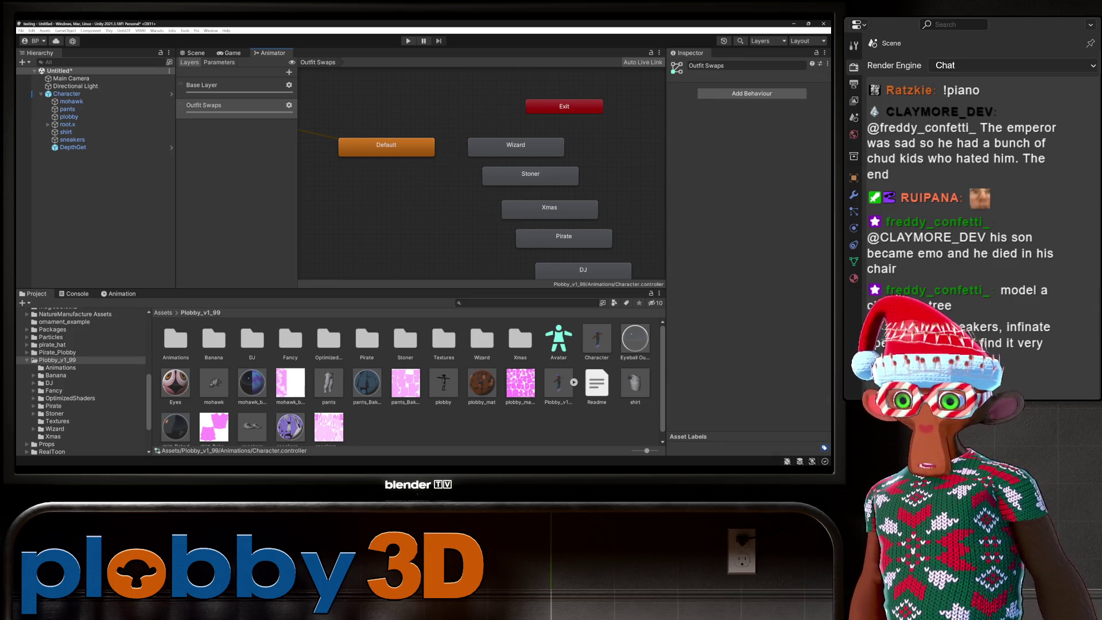
Add a Default-to-Wizard transition with Has Exit Time turned off.
{"action": "left_click", "coordinate": [436, 146]}
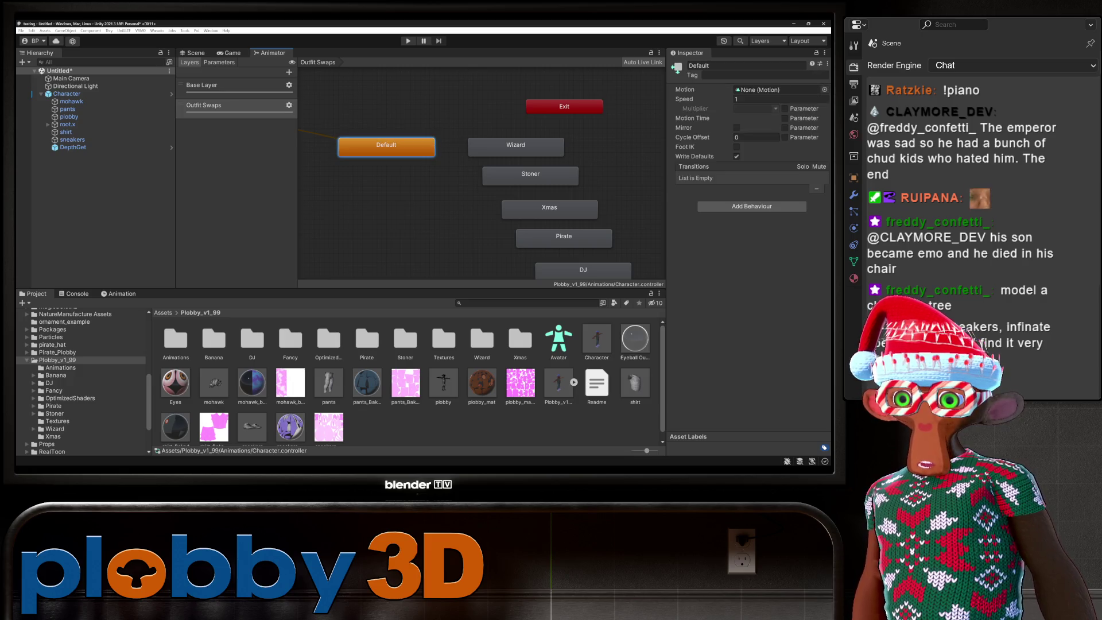
{"action": "right_click", "coordinate": [426, 150]}
{"action": "left_click", "coordinate": [457, 158]}
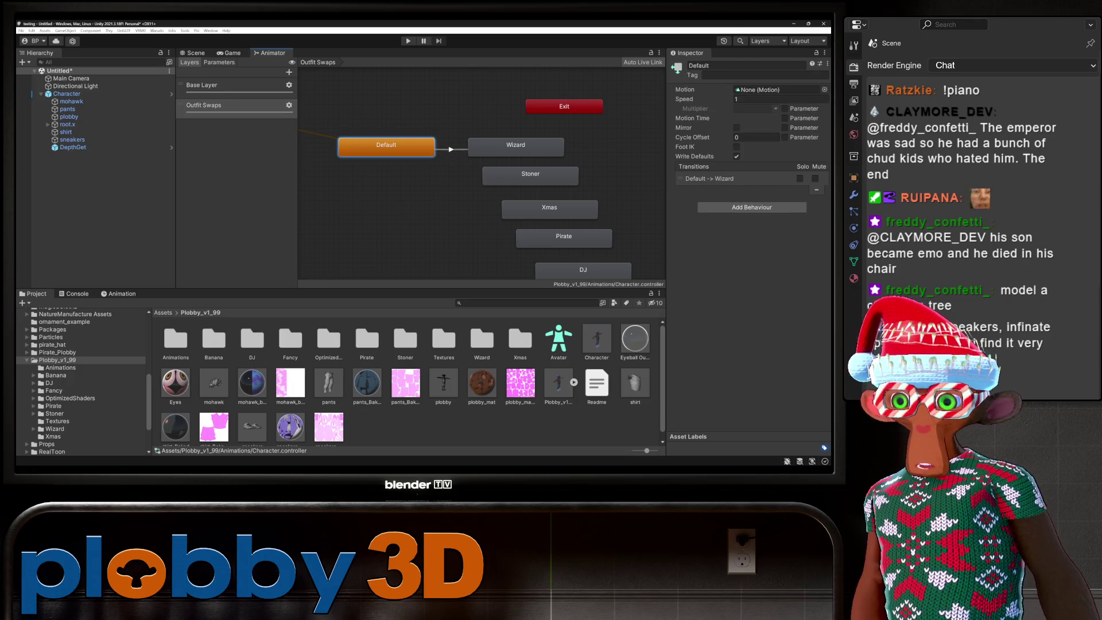
{"action": "left_click", "coordinate": [479, 148]}
{"action": "left_click", "coordinate": [729, 156]}
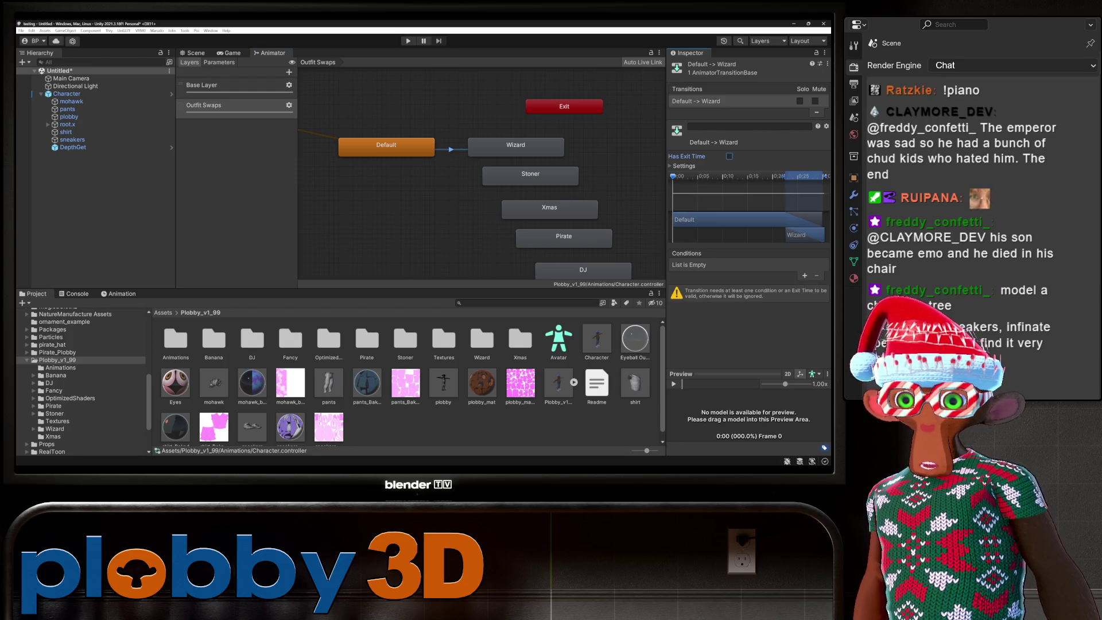
Review the settings of the Wizard-to-Default and Default-to-Wizard transitions.
{"action": "left_click", "coordinate": [511, 149]}
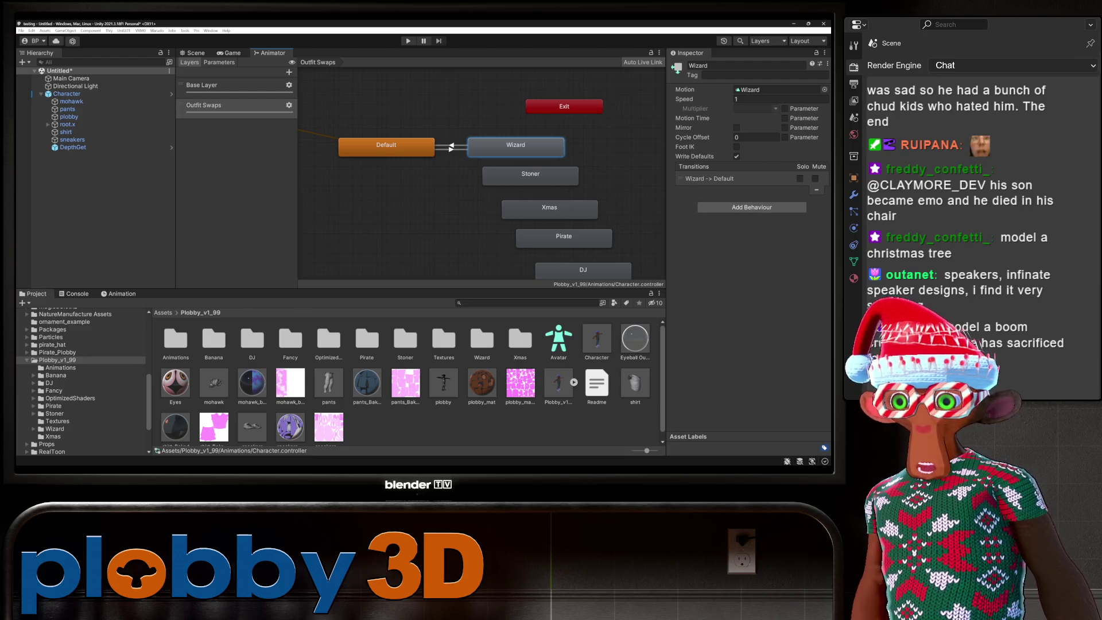
{"action": "left_click", "coordinate": [399, 150]}
{"action": "right_click", "coordinate": [399, 153]}
{"action": "left_click", "coordinate": [423, 157]}
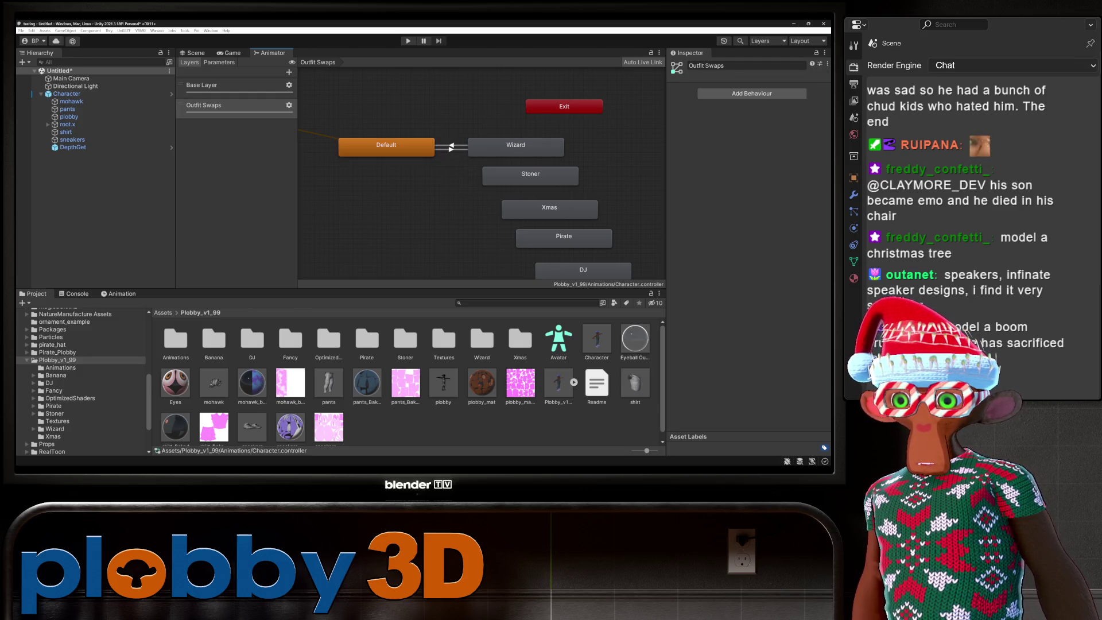
{"action": "left_click", "coordinate": [516, 147]}
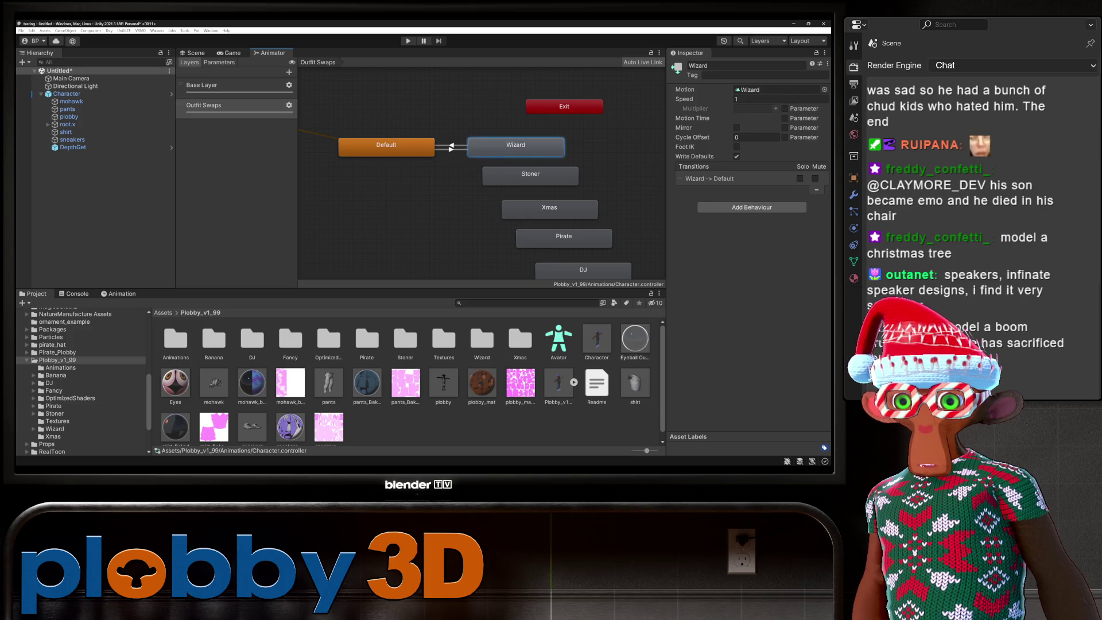
{"action": "left_click", "coordinate": [712, 178]}
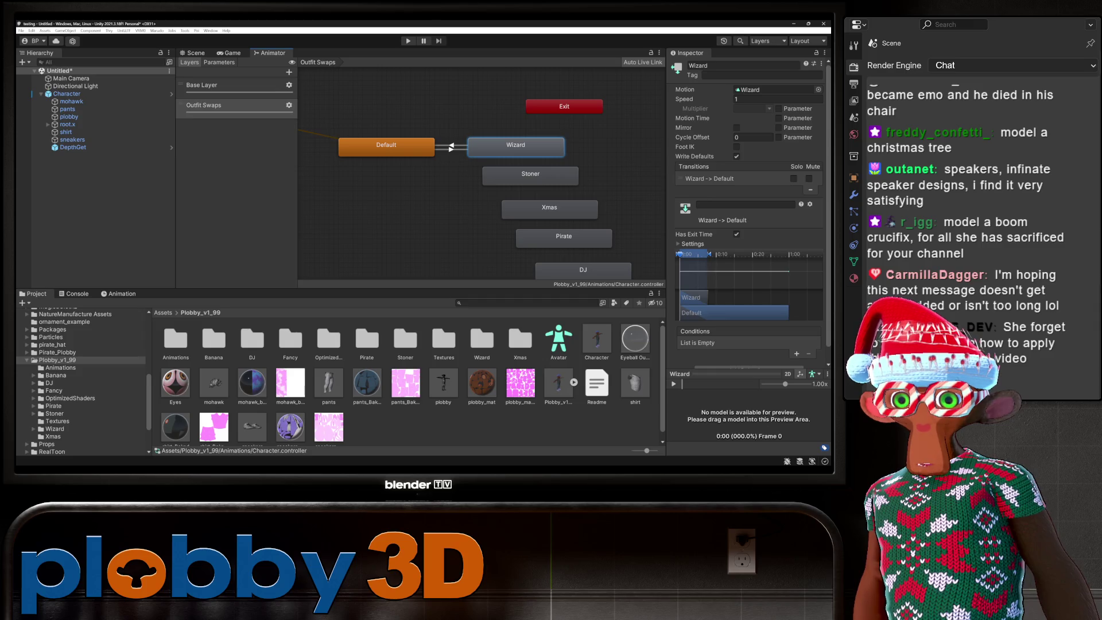
{"action": "left_click", "coordinate": [387, 146]}
{"action": "left_click", "coordinate": [451, 147]}
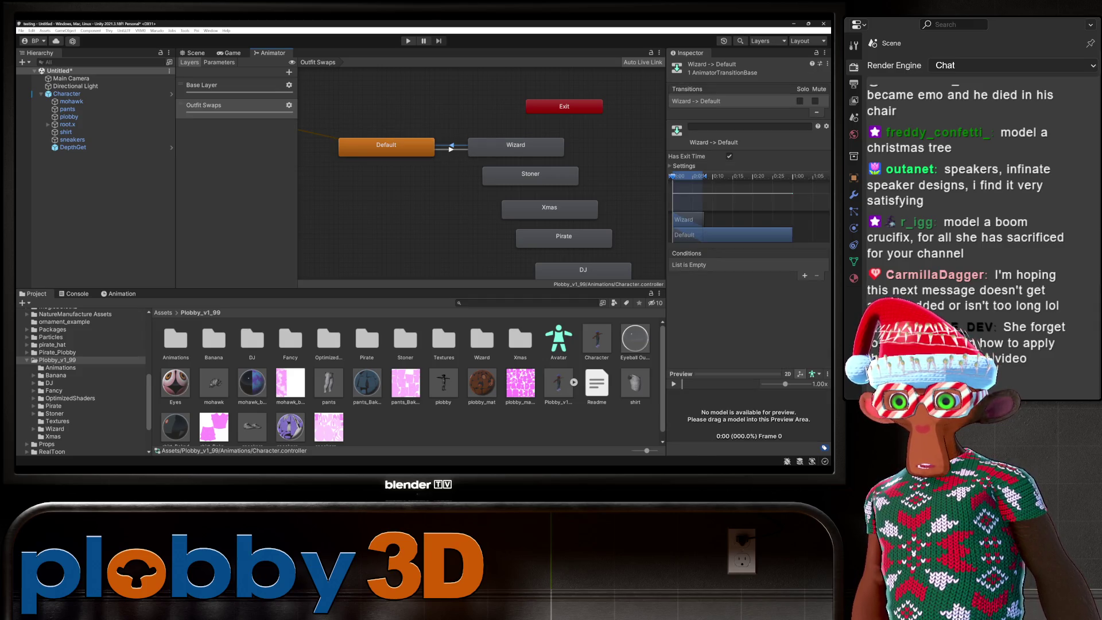
{"action": "left_click", "coordinate": [451, 148]}
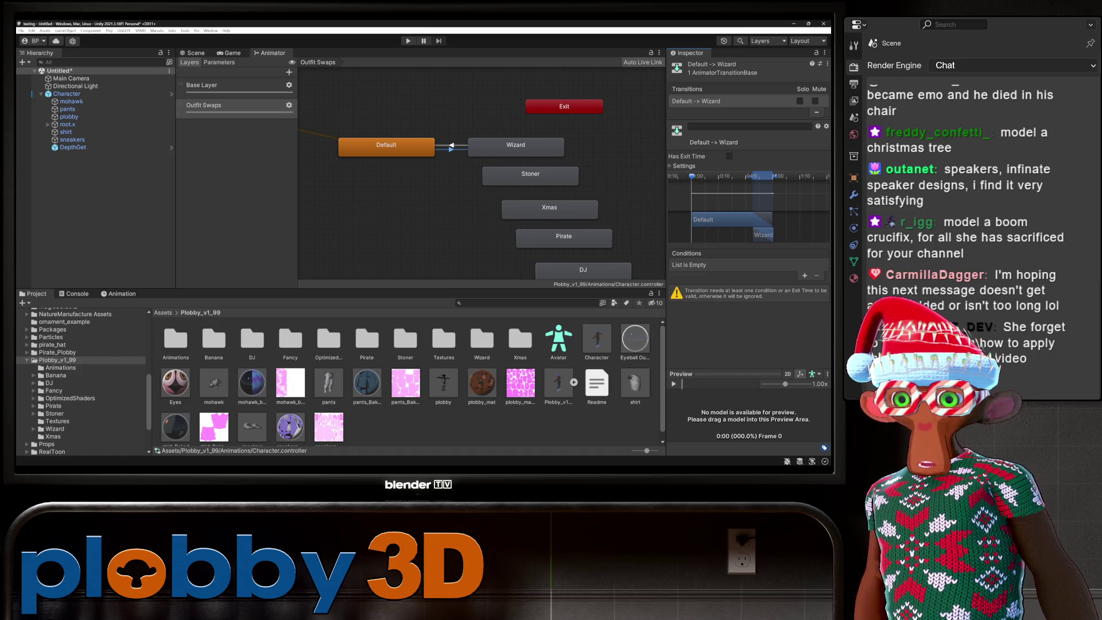
Add an Outfit Swaps condition to the Wizard-to-Default transition.
{"action": "left_click", "coordinate": [428, 147]}
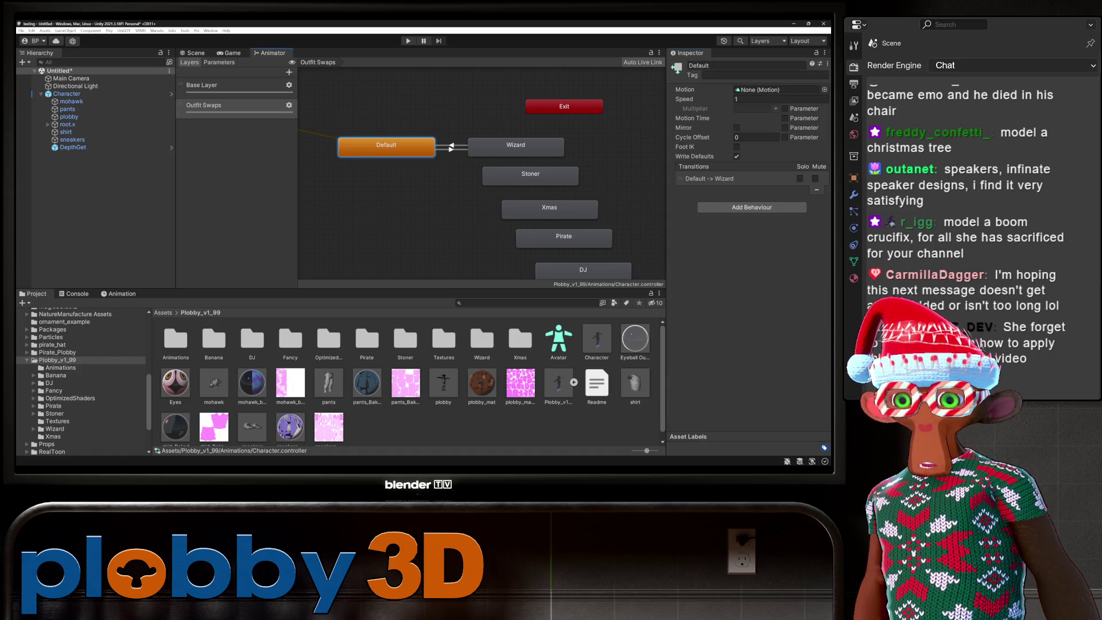
{"action": "left_click", "coordinate": [516, 146]}
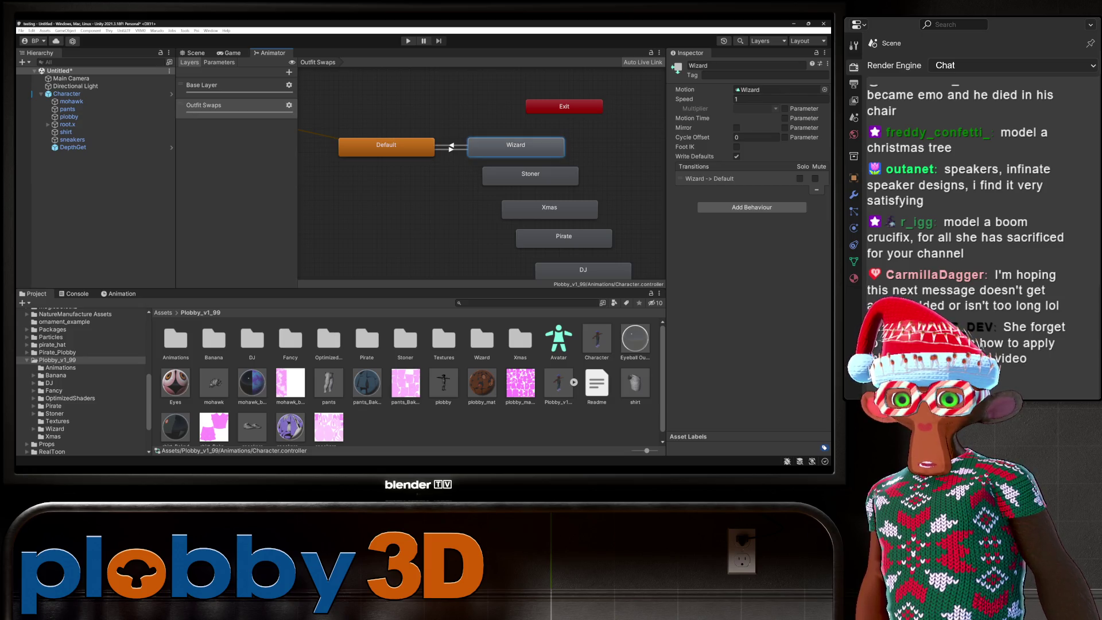
{"action": "left_click", "coordinate": [709, 179]}
{"action": "scroll", "coordinate": [747, 212], "scroll_direction": "down", "scroll_amount": 1}
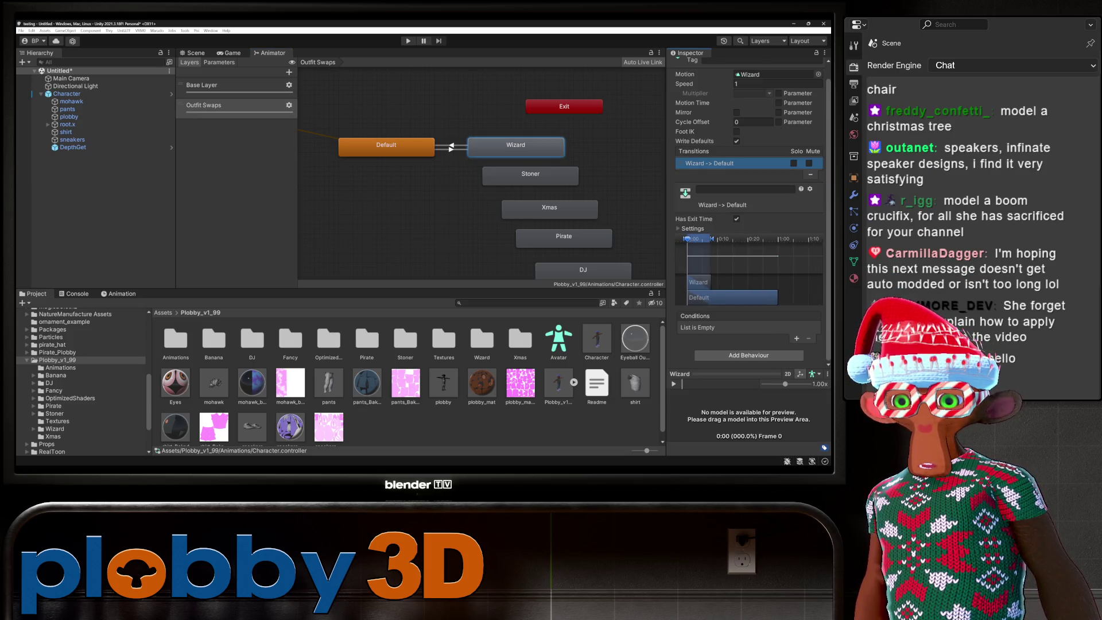
{"action": "scroll", "coordinate": [746, 212], "scroll_direction": "up", "scroll_amount": 1}
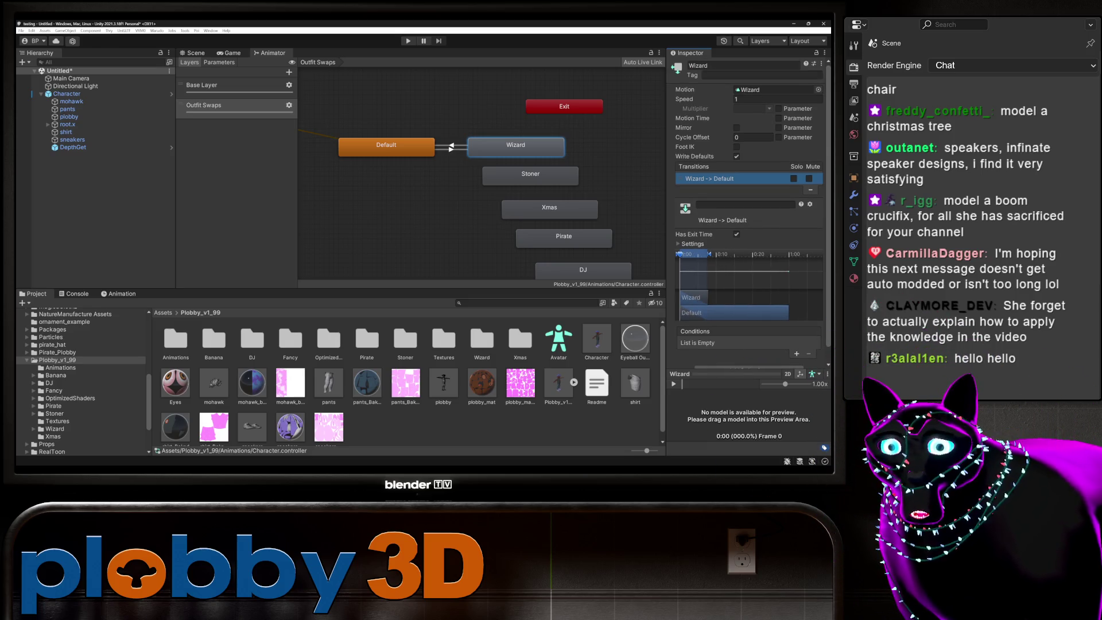
{"action": "scroll", "coordinate": [747, 212], "scroll_direction": "down", "scroll_amount": 1}
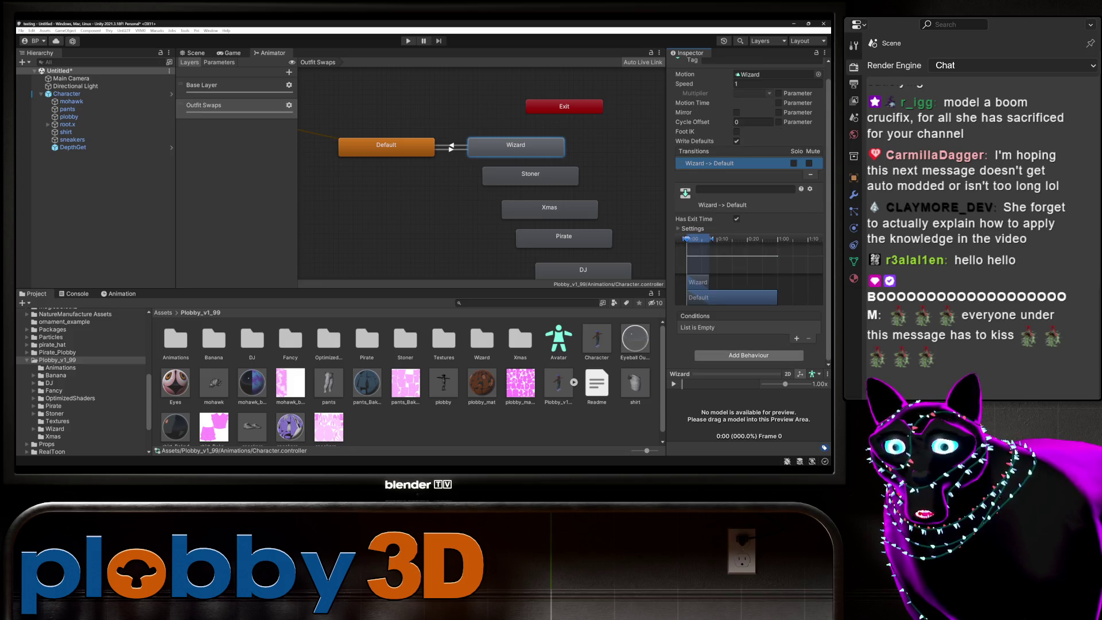
{"action": "left_click", "coordinate": [797, 338]}
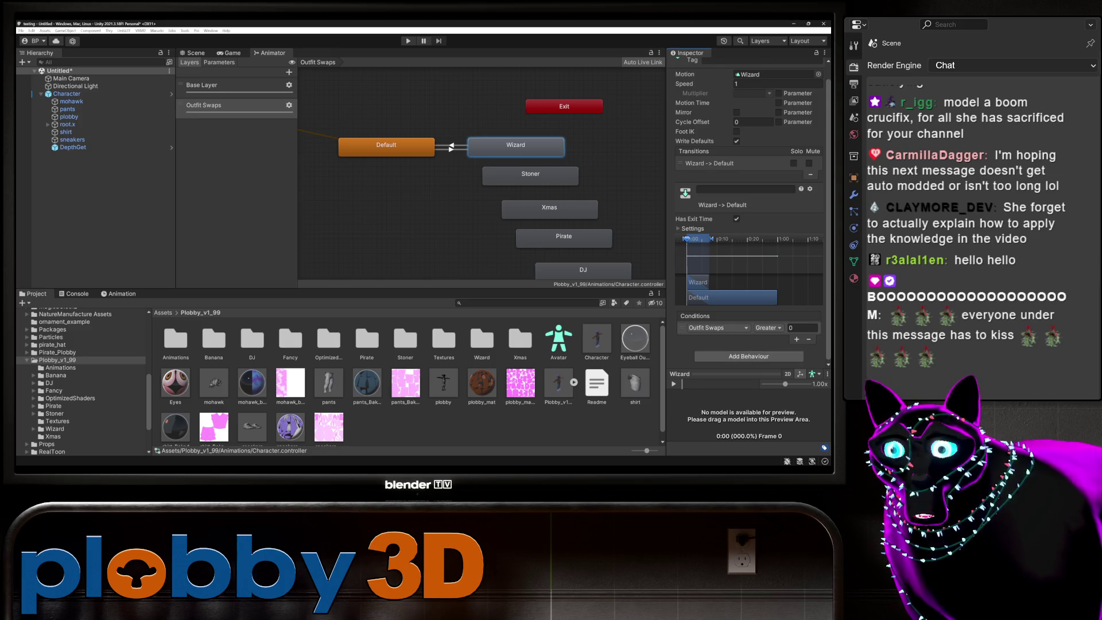
Glance at the Game view, then show the Animator's Parameters list and the condition's comparison options.
{"action": "left_click", "coordinate": [229, 52]}
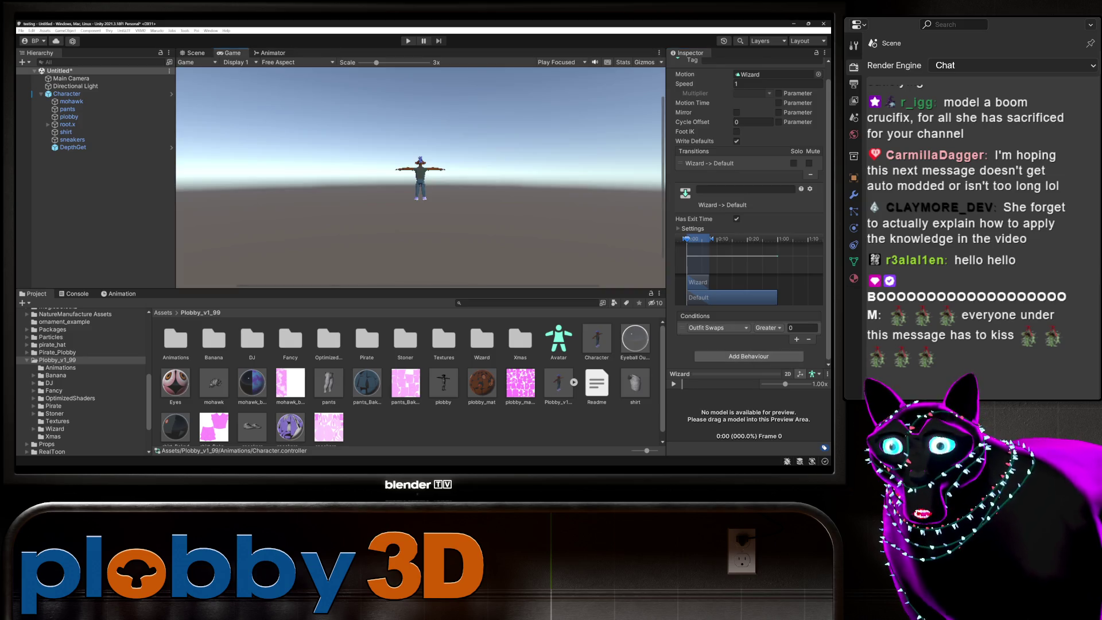
{"action": "left_click", "coordinate": [270, 53]}
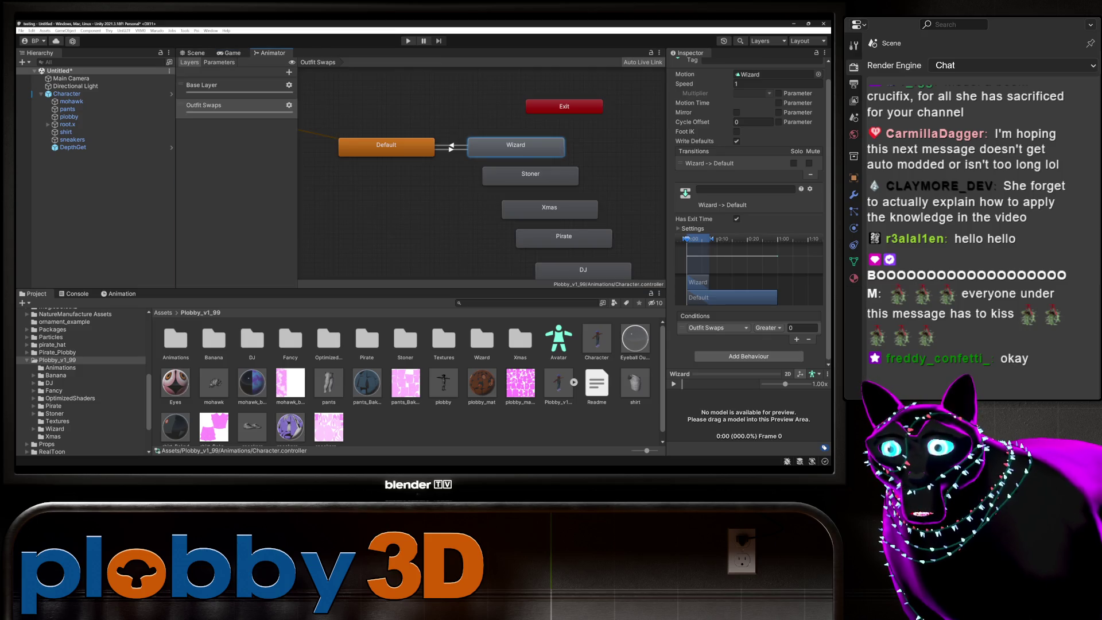
{"action": "left_click", "coordinate": [218, 62]}
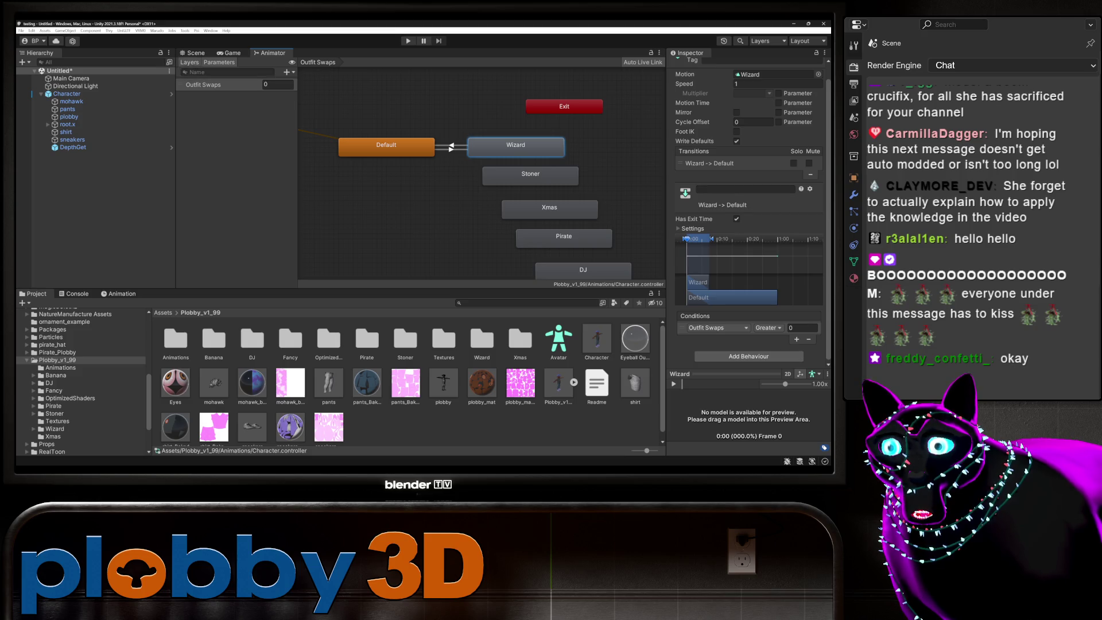
{"action": "left_click", "coordinate": [189, 62]}
{"action": "left_click", "coordinate": [768, 328]}
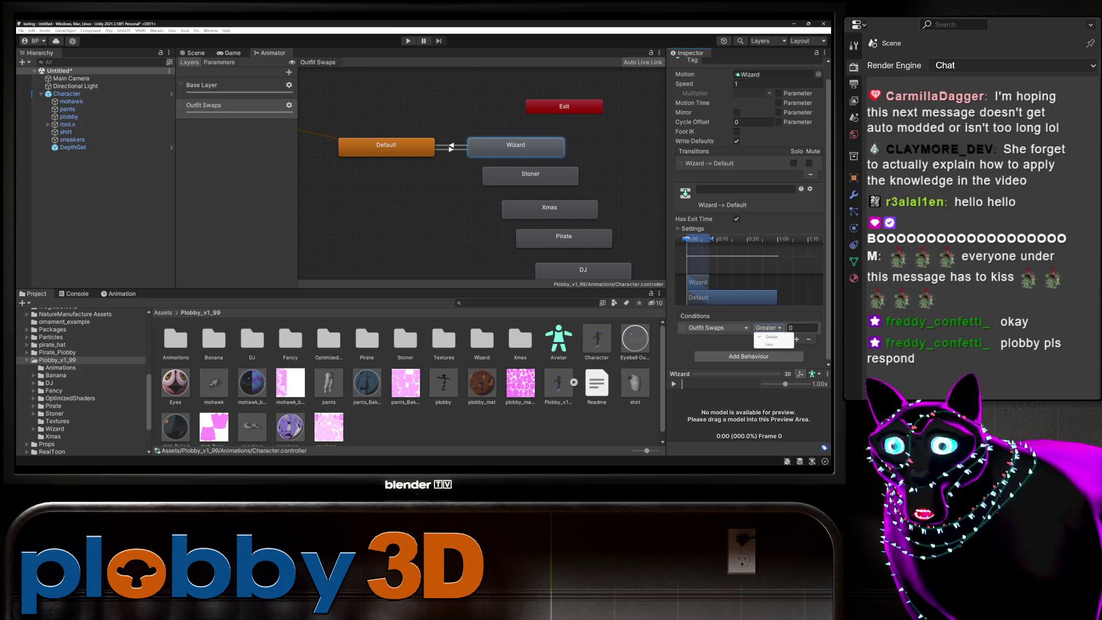
{"action": "left_click", "coordinate": [219, 62]}
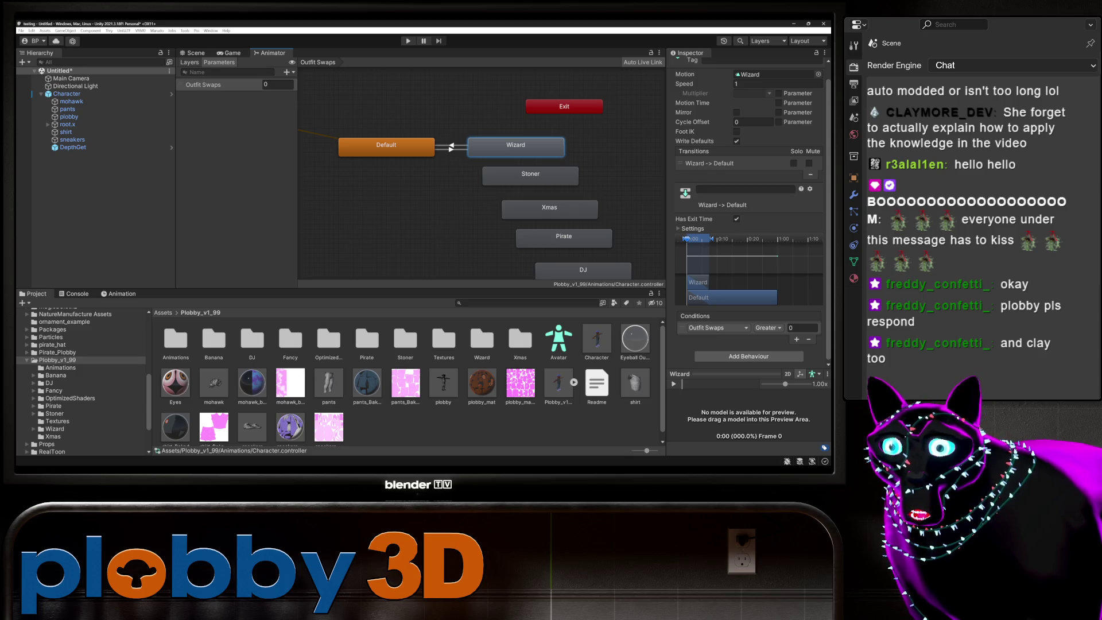
Delete the Outfit Swaps parameter and the Default-to-Wizard transition.
{"action": "left_click", "coordinate": [218, 85]}
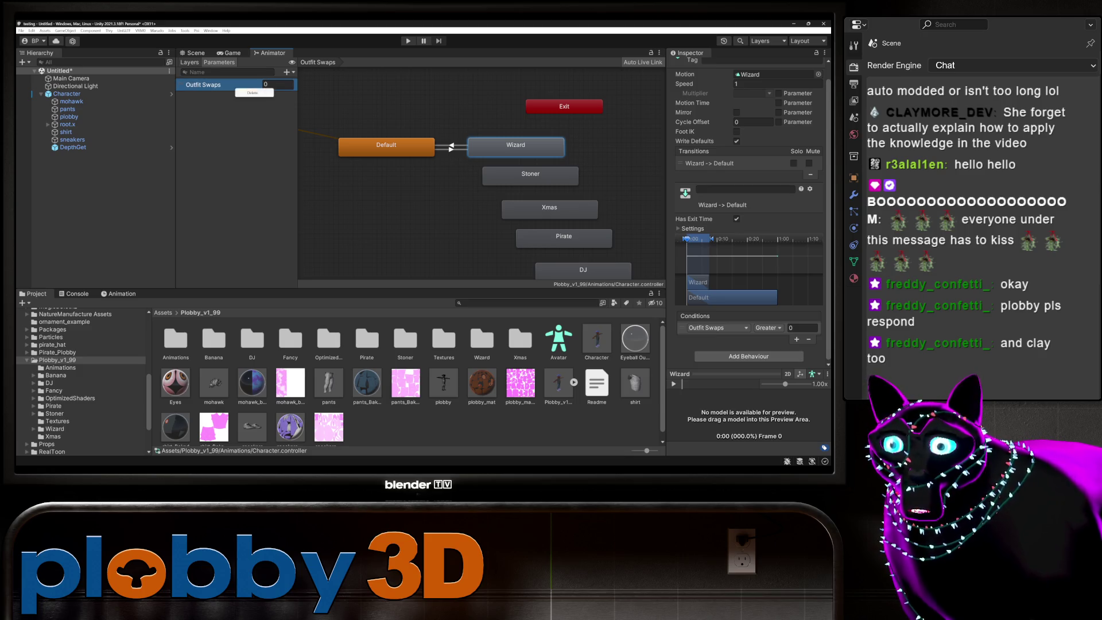
{"action": "key", "text": "Delete"}
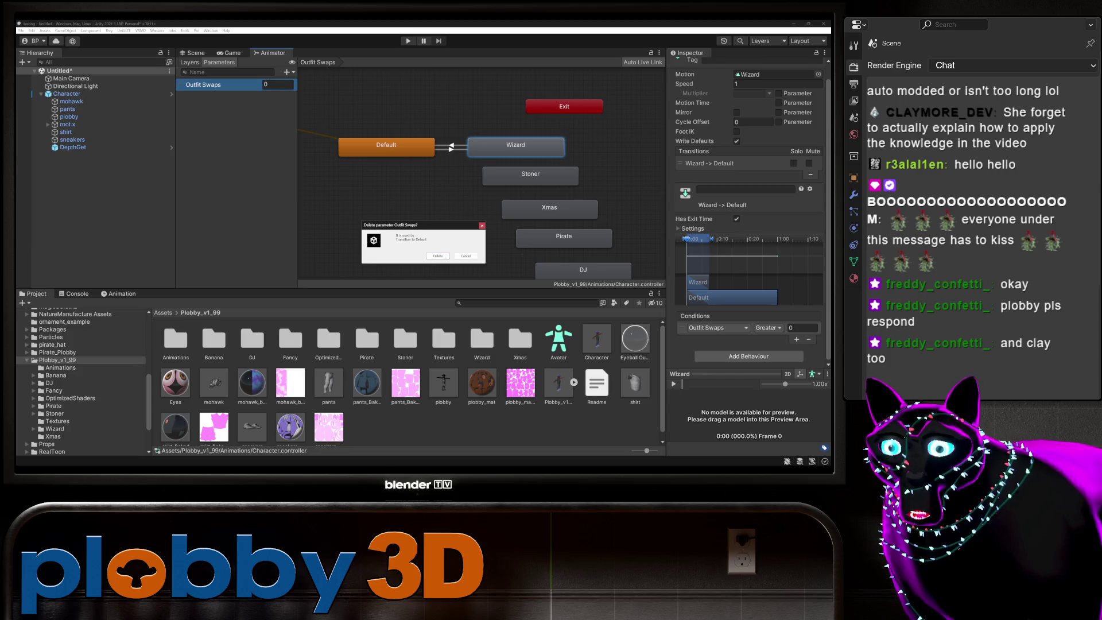
{"action": "key", "text": "Return"}
{"action": "left_click", "coordinate": [452, 148]}
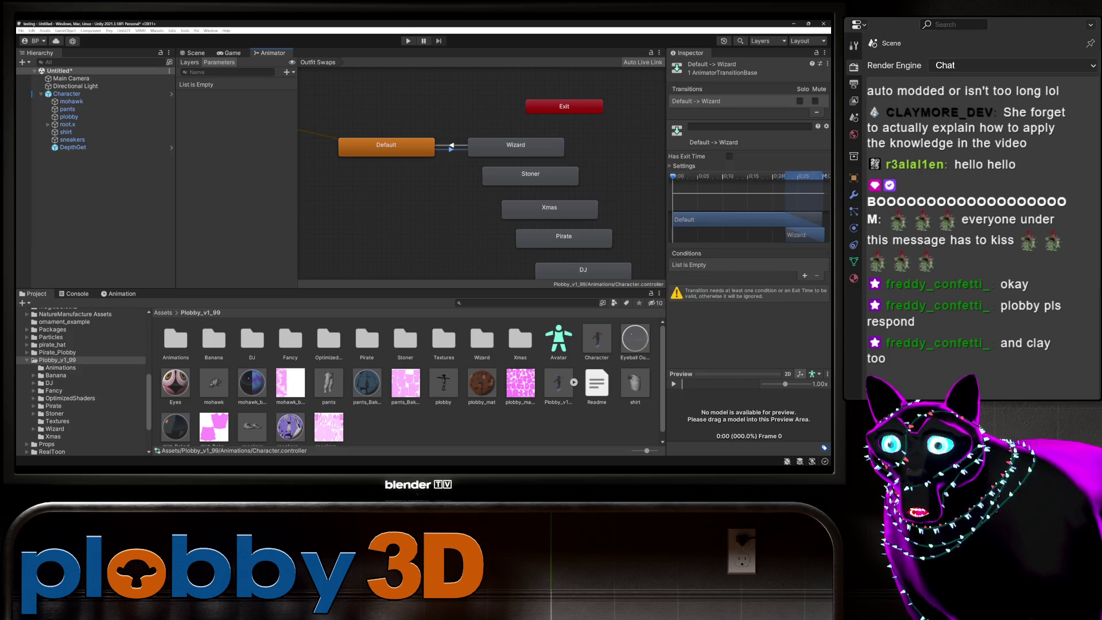
{"action": "key", "text": "Delete"}
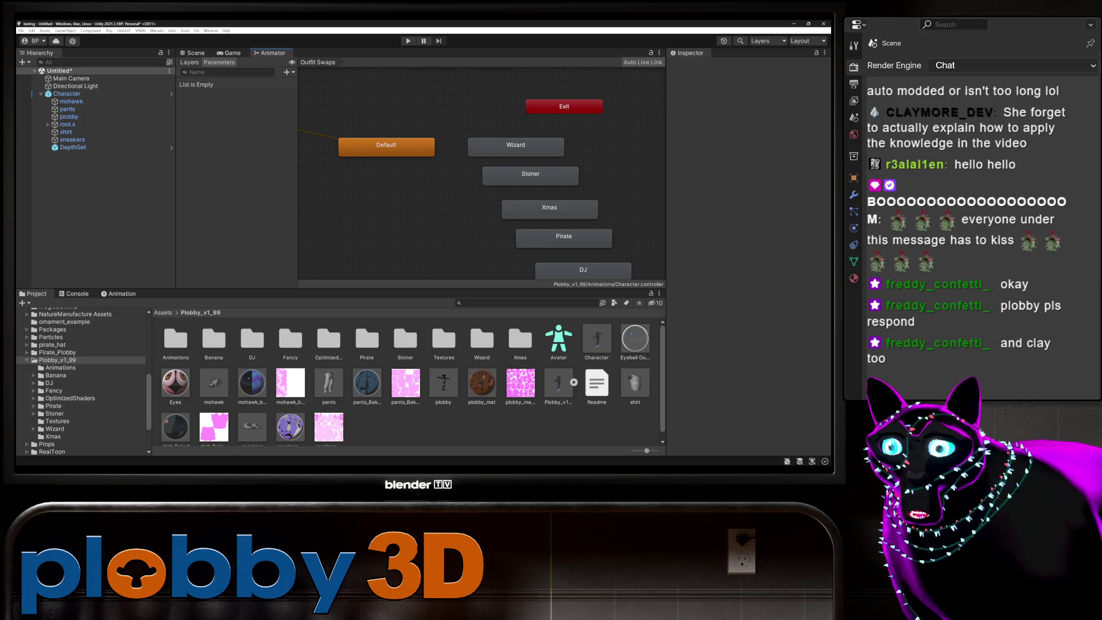
Add int parameters named Wizard and Stoner.
{"action": "left_click", "coordinate": [287, 72]}
{"action": "left_click", "coordinate": [296, 88]}
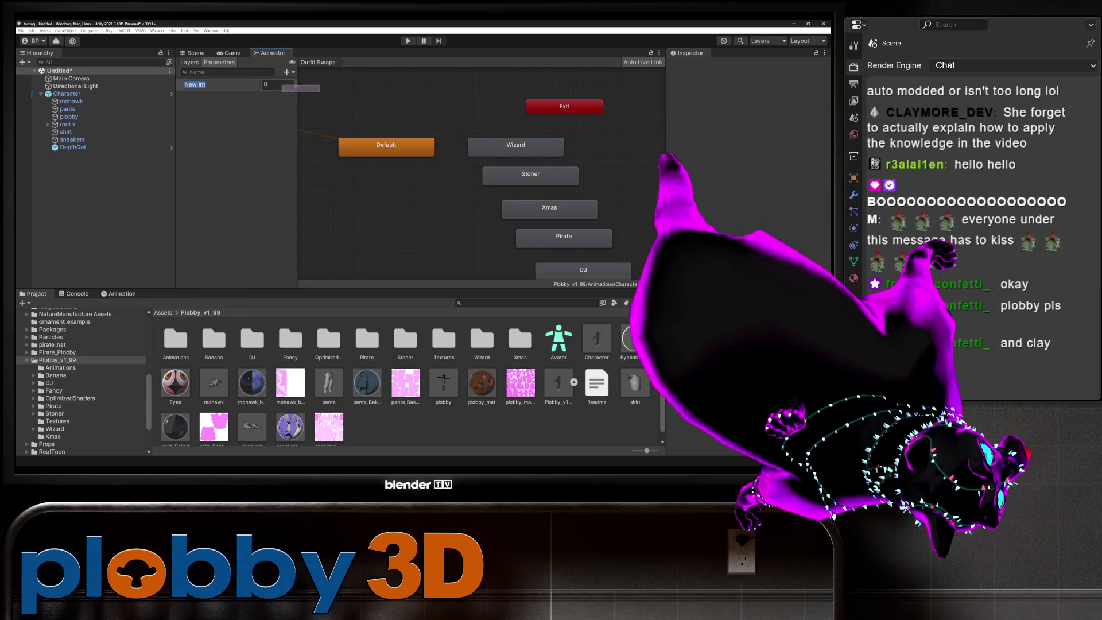
{"action": "type", "text": "Wi"}
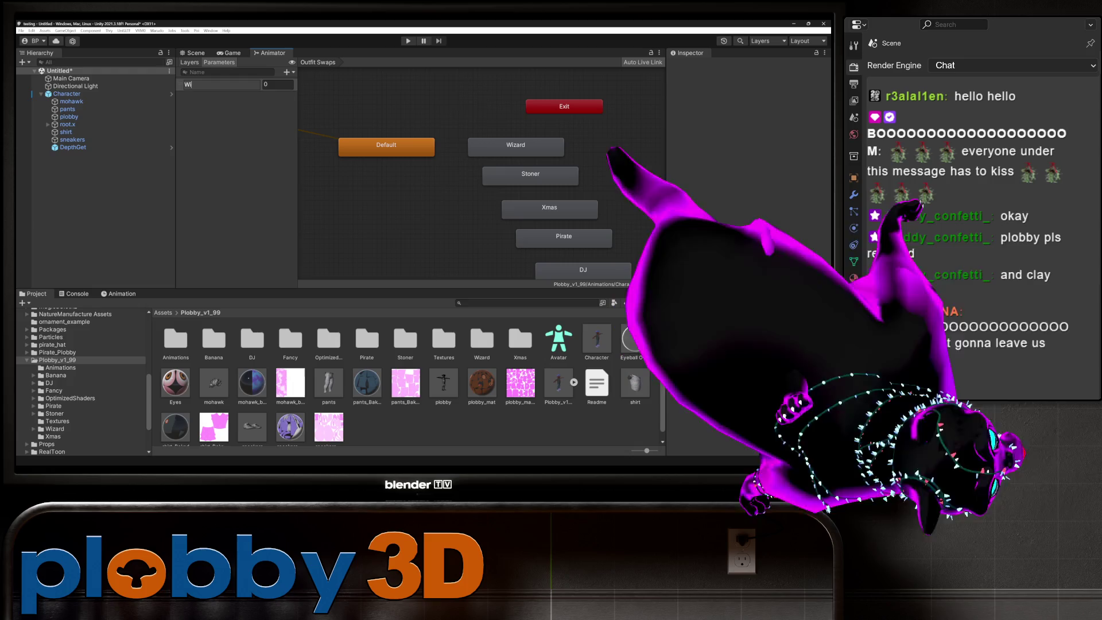
{"action": "type", "text": "zard"}
{"action": "key", "text": "Return"}
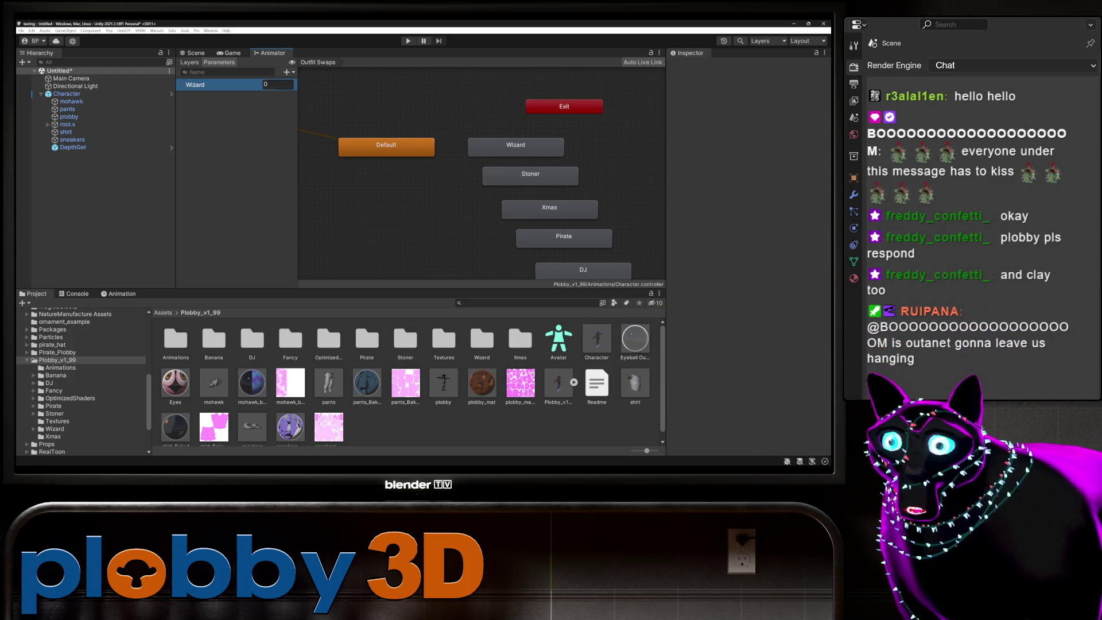
{"action": "left_click", "coordinate": [286, 72]}
{"action": "left_click", "coordinate": [296, 88]}
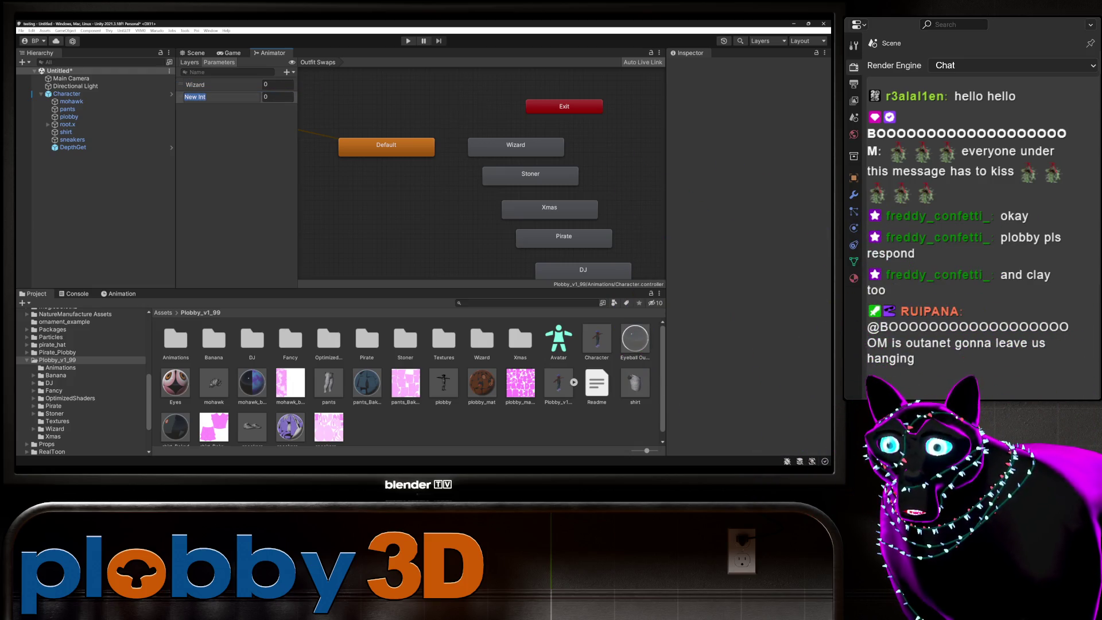
{"action": "type", "text": "Stoner"}
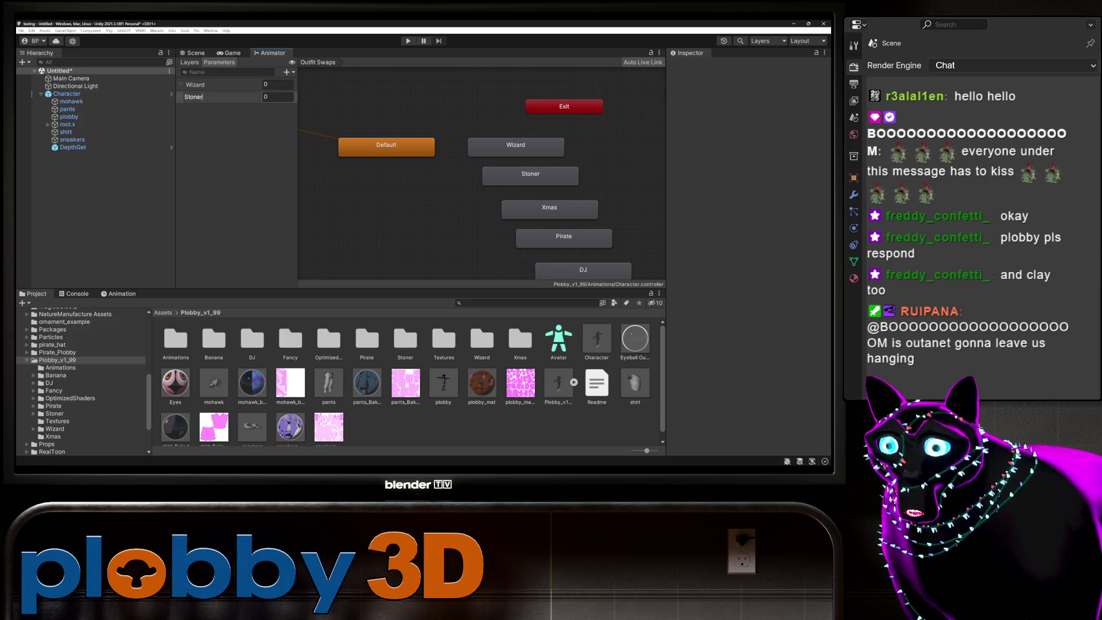
{"action": "key", "text": "Return"}
Add int parameters named Xmas and Pirate, then select the Outfit Swaps state machine.
{"action": "left_click", "coordinate": [287, 72]}
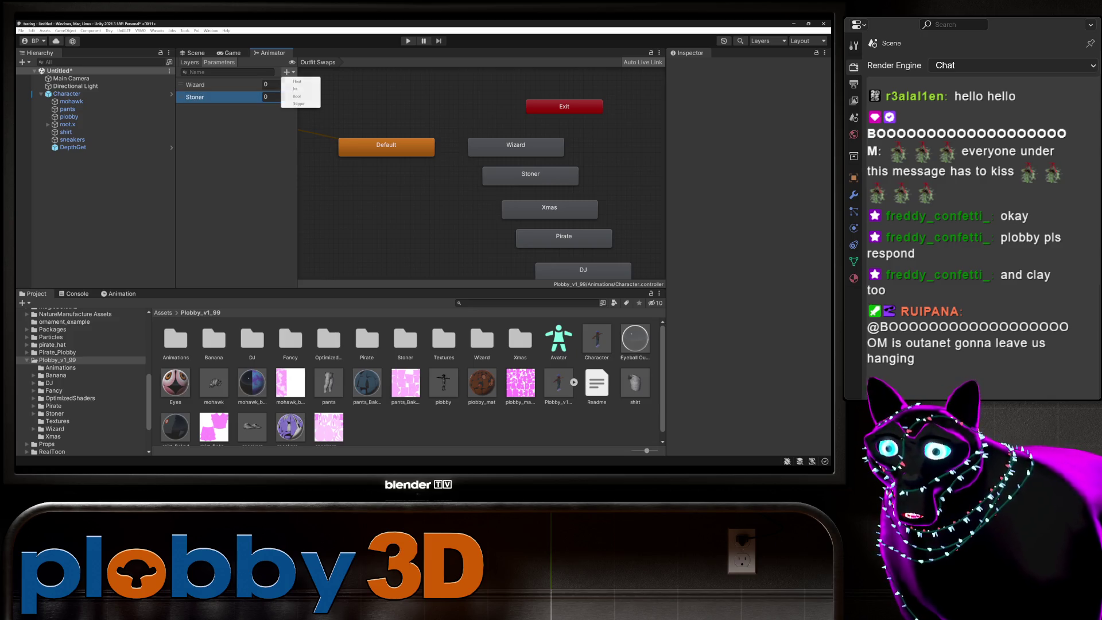
{"action": "left_click", "coordinate": [296, 88]}
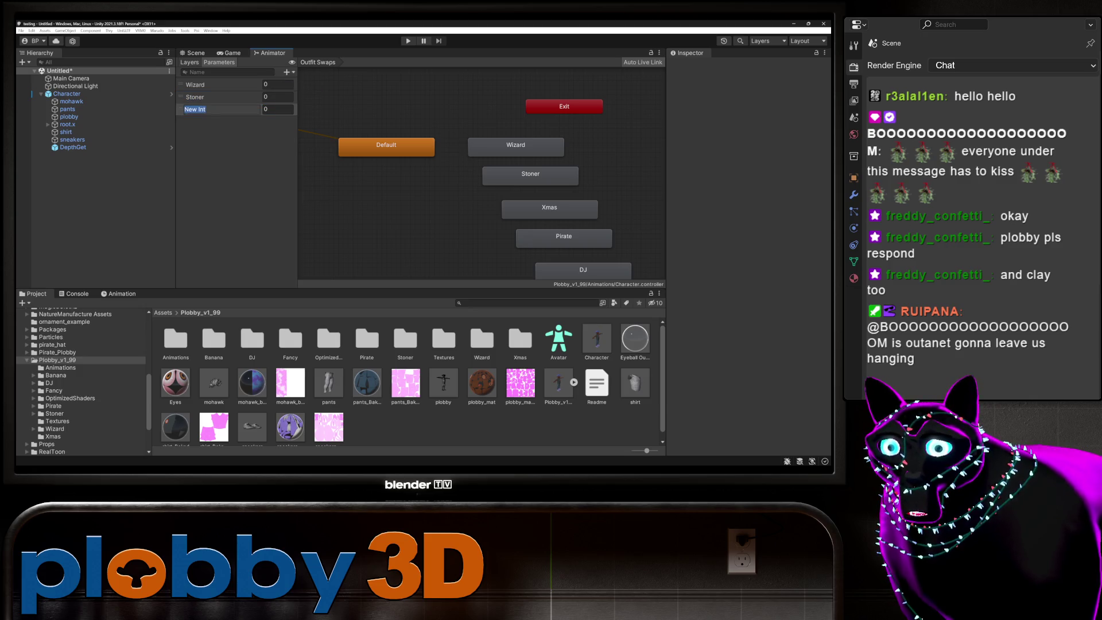
{"action": "type", "text": "Xmas"}
{"action": "key", "text": "Return"}
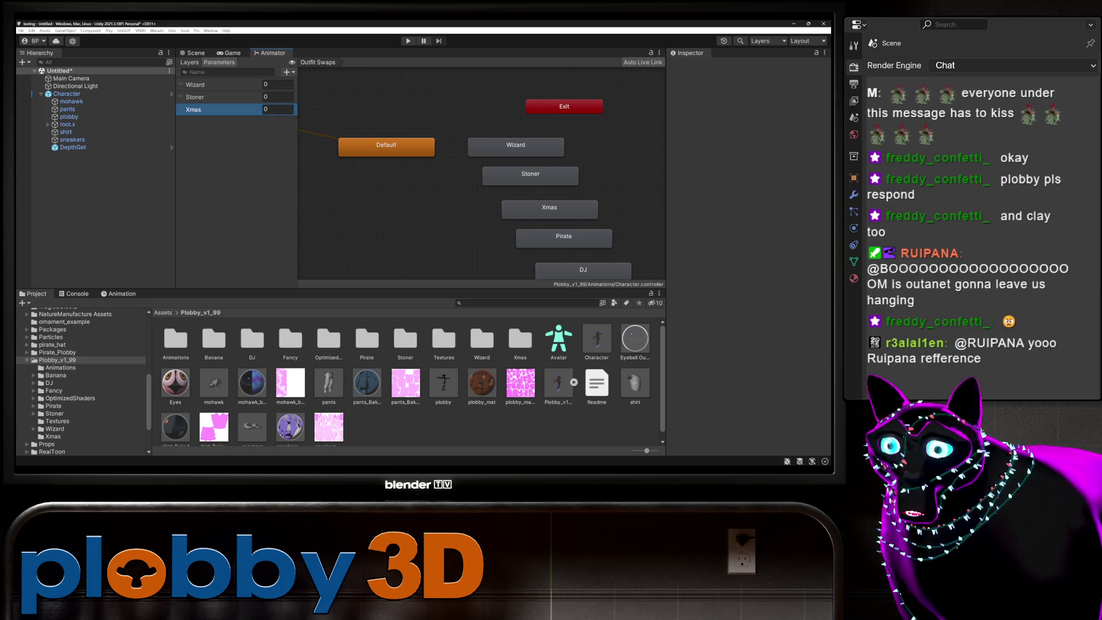
{"action": "left_click", "coordinate": [287, 71]}
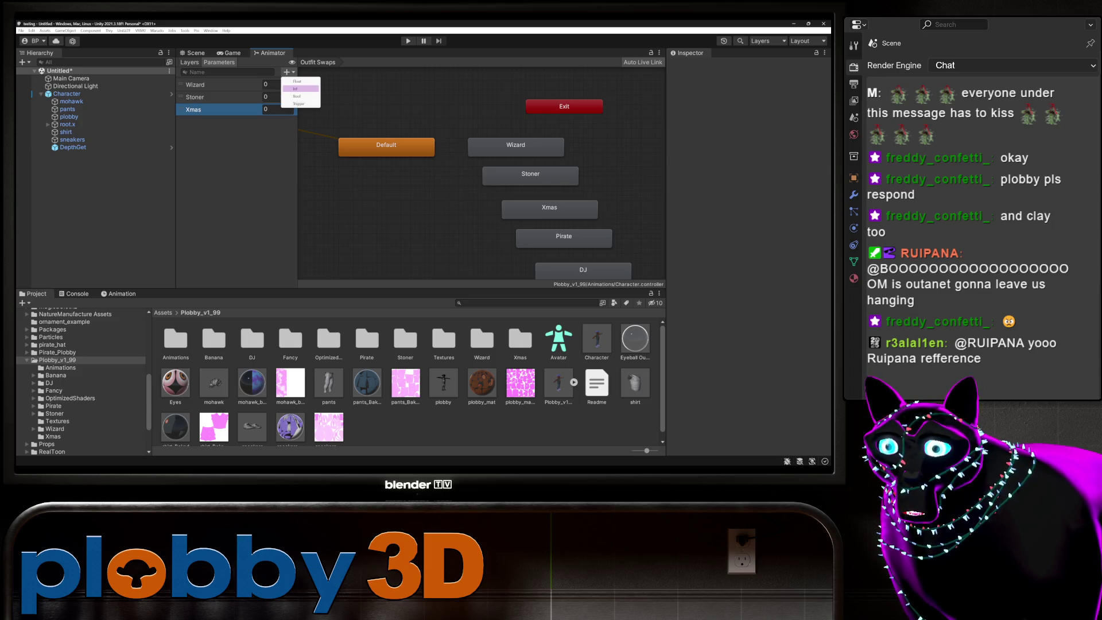
{"action": "left_click", "coordinate": [295, 89]}
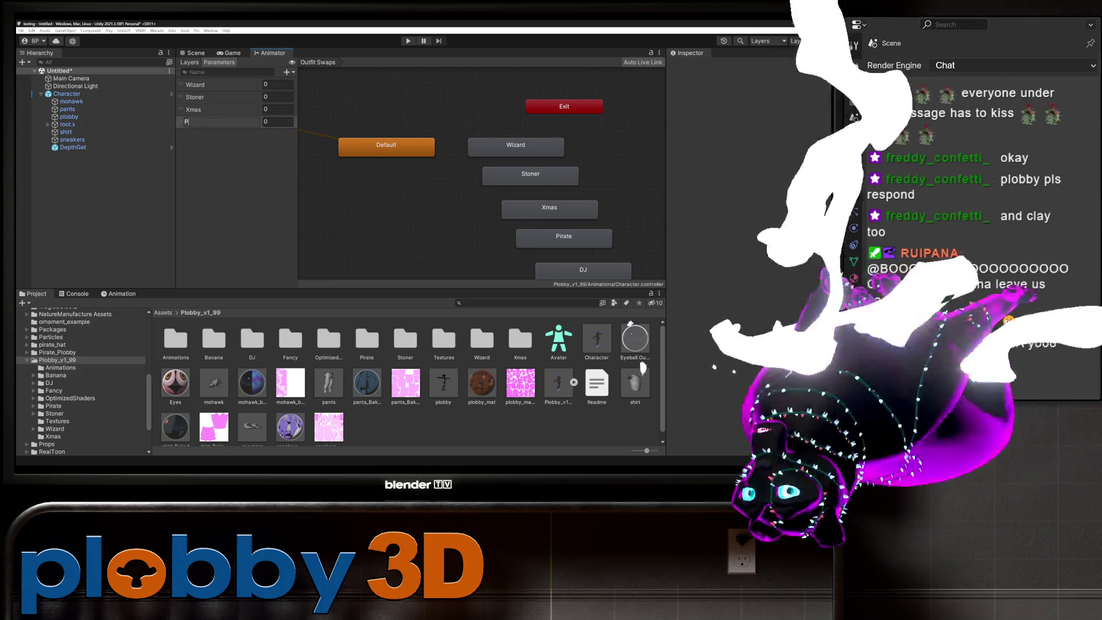
{"action": "type", "text": "P"}
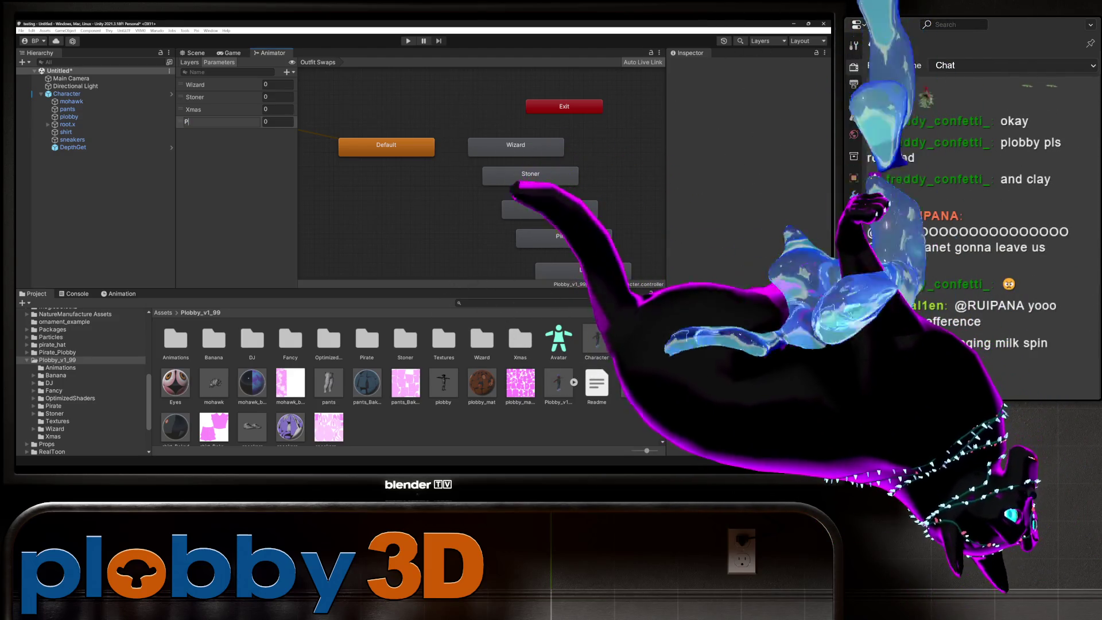
{"action": "type", "text": "irate"}
{"action": "key", "text": "Return"}
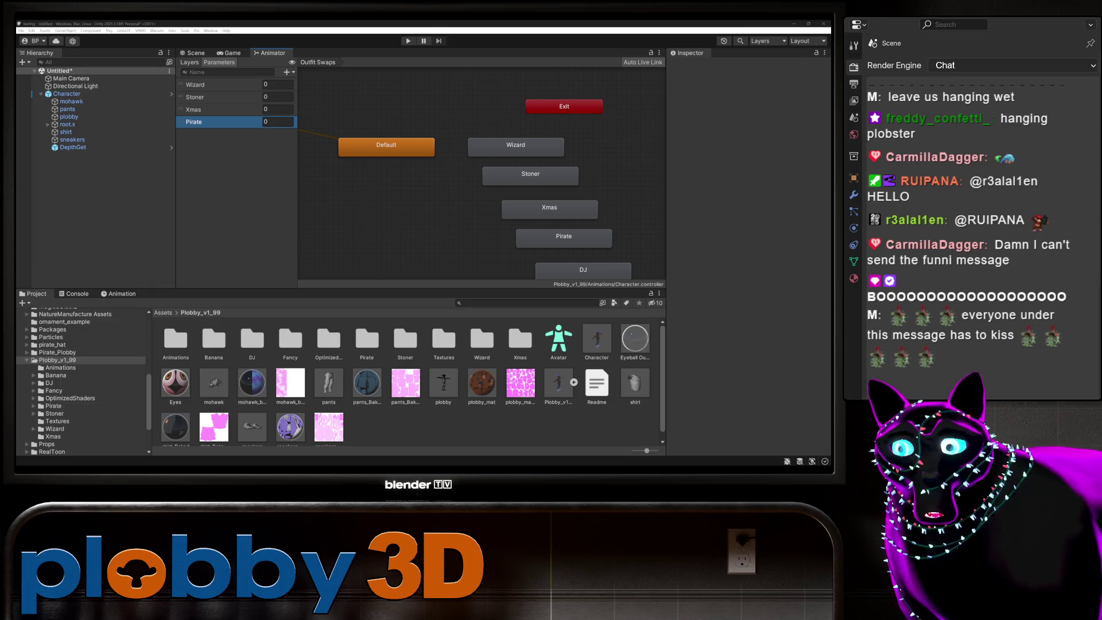
{"action": "left_click", "coordinate": [402, 219]}
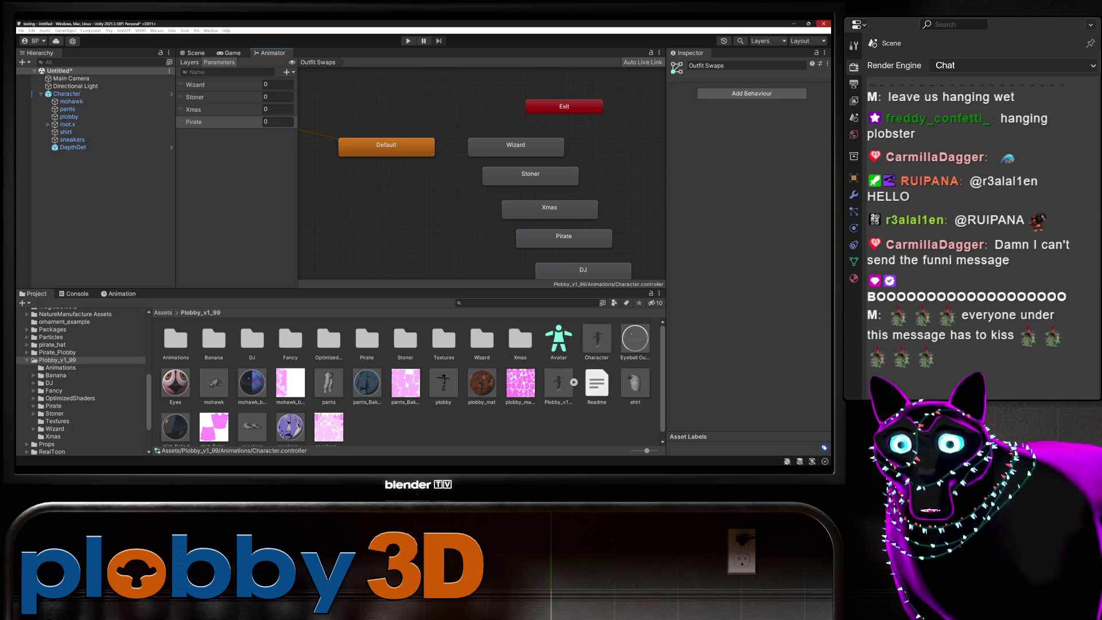
Cancel closing, view the T-posed character in the Game view, then close Unity to the save prompt.
{"action": "left_click", "coordinate": [824, 24]}
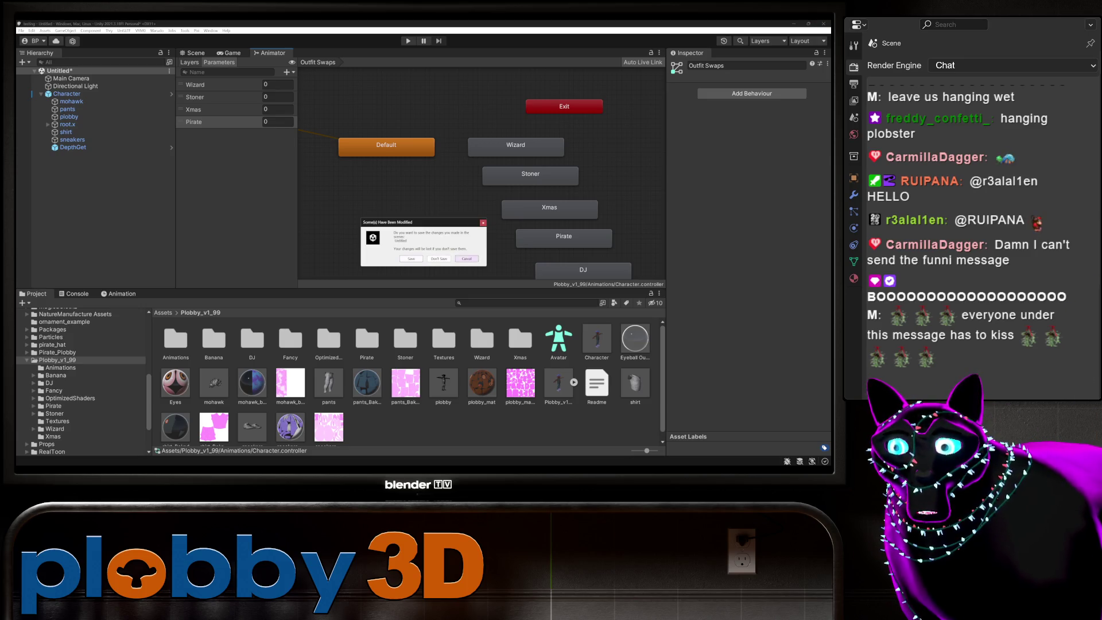
{"action": "key", "text": "Escape"}
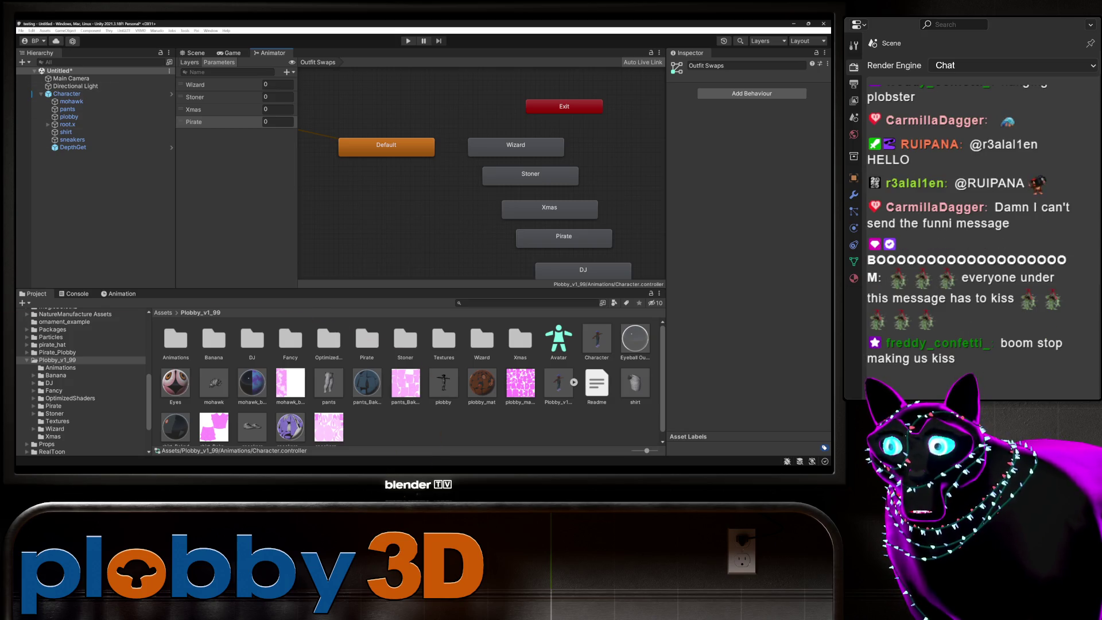
{"action": "key", "text": "ctrl+2"}
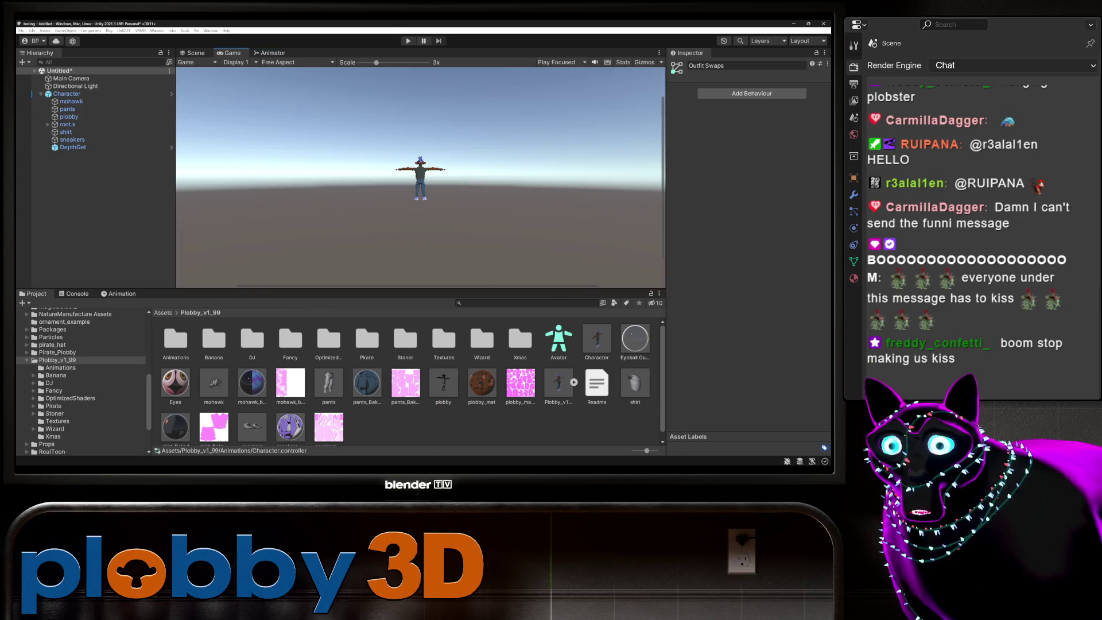
{"action": "scroll", "coordinate": [421, 177], "scroll_direction": "up", "scroll_amount": 3}
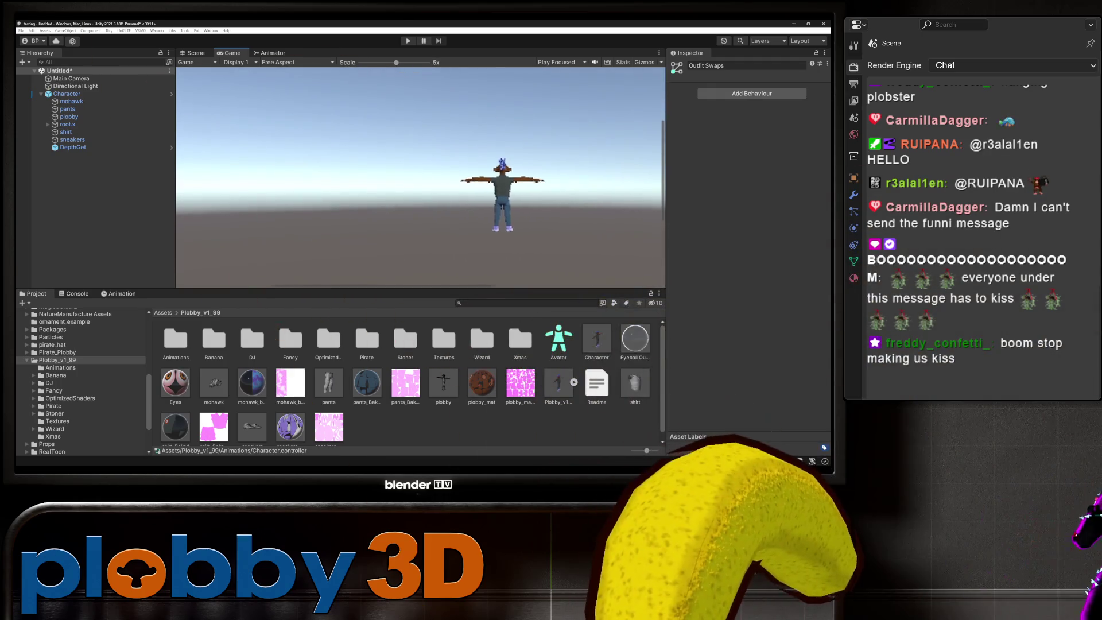
{"action": "scroll", "coordinate": [421, 177], "scroll_direction": "down", "scroll_amount": 1}
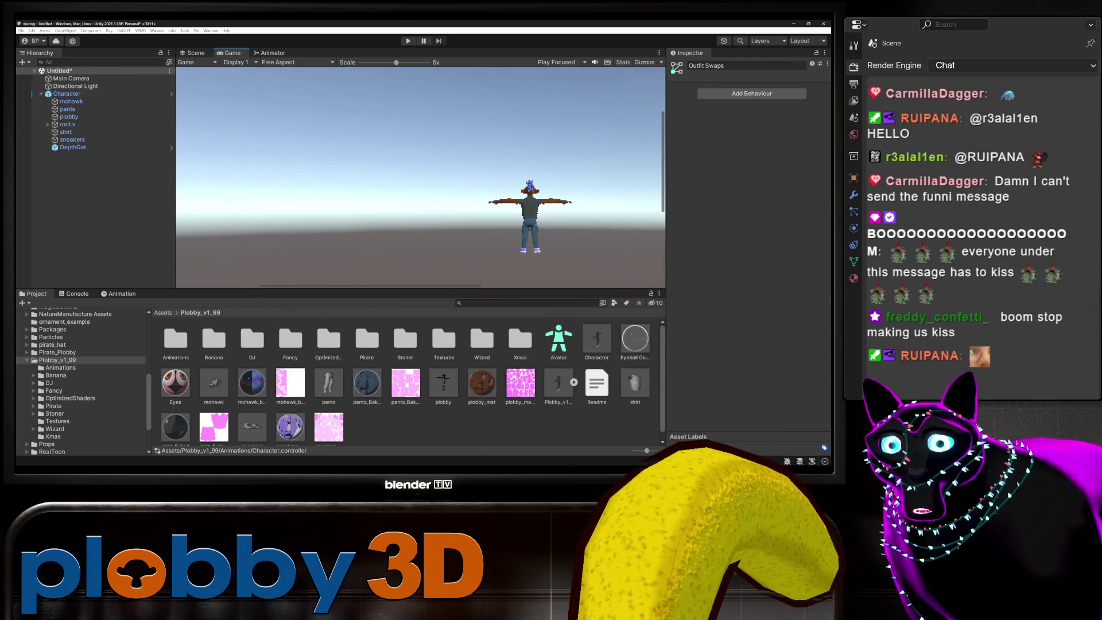
{"action": "scroll", "coordinate": [420, 177], "scroll_direction": "up", "scroll_amount": 2}
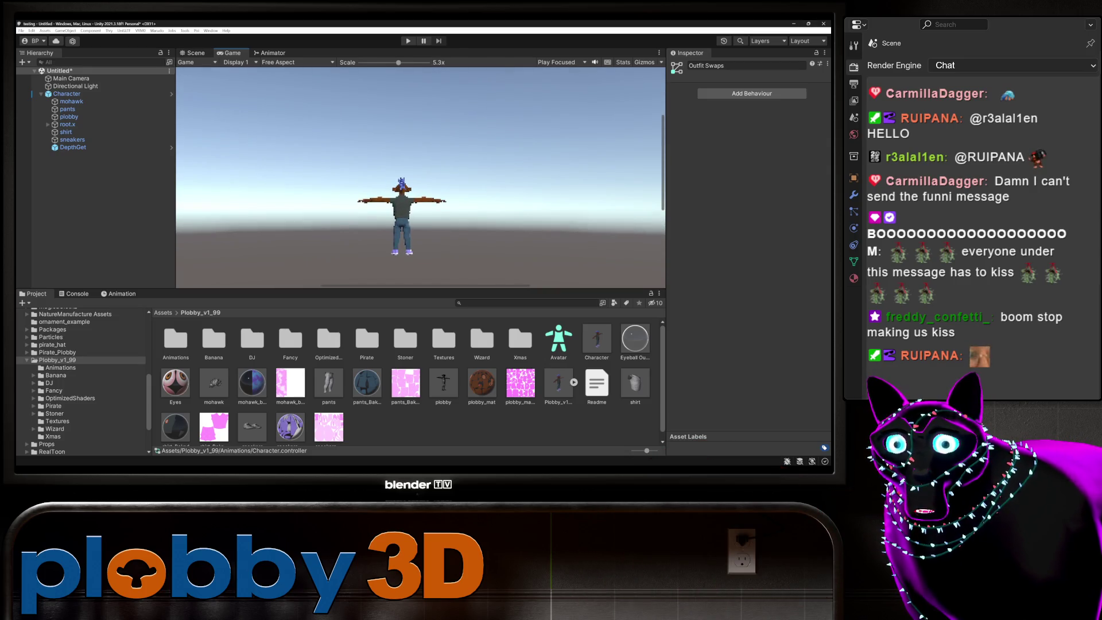
{"action": "left_click", "coordinate": [824, 24]}
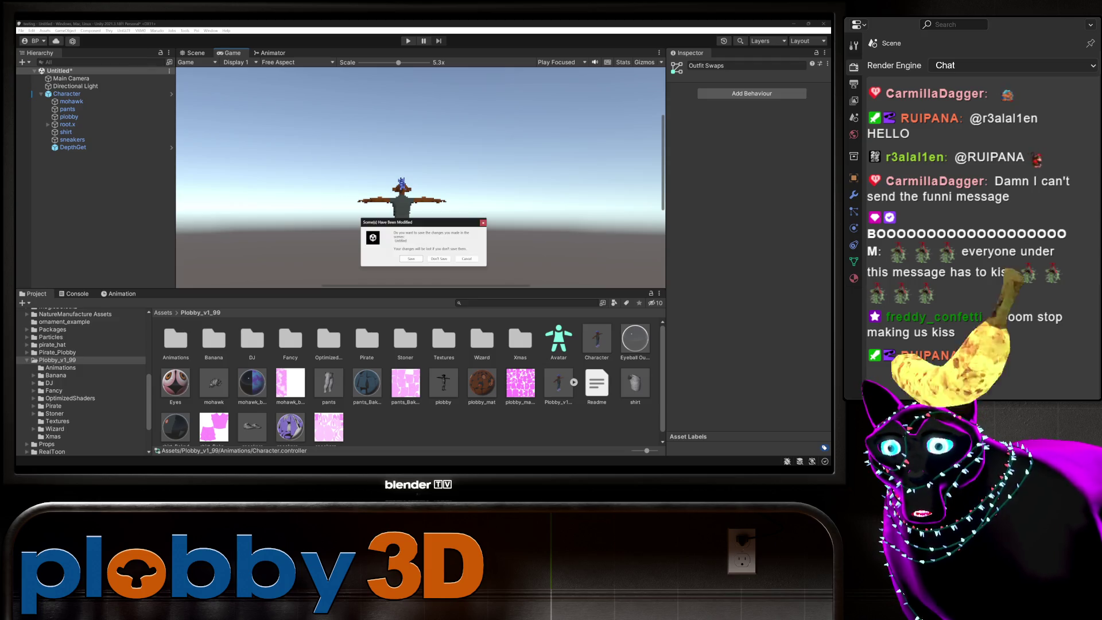
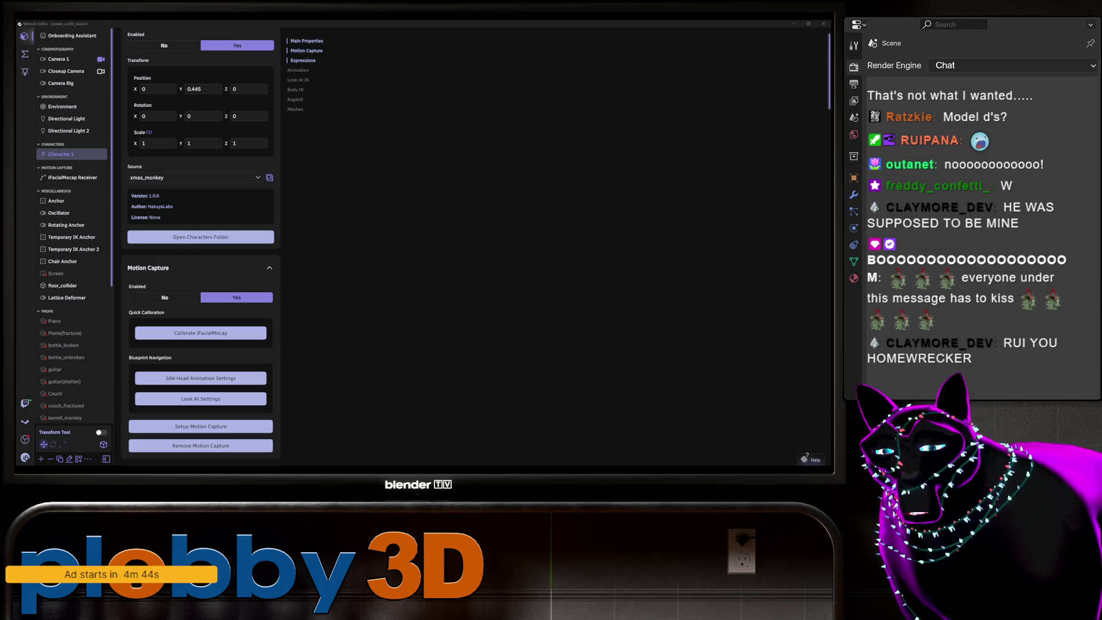
Leave Warudo, minimize the Steam library window, and switch to the Blender window.
{"action": "key", "text": "alt+Tab"}
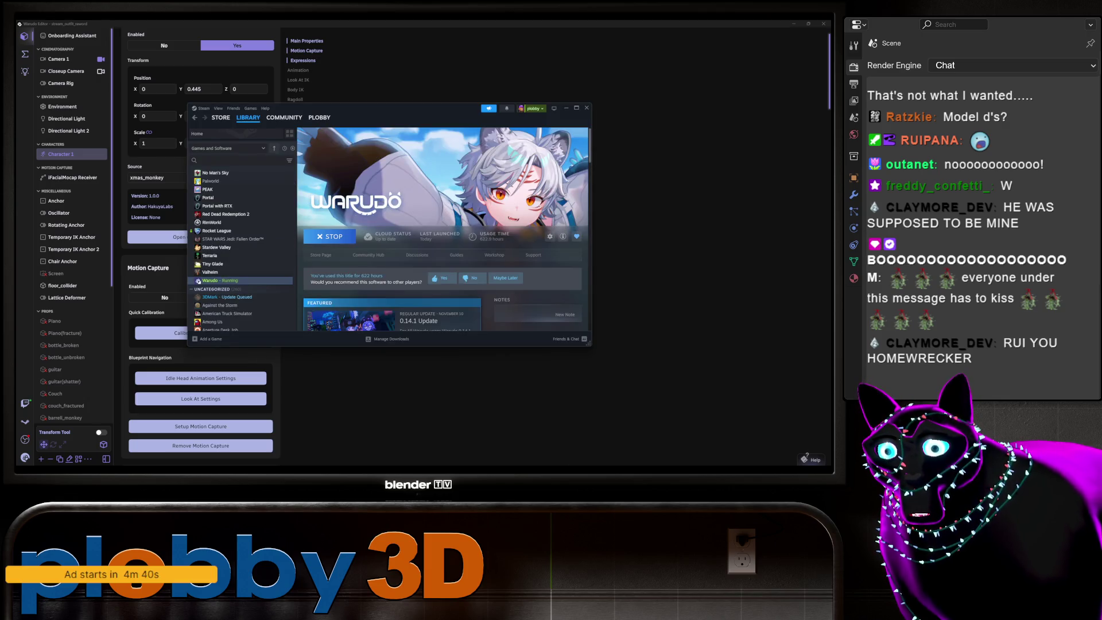
{"action": "left_click", "coordinate": [567, 108]}
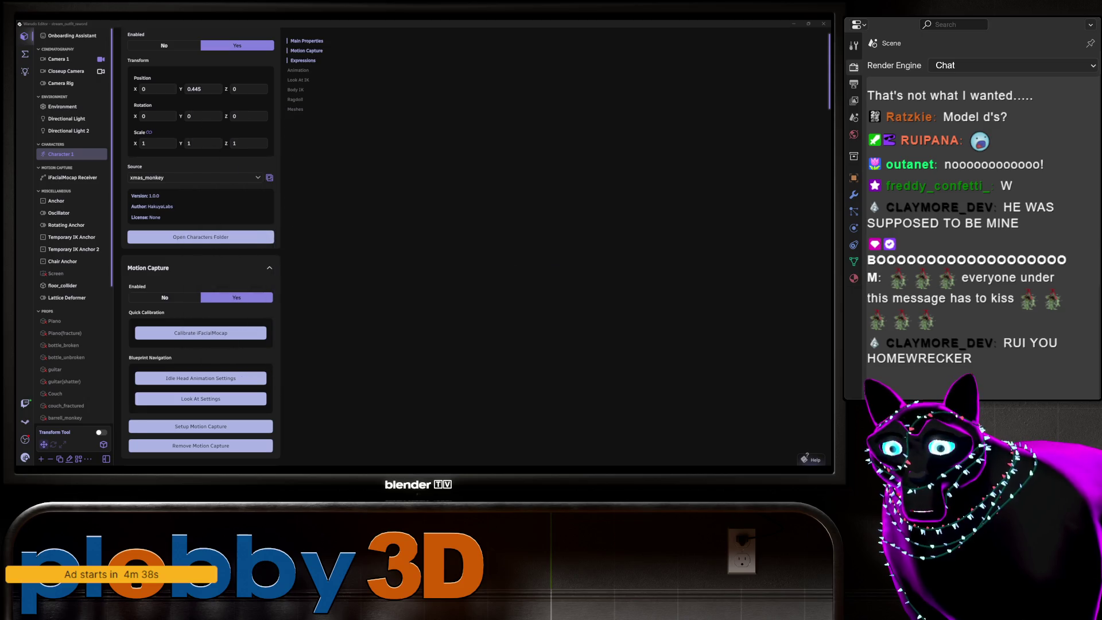
{"action": "key", "text": "alt+Tab"}
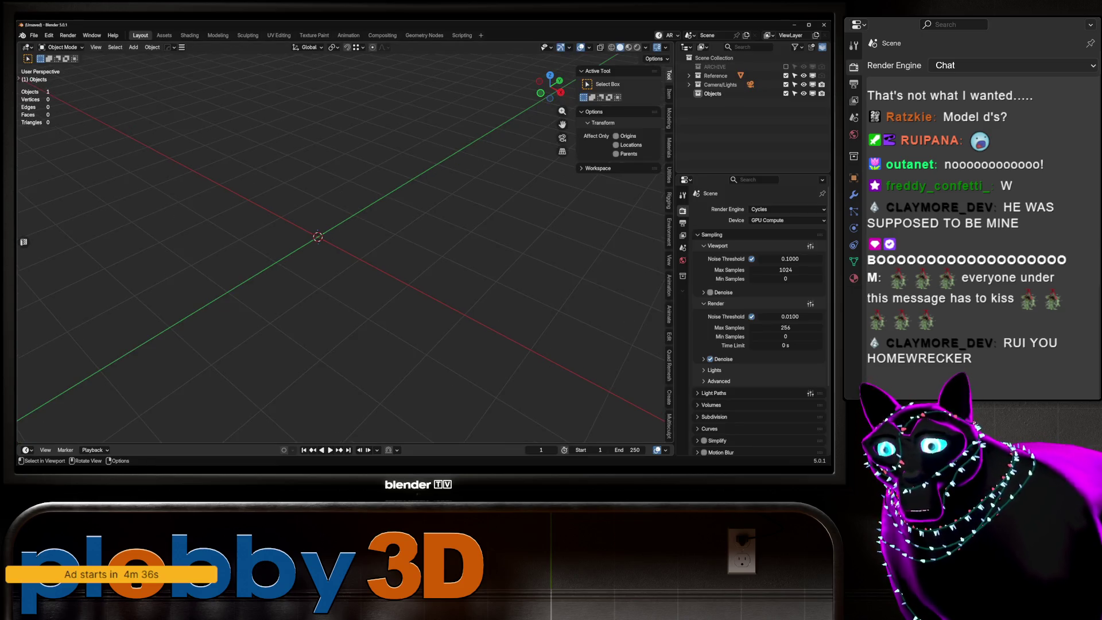
Orbit and pan around the empty untitled scene, then bring up the File menu.
{"action": "left_click_drag", "start_coordinate": [344, 259], "coordinate": [431, 258]}
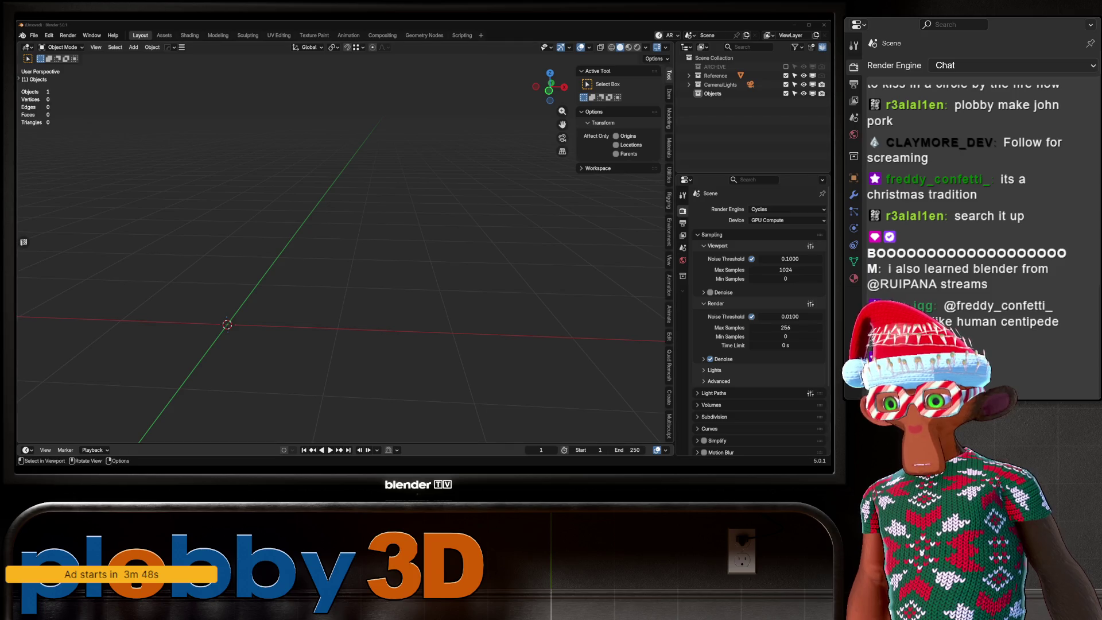
{"action": "key", "text": "ctrl+KP_6"}
{"action": "key", "text": "ctrl+KP_8"}
{"action": "key", "text": "ctrl+KP_4"}
{"action": "key", "text": "ctrl+KP_2"}
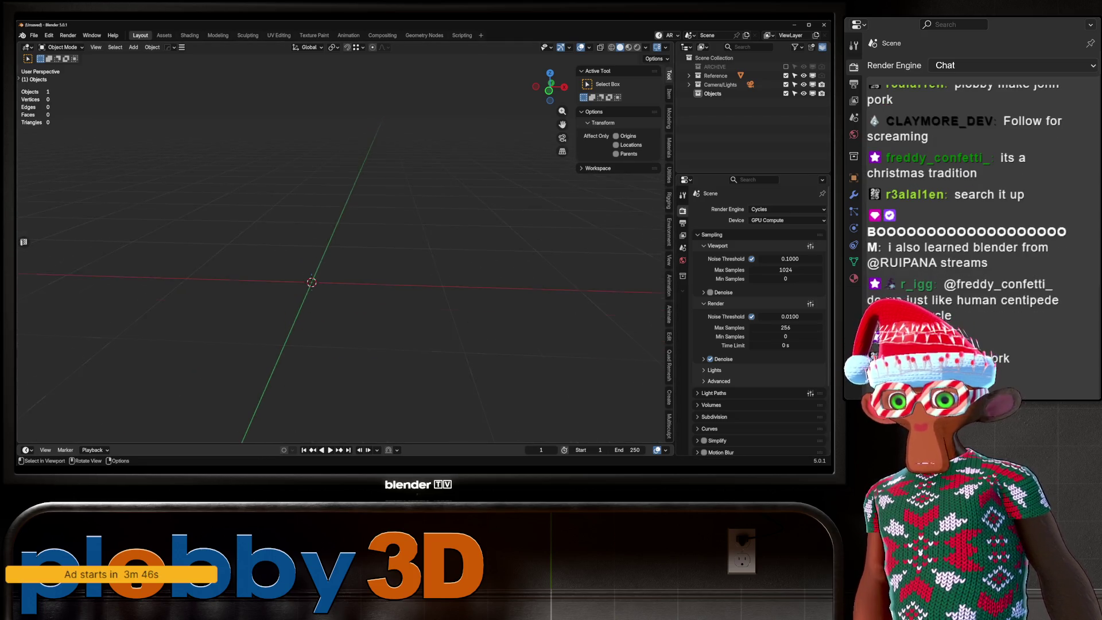
{"action": "key", "text": "KP_6"}
{"action": "key", "text": "KP_6"}
{"action": "key", "text": "KP_6"}
{"action": "key", "text": "KP_8"}
{"action": "key", "text": "KP_8"}
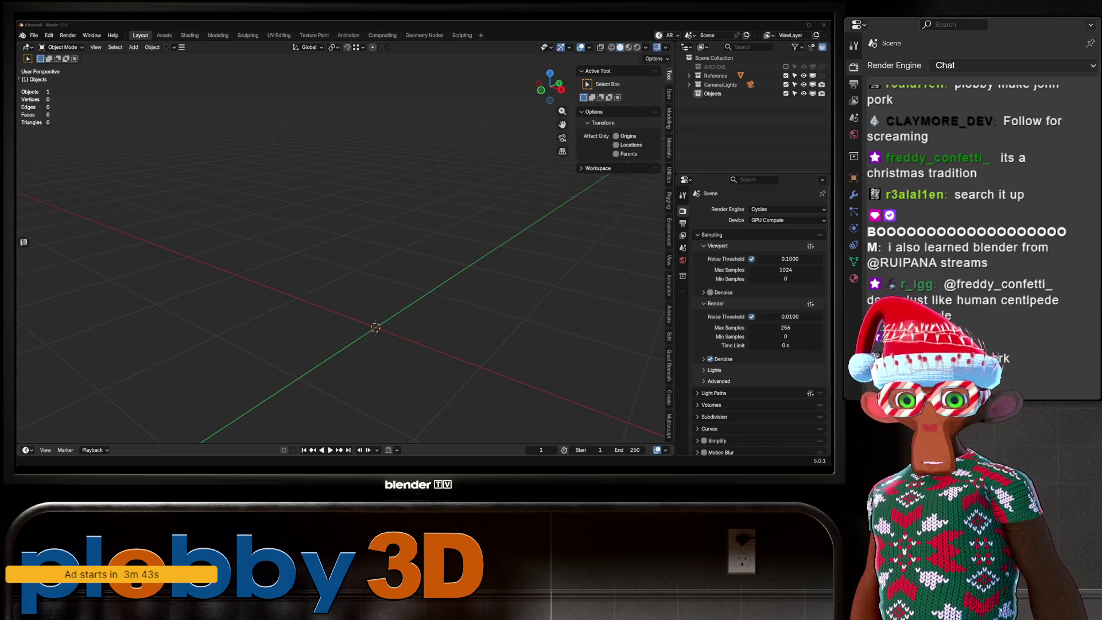
{"action": "left_click", "coordinate": [34, 35]}
Load plobbyv3-join-10.blend from Open Recent and frame the monkey's face.
{"action": "mouse_move", "coordinate": [46, 45]}
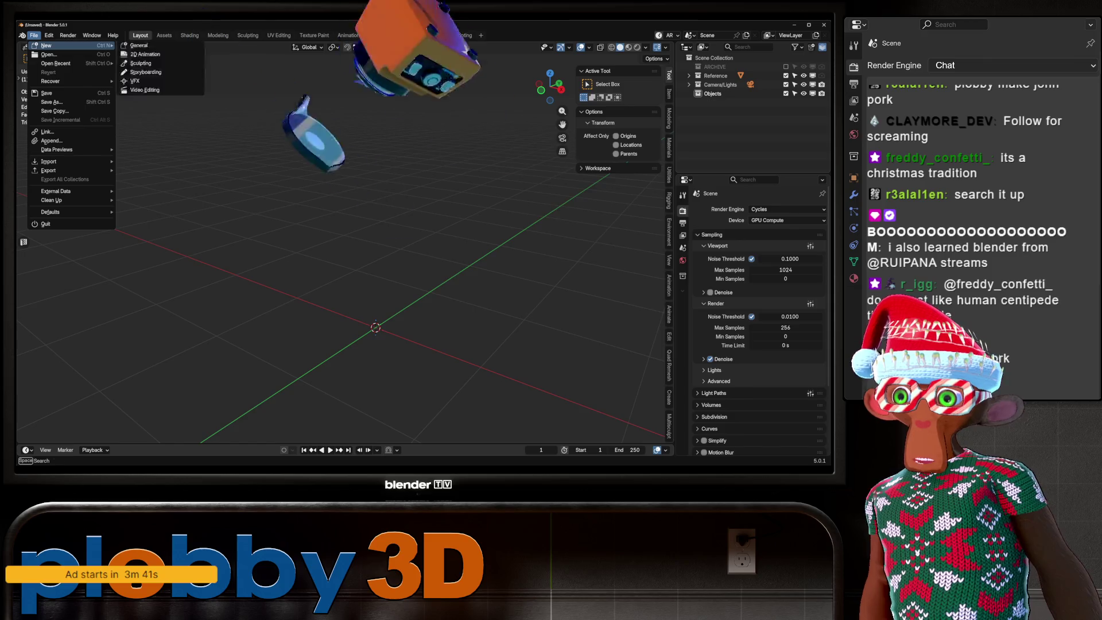
{"action": "mouse_move", "coordinate": [55, 63]}
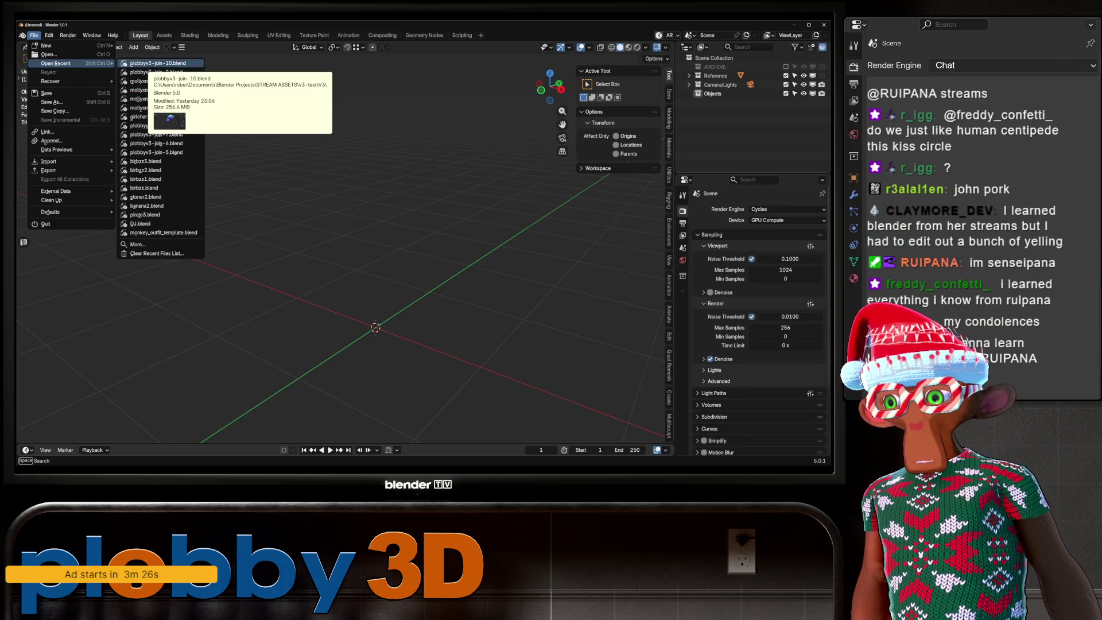
{"action": "left_click", "coordinate": [152, 64]}
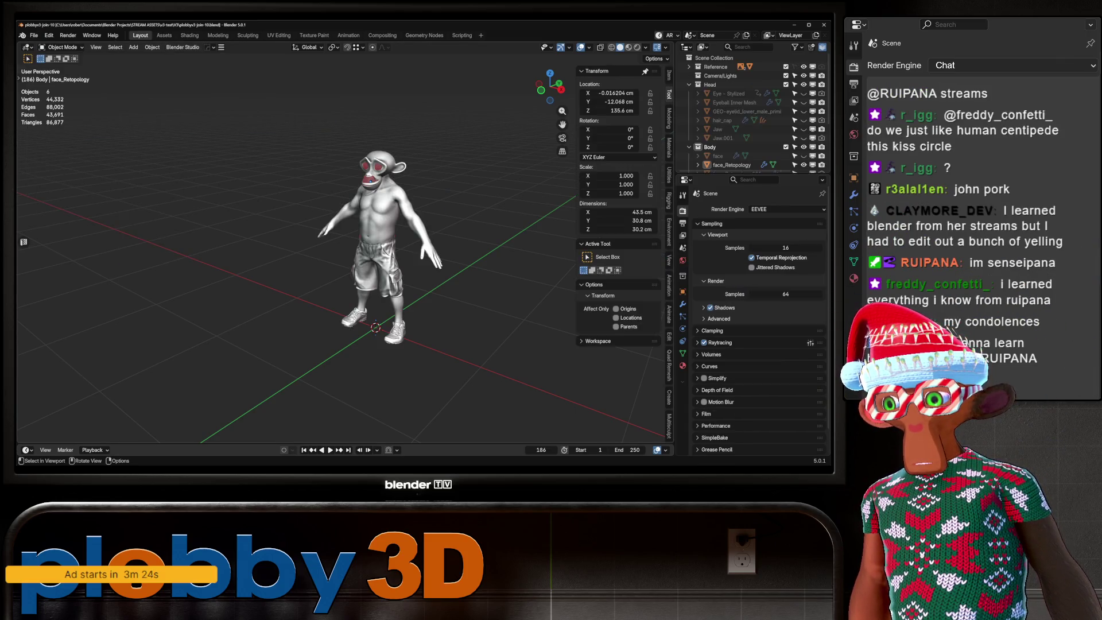
{"action": "key", "text": "KP_Decimal"}
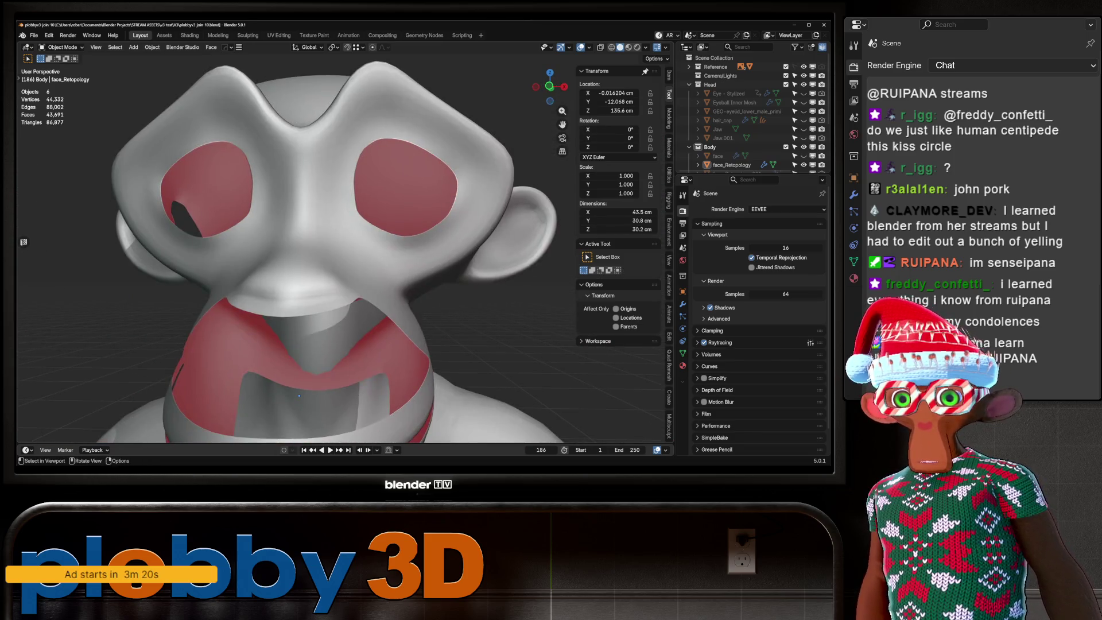
Put the monkey head in local view with the hidden 'face' object revealed.
{"action": "key", "text": "KP_Divide"}
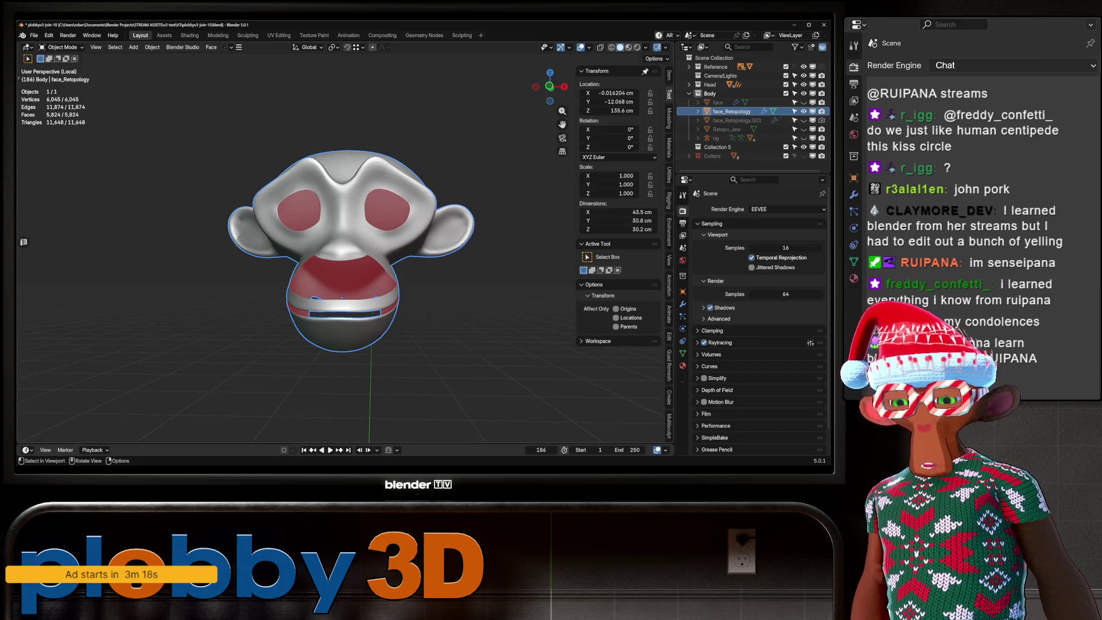
{"action": "scroll", "coordinate": [339, 253], "scroll_direction": "up", "scroll_amount": 5}
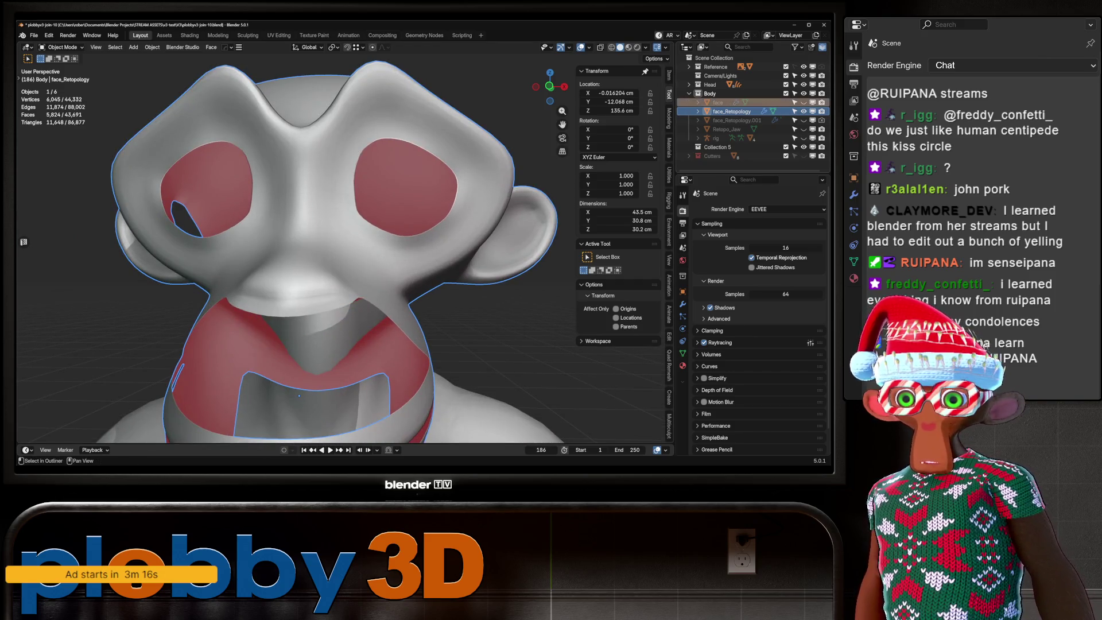
{"action": "key", "text": "alt+h"}
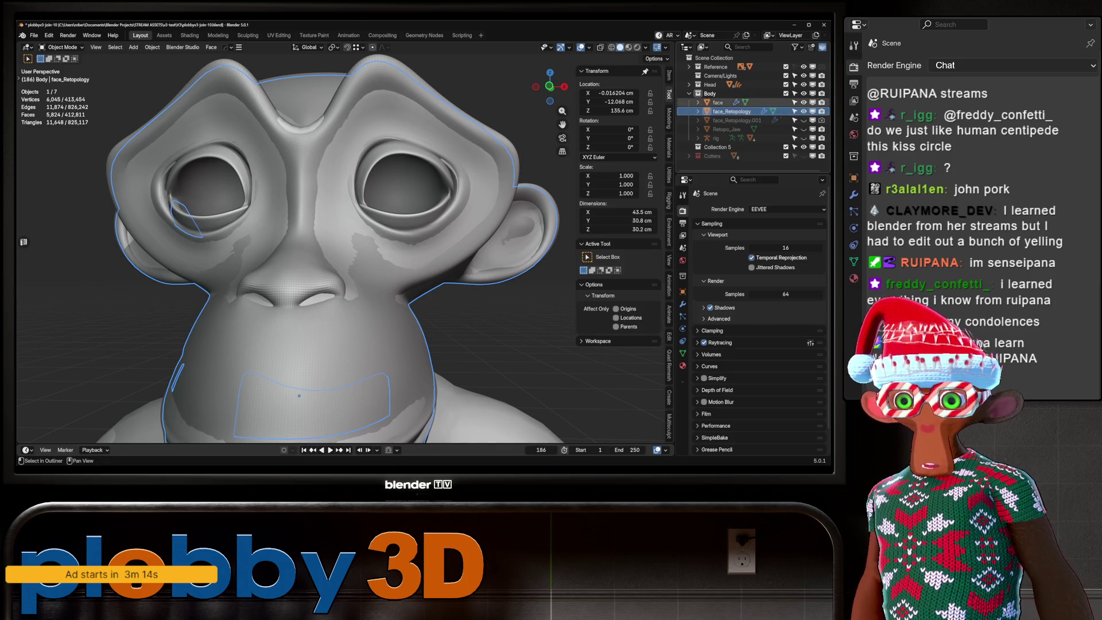
{"action": "key", "text": "KP_Divide"}
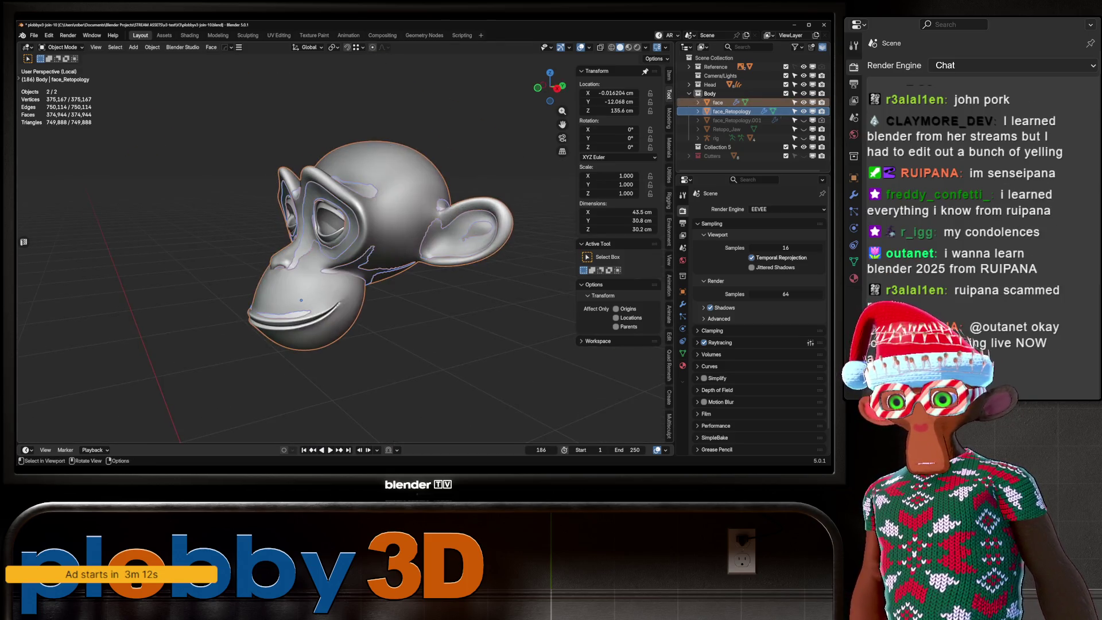
{"action": "scroll", "coordinate": [338, 247], "scroll_direction": "up", "scroll_amount": 3}
Select face_Retopology in the Outliner and enter Edit Mode on it.
{"action": "left_click", "coordinate": [717, 102]}
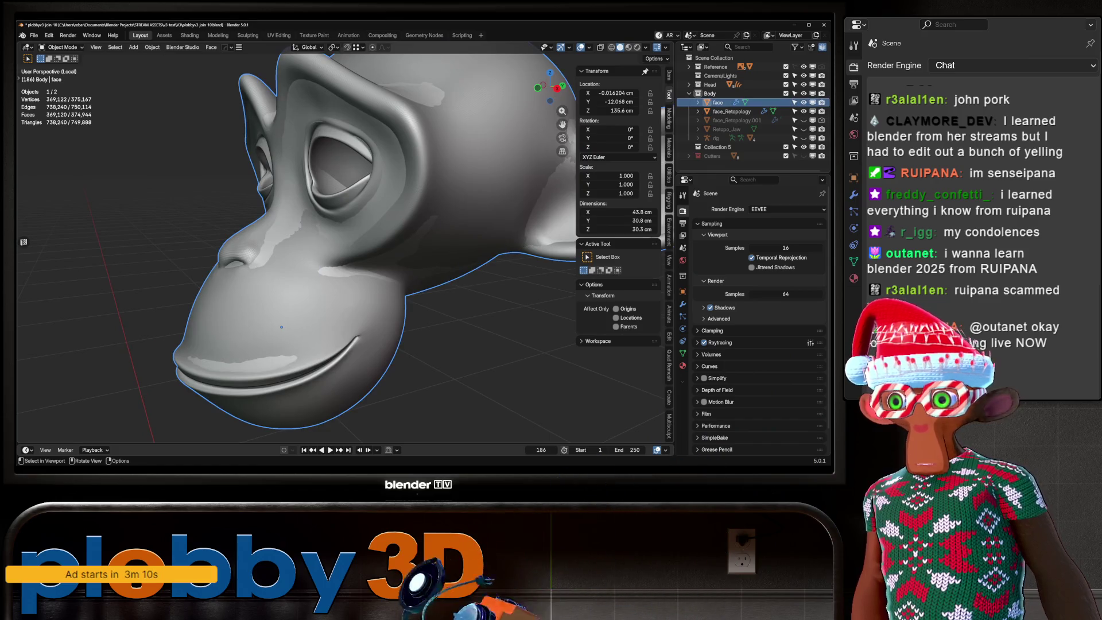
{"action": "left_click", "coordinate": [732, 111]}
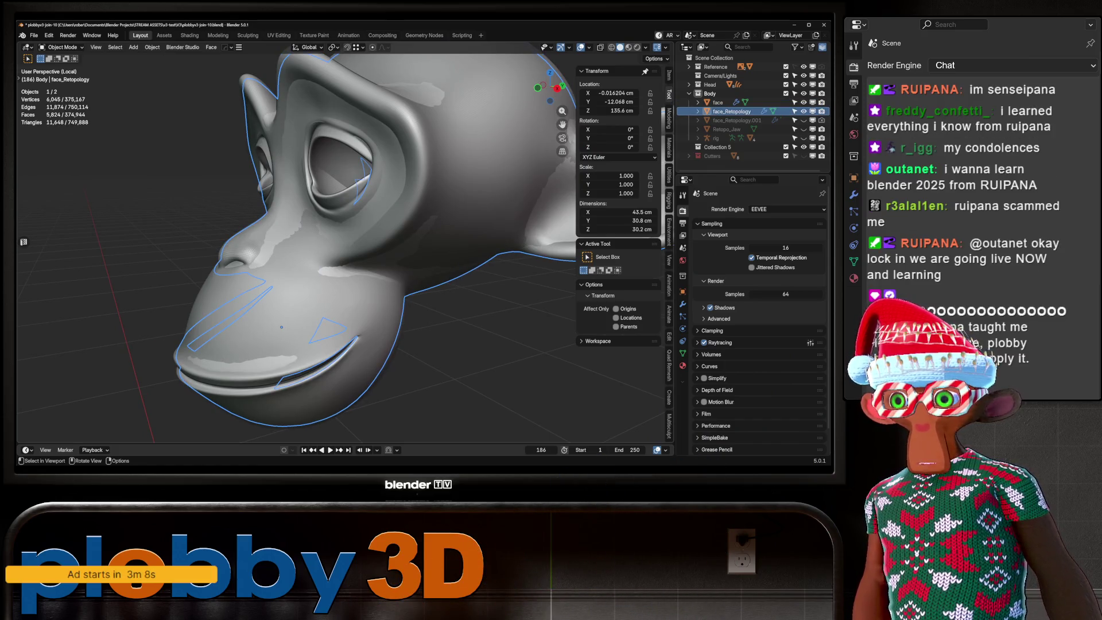
{"action": "key", "text": "Tab"}
Activate PolyPen and lower its Overlay distance to 1.15 cm.
{"action": "key", "text": "t"}
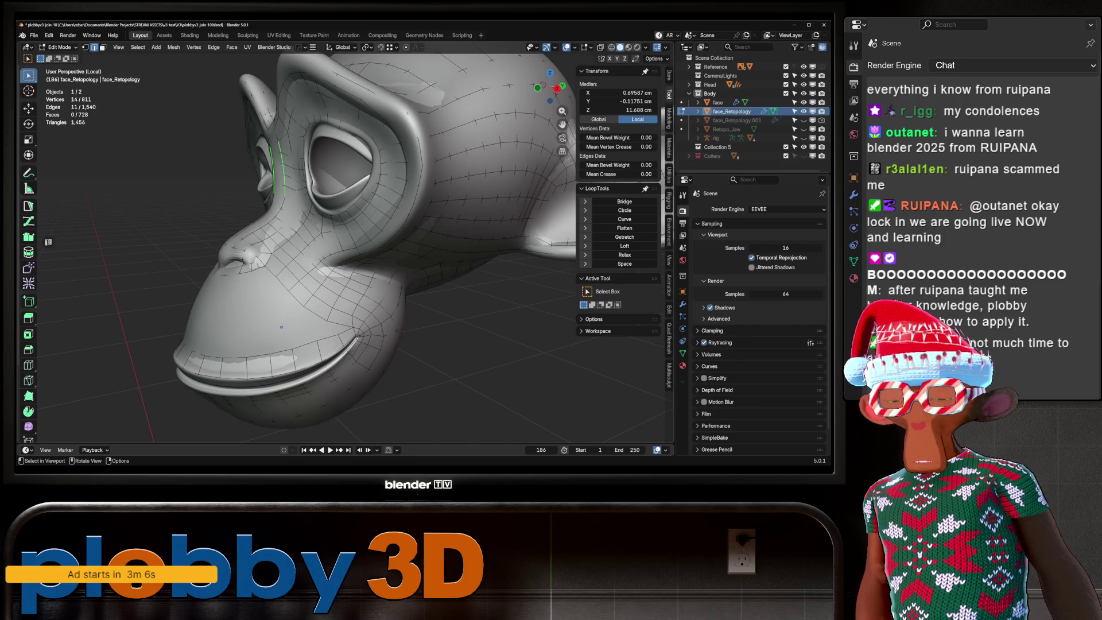
{"action": "left_click", "coordinate": [29, 206]}
{"action": "mouse_move", "coordinate": [282, 327]}
{"action": "left_mouse_down"}
{"action": "mouse_move", "coordinate": [270, 316]}
{"action": "mouse_move", "coordinate": [288, 301]}
{"action": "left_mouse_up"}
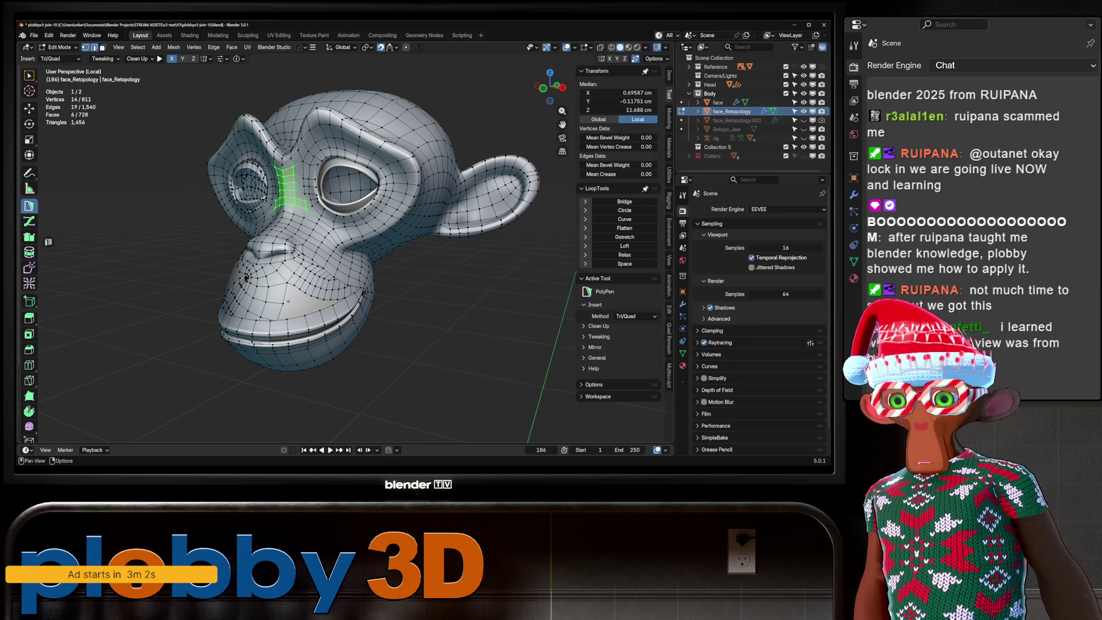
{"action": "left_click", "coordinate": [598, 358]}
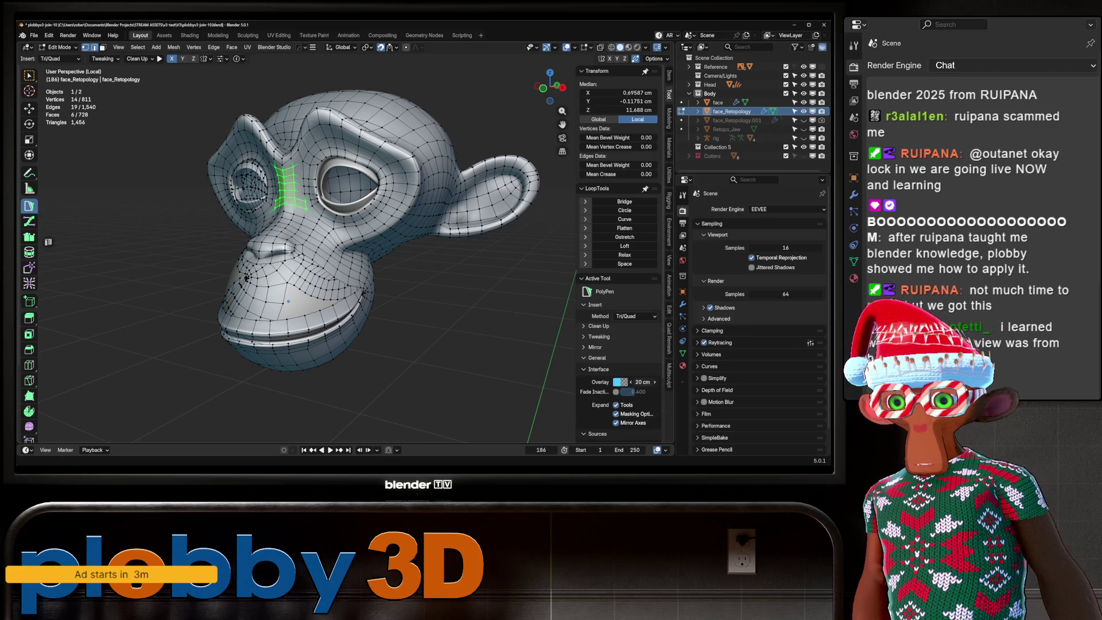
{"action": "left_click_drag", "start_coordinate": [643, 382], "coordinate": [620, 382]}
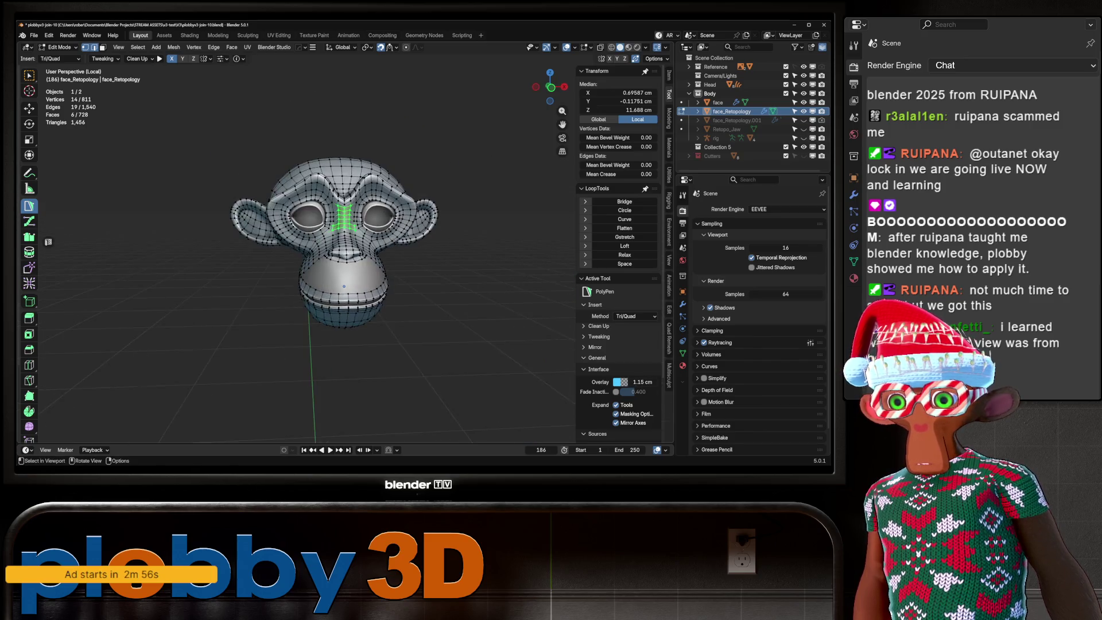
{"action": "scroll", "coordinate": [367, 258], "scroll_direction": "up", "scroll_amount": 3}
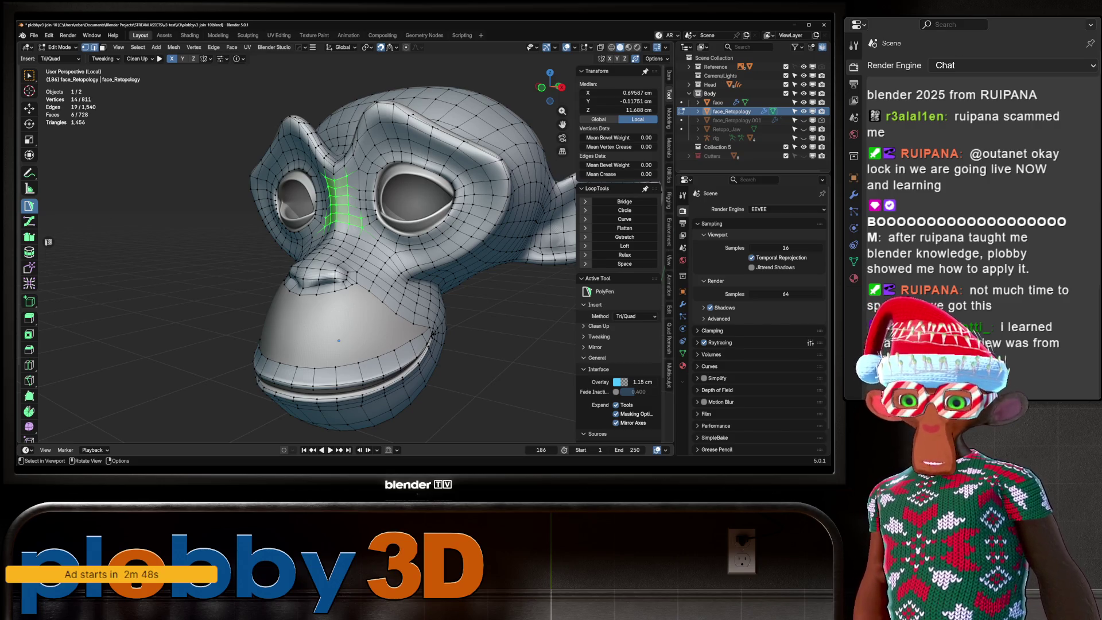
{"action": "scroll", "coordinate": [338, 341], "scroll_direction": "up", "scroll_amount": 5}
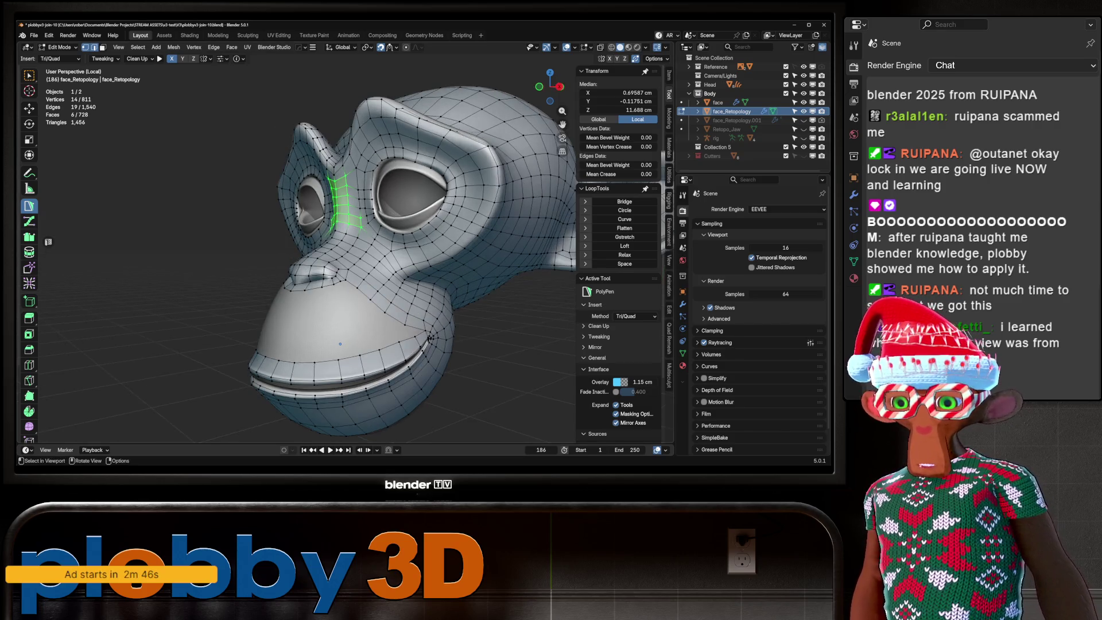
Select the edge loop around the muzzle and try Grid Fill from Quick Favorites.
{"action": "mouse_move", "coordinate": [308, 334]}
{"action": "left_mouse_down"}
{"action": "mouse_move", "coordinate": [291, 316]}
{"action": "mouse_move", "coordinate": [314, 308]}
{"action": "mouse_move", "coordinate": [290, 300]}
{"action": "mouse_move", "coordinate": [298, 296]}
{"action": "left_mouse_up"}
{"action": "scroll", "coordinate": [291, 316], "scroll_direction": "up", "scroll_amount": 4}
{"action": "scroll", "coordinate": [292, 316], "scroll_direction": "down", "scroll_amount": 4}
{"action": "left_click", "coordinate": [314, 307], "text": "alt"}
{"action": "scroll", "coordinate": [307, 297], "scroll_direction": "up", "scroll_amount": 4}
{"action": "key", "text": "q"}
{"action": "left_click", "coordinate": [417, 314]}
{"action": "left_click", "coordinate": [301, 294]}
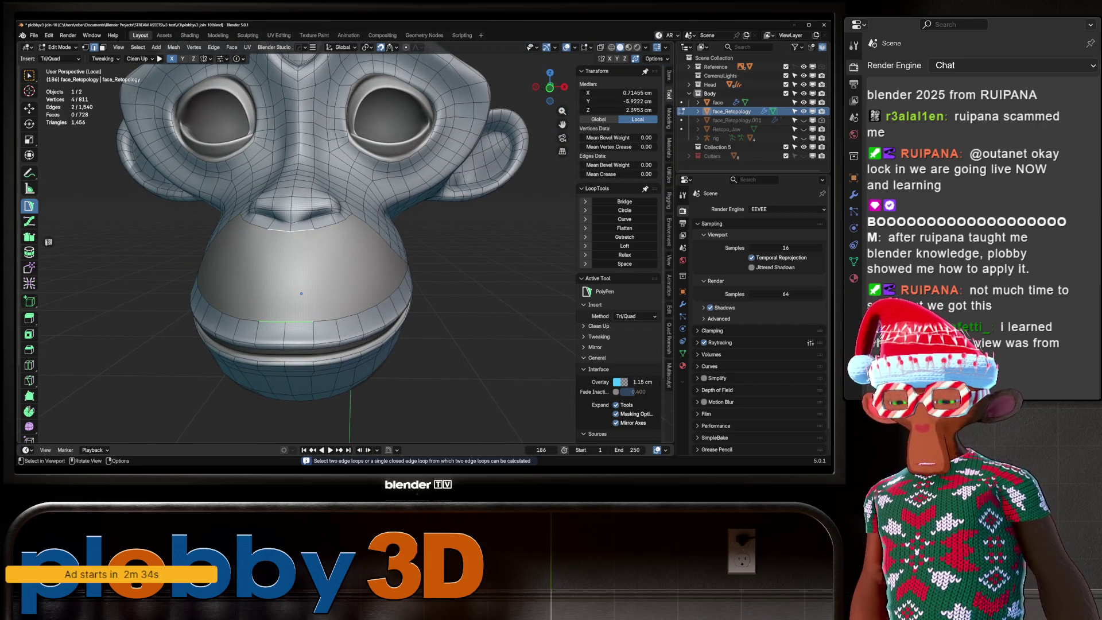
Add a loop cut across the muzzle and grid-fill the closed muzzle edge loop.
{"action": "key", "text": "ctrl+r"}
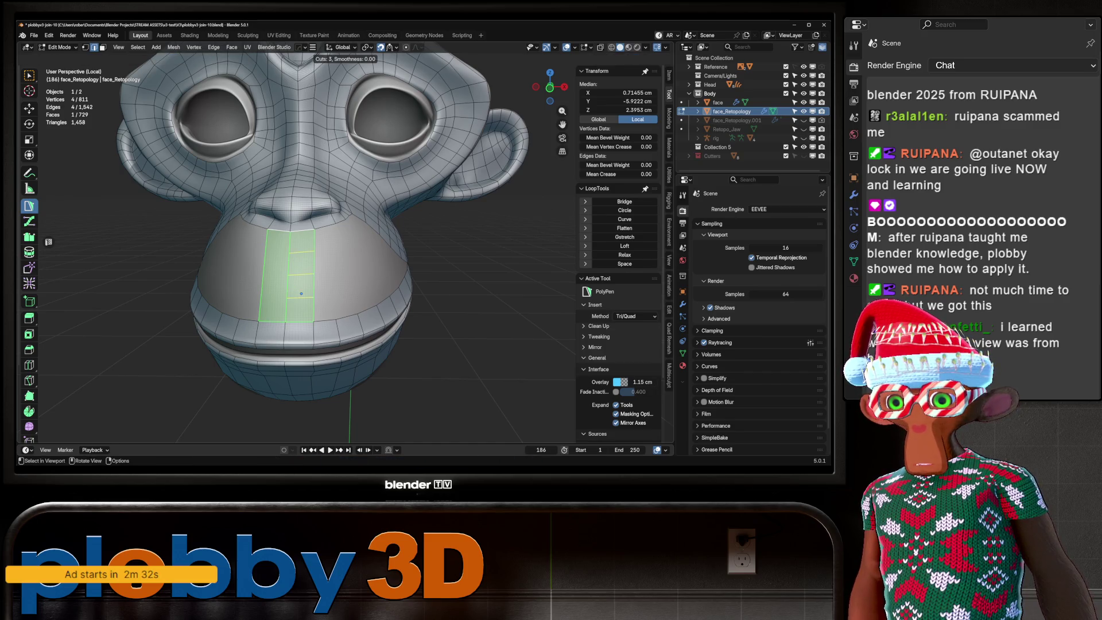
{"action": "left_click", "coordinate": [302, 294]}
{"action": "left_click", "coordinate": [301, 294]}
{"action": "left_click_drag", "start_coordinate": [301, 294], "coordinate": [374, 309]}
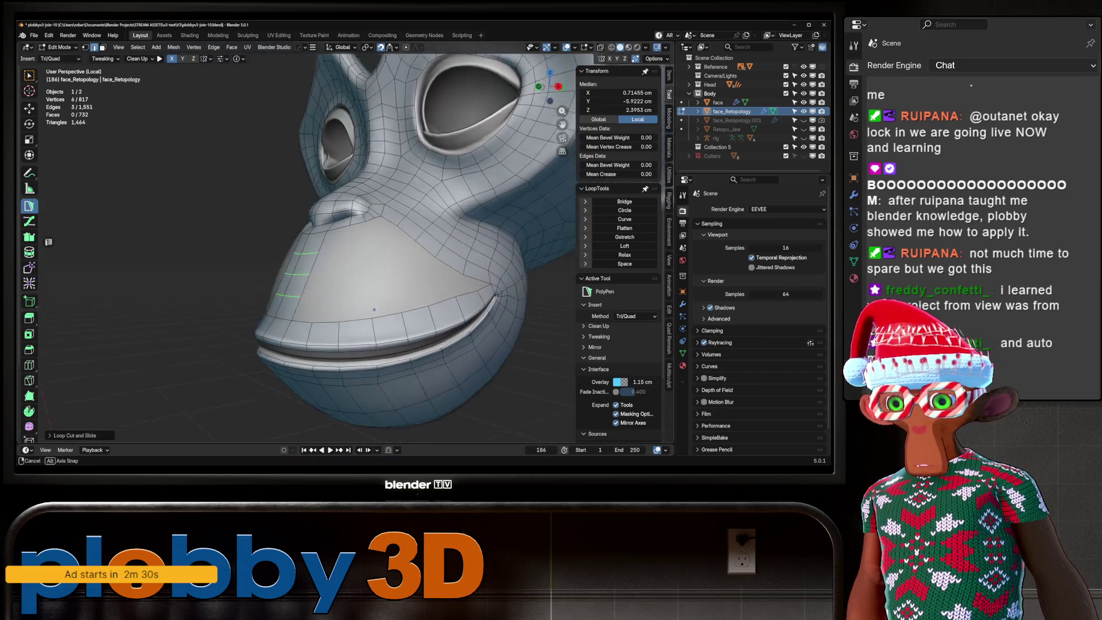
{"action": "left_click", "coordinate": [320, 232], "text": "shift"}
{"action": "scroll", "coordinate": [345, 312], "scroll_direction": "up", "scroll_amount": 2}
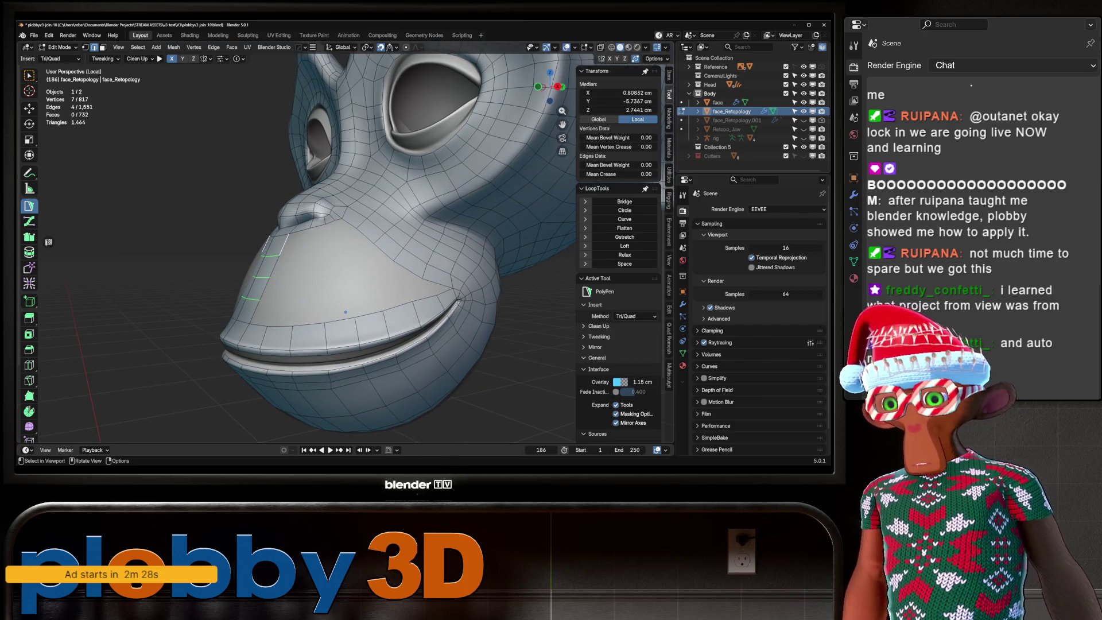
{"action": "mouse_move", "coordinate": [345, 312]}
{"action": "left_mouse_down"}
{"action": "mouse_move", "coordinate": [368, 310]}
{"action": "mouse_move", "coordinate": [322, 310]}
{"action": "mouse_move", "coordinate": [332, 311]}
{"action": "left_mouse_up"}
{"action": "left_click", "coordinate": [332, 311], "text": "alt"}
{"action": "key", "text": "ctrl+f"}
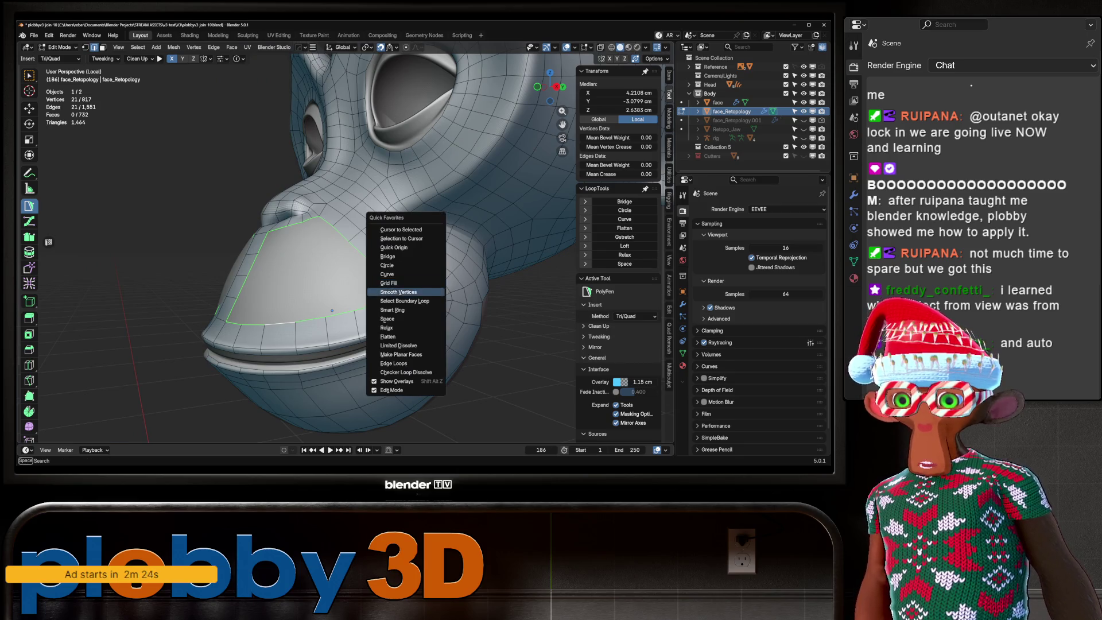
{"action": "key", "text": "Return"}
Cut a new edge loop across the chin and select its vertical chin edges.
{"action": "mouse_move", "coordinate": [332, 310]}
{"action": "left_mouse_down"}
{"action": "mouse_move", "coordinate": [283, 310]}
{"action": "mouse_move", "coordinate": [337, 289]}
{"action": "mouse_move", "coordinate": [273, 295]}
{"action": "mouse_move", "coordinate": [299, 284]}
{"action": "left_mouse_up"}
{"action": "key", "text": "alt+a"}
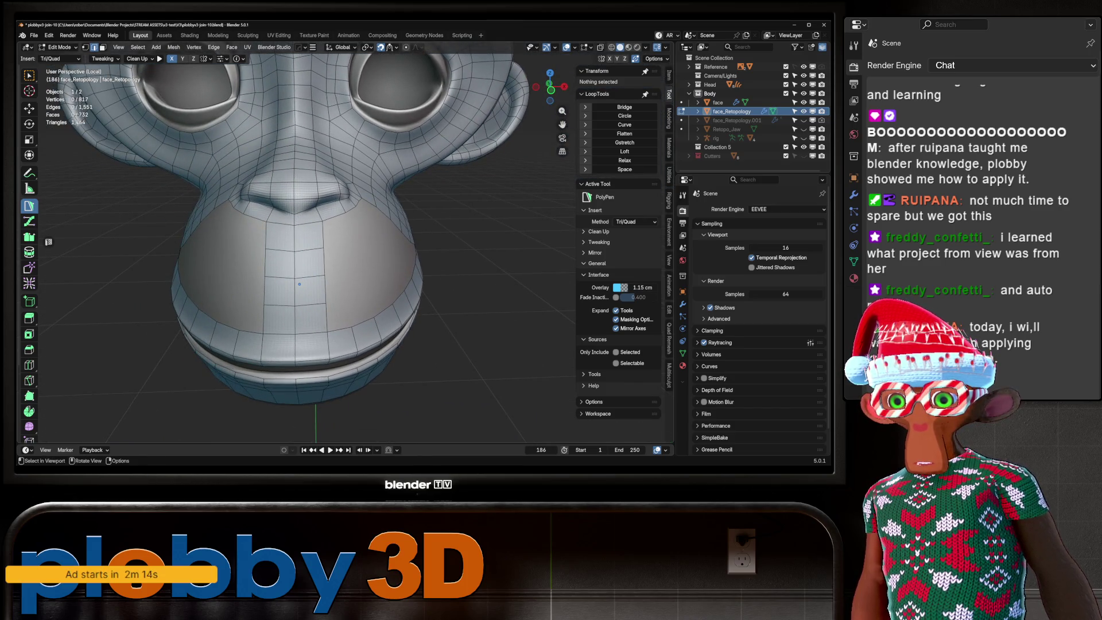
{"action": "key", "text": "ctrl+r"}
{"action": "double_click", "coordinate": [299, 284]}
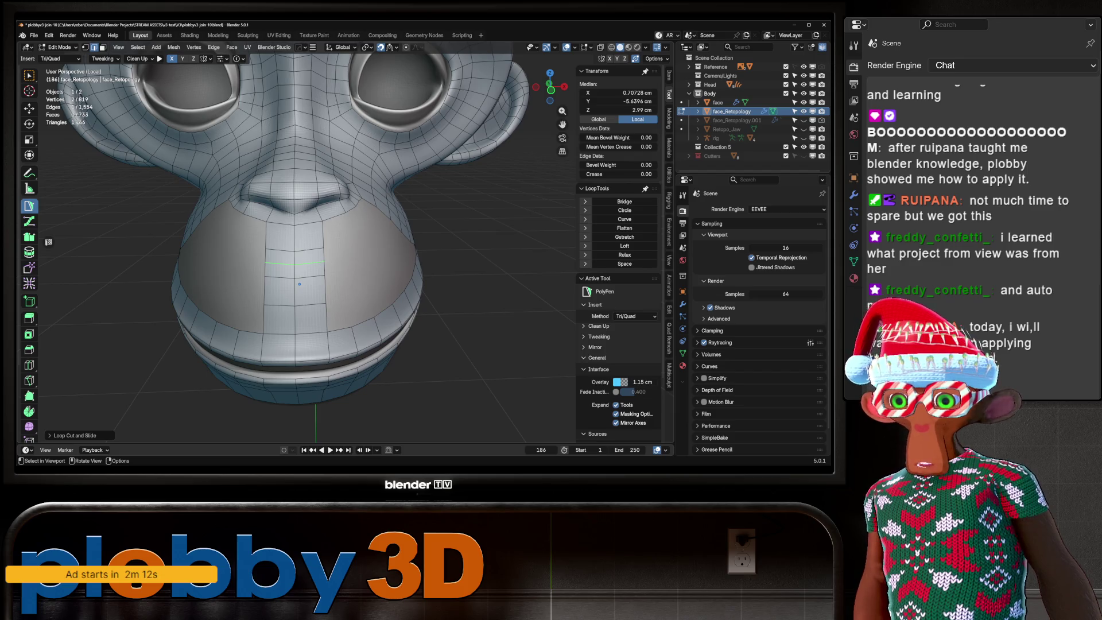
{"action": "left_click", "coordinate": [299, 284]}
{"action": "left_click", "coordinate": [299, 284], "text": "shift"}
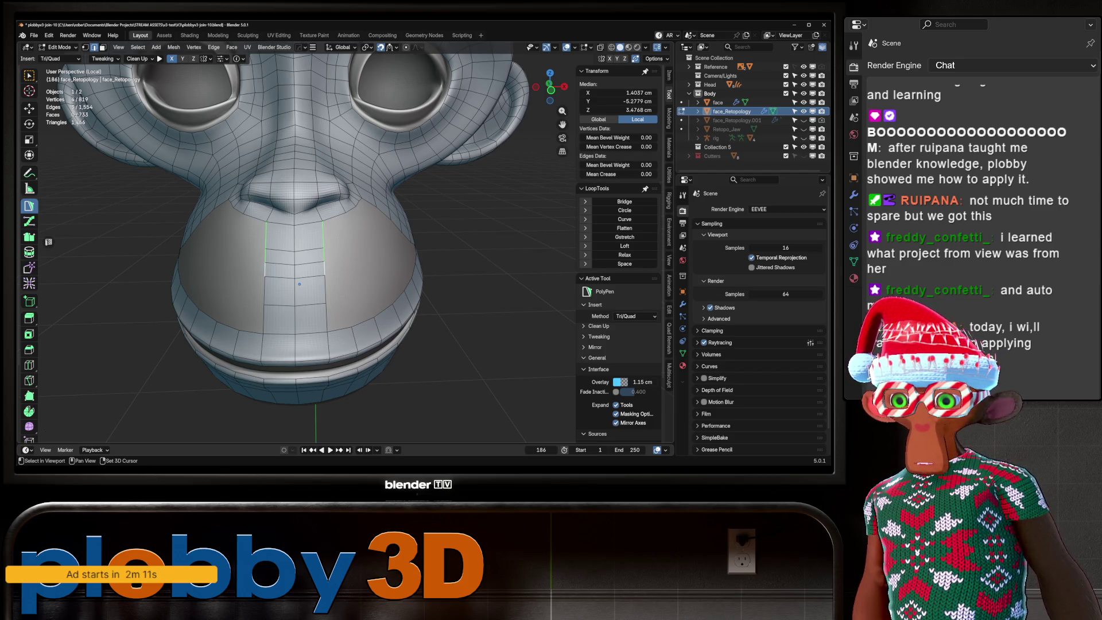
{"action": "left_click", "coordinate": [295, 333], "text": "shift"}
Select the full muzzle hole border and Grid Fill it with a span of 8.
{"action": "key", "text": "q"}
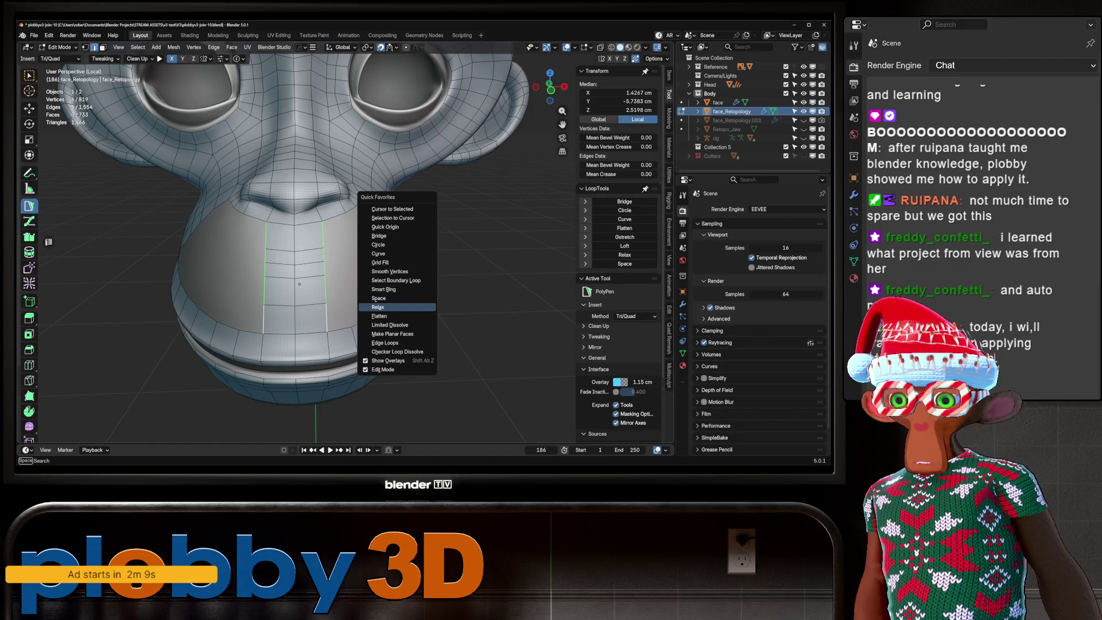
{"action": "left_click", "coordinate": [296, 319]}
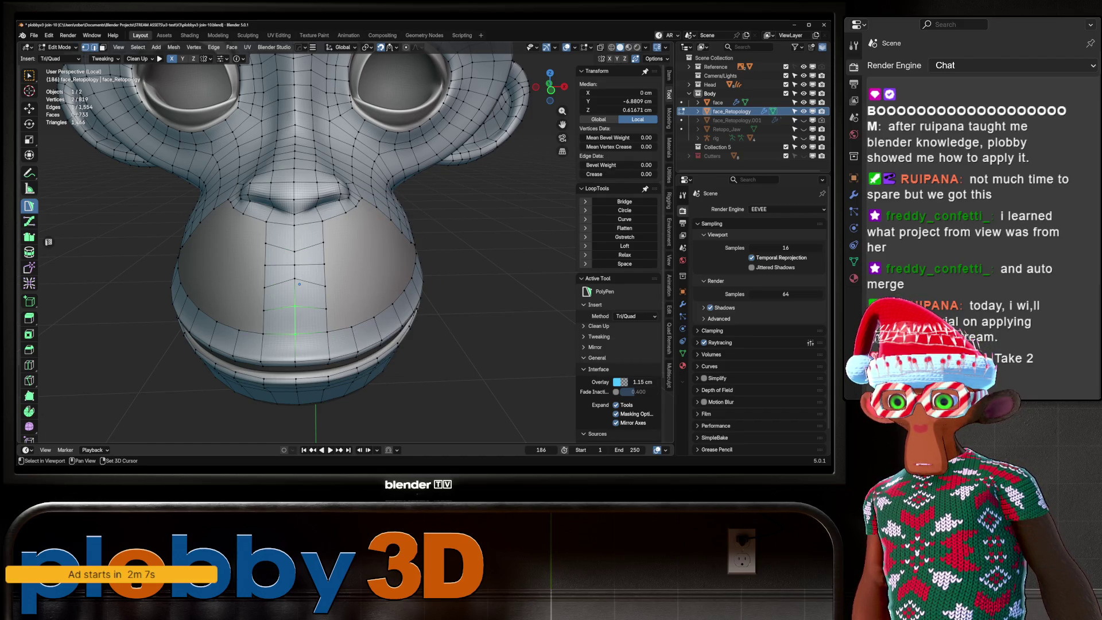
{"action": "left_click", "coordinate": [299, 283], "text": "shift"}
{"action": "key", "text": "q"}
{"action": "left_click", "coordinate": [356, 282]}
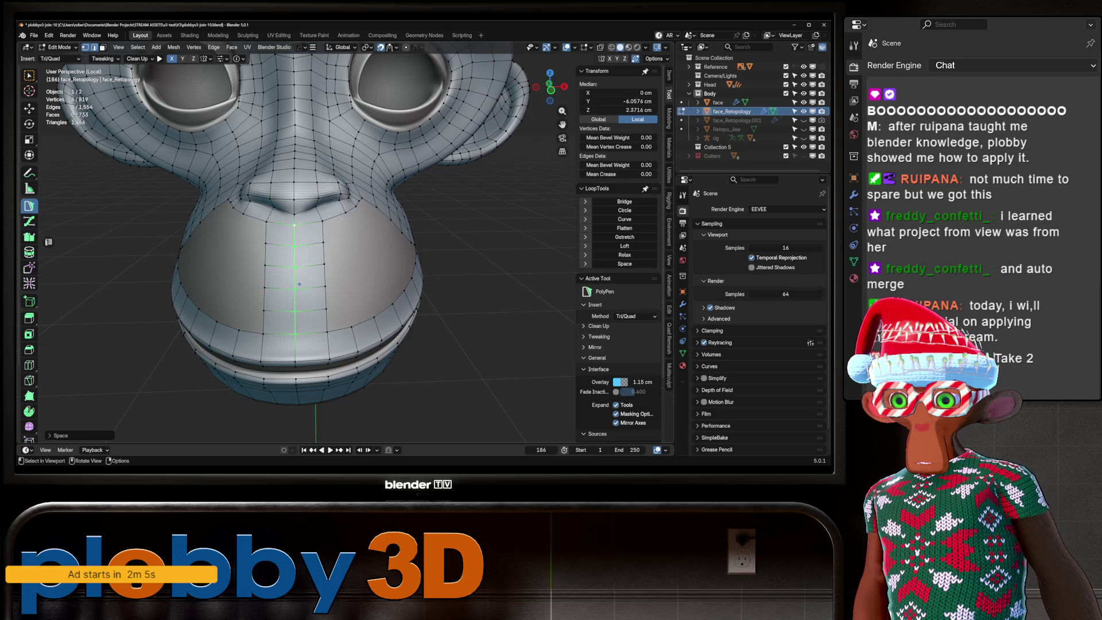
{"action": "key", "text": "q"}
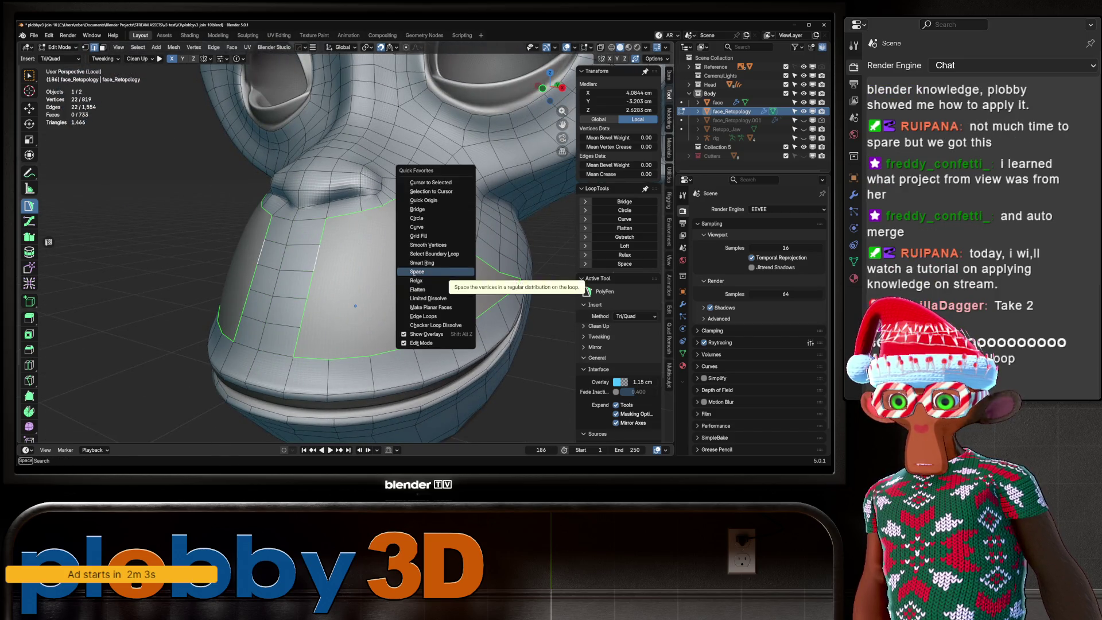
{"action": "left_click", "coordinate": [436, 240]}
Review the Grid Fill settings, then undo the fill and select the upper border edges.
{"action": "mouse_move", "coordinate": [356, 306]}
{"action": "left_mouse_down"}
{"action": "mouse_move", "coordinate": [403, 292]}
{"action": "mouse_move", "coordinate": [360, 298]}
{"action": "mouse_move", "coordinate": [328, 261]}
{"action": "mouse_move", "coordinate": [316, 271]}
{"action": "mouse_move", "coordinate": [386, 303]}
{"action": "left_mouse_up"}
{"action": "left_click", "coordinate": [58, 436]}
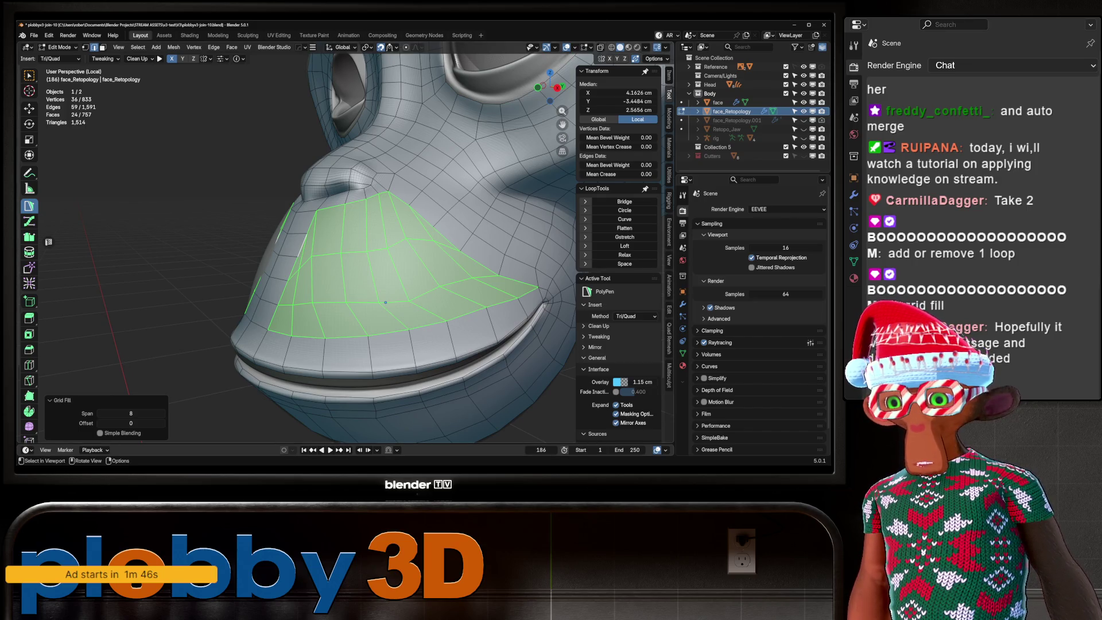
{"action": "left_click_drag", "start_coordinate": [368, 259], "coordinate": [279, 266]}
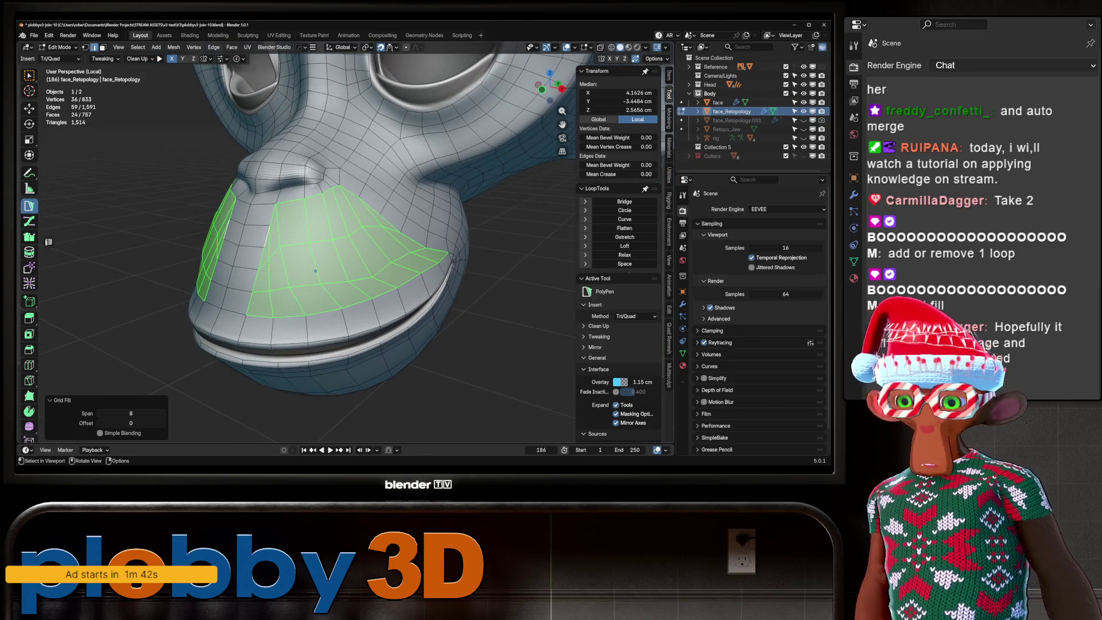
{"action": "key", "text": "ctrl+z"}
{"action": "scroll", "coordinate": [315, 270], "scroll_direction": "up", "scroll_amount": 3}
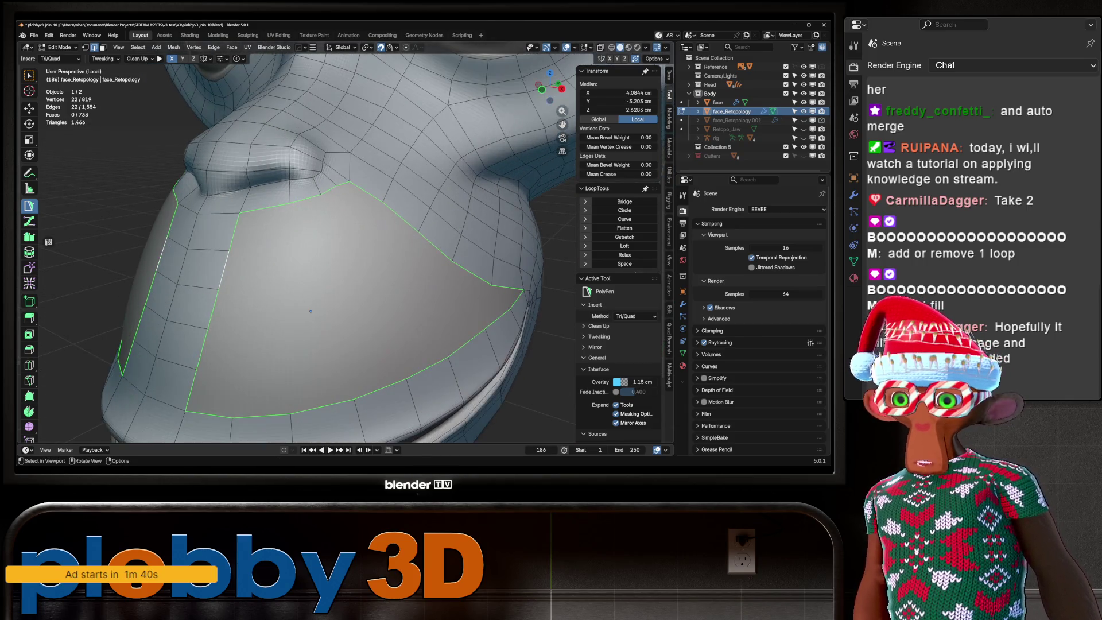
{"action": "key", "text": "ctrl+z"}
{"action": "key", "text": "ctrl+z"}
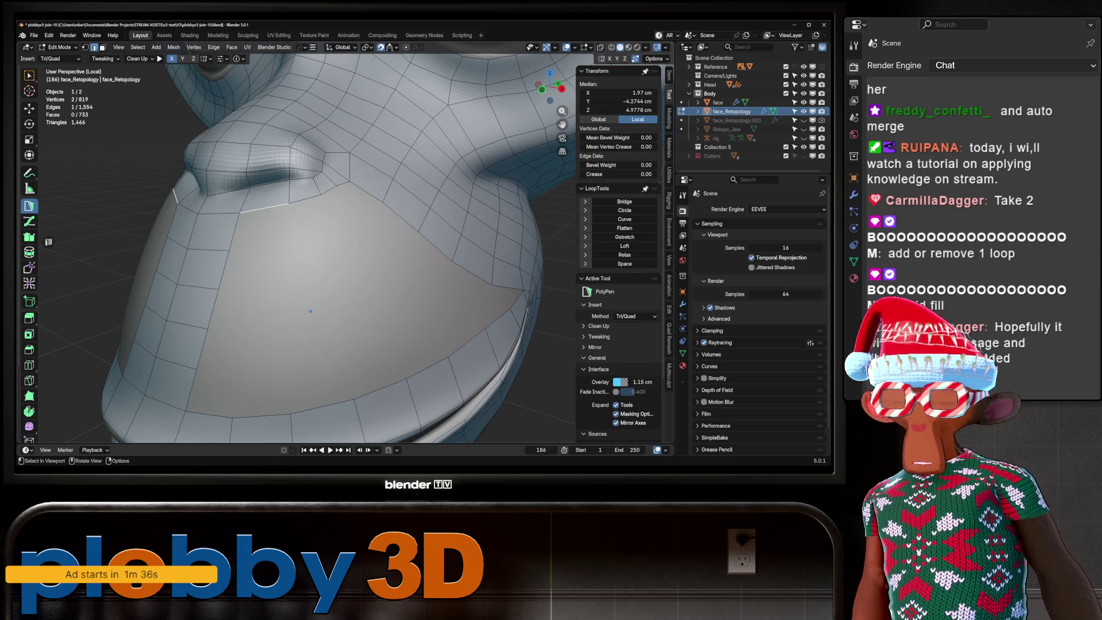
{"action": "key", "text": "ctrl+shift+KP_Add"}
{"action": "key", "text": "ctrl+shift+KP_Add"}
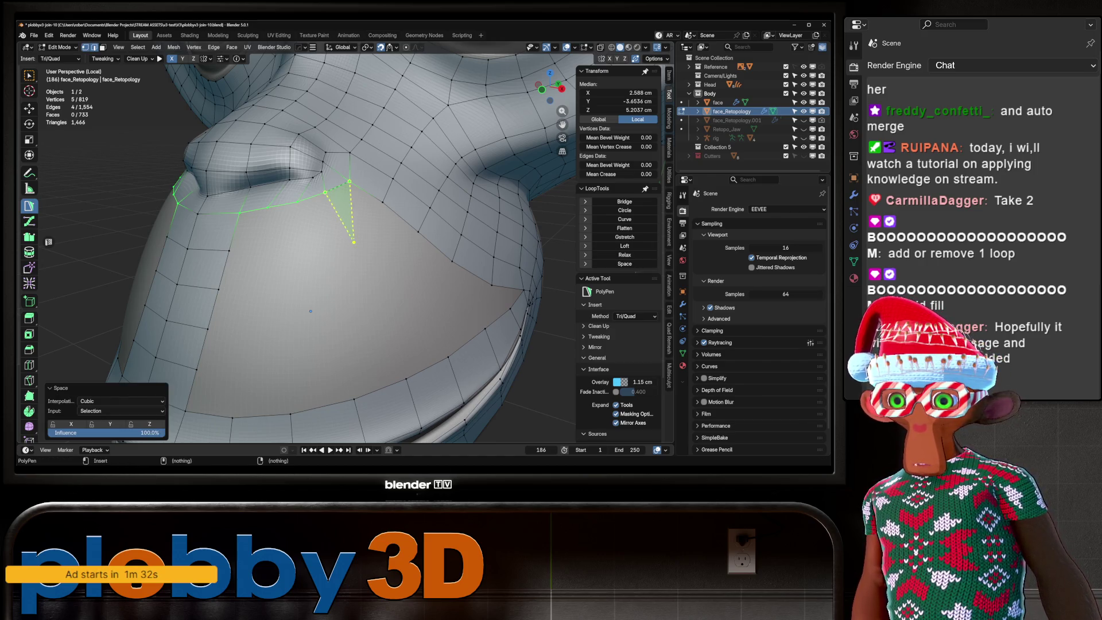
Smooth the selected border edges under the nose with the Relax brush.
{"action": "key", "text": "shift+space"}
{"action": "scroll", "coordinate": [311, 258], "scroll_direction": "up", "scroll_amount": 2}
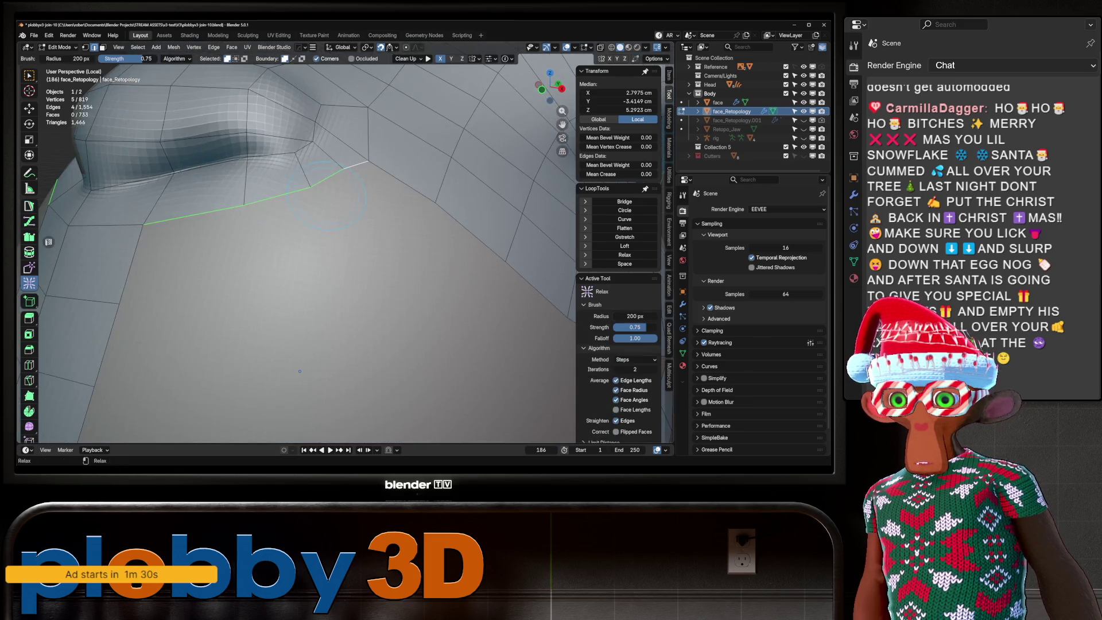
{"action": "left_click", "coordinate": [310, 202]}
{"action": "mouse_move", "coordinate": [309, 202]}
{"action": "left_mouse_down"}
{"action": "mouse_move", "coordinate": [247, 224]}
{"action": "mouse_move", "coordinate": [314, 198]}
{"action": "left_mouse_up"}
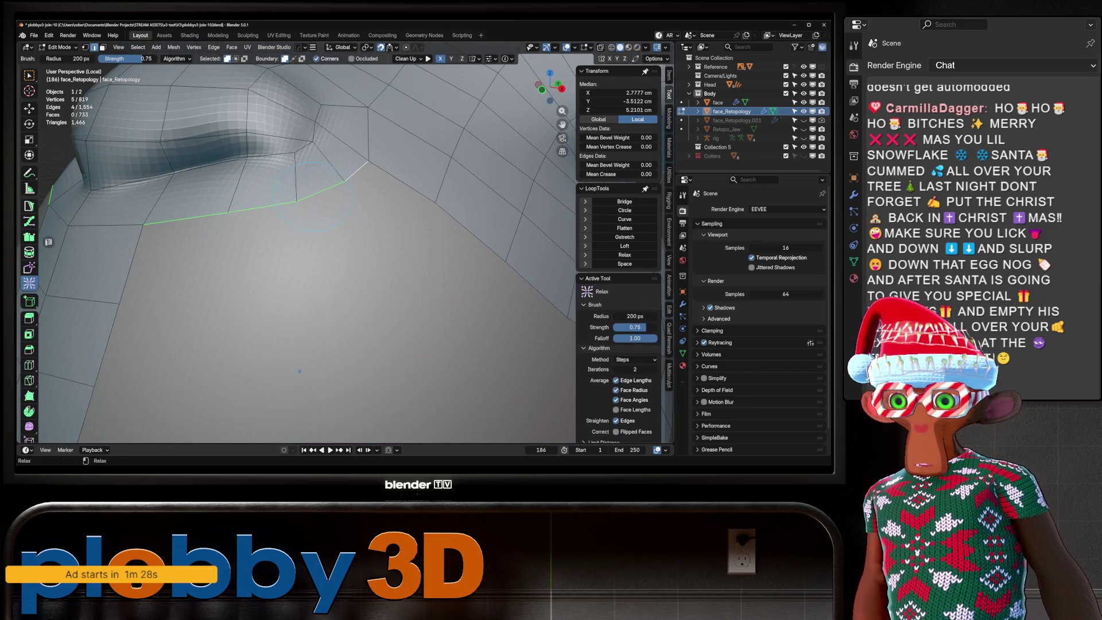
{"action": "key", "text": "shift+space"}
{"action": "scroll", "coordinate": [293, 350], "scroll_direction": "down", "scroll_amount": 4}
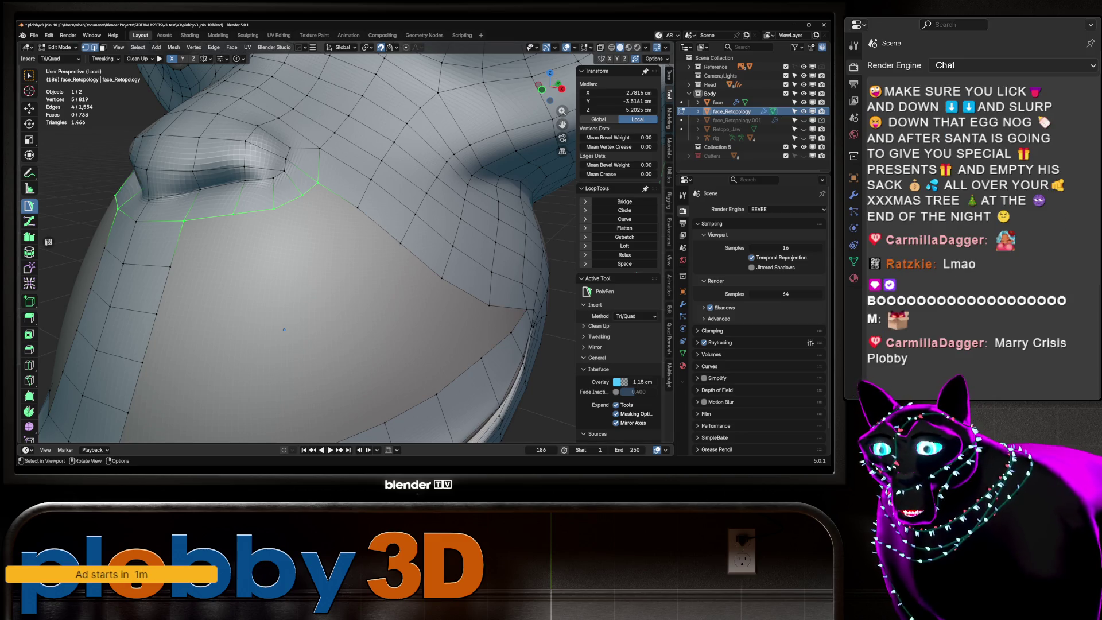
{"action": "scroll", "coordinate": [305, 290], "scroll_direction": "down", "scroll_amount": 3}
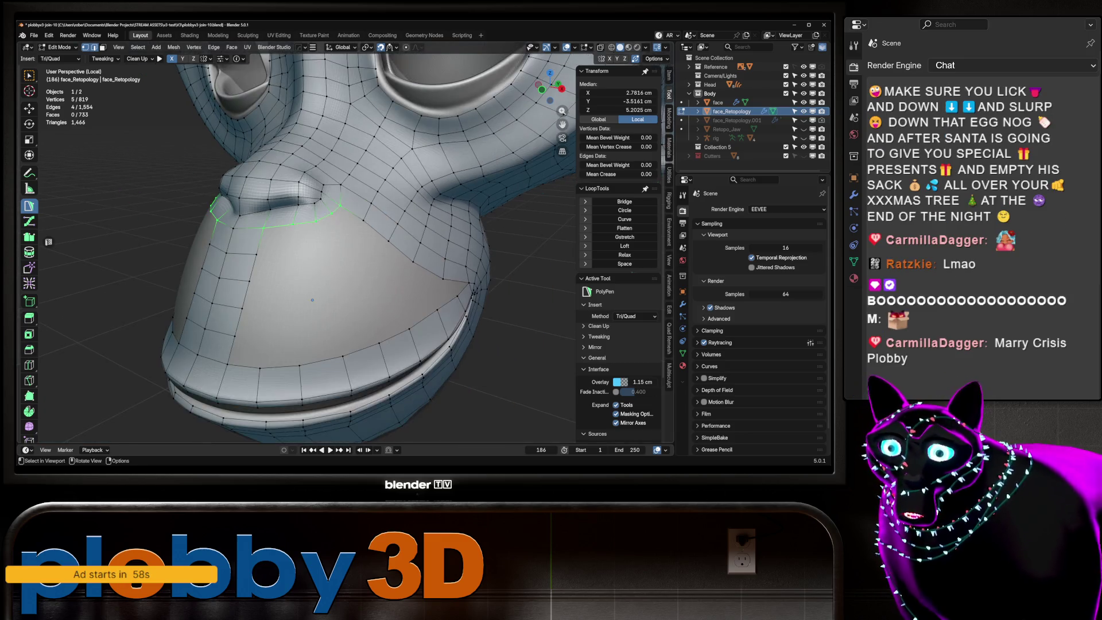
{"action": "scroll", "coordinate": [305, 290], "scroll_direction": "up", "scroll_amount": 2}
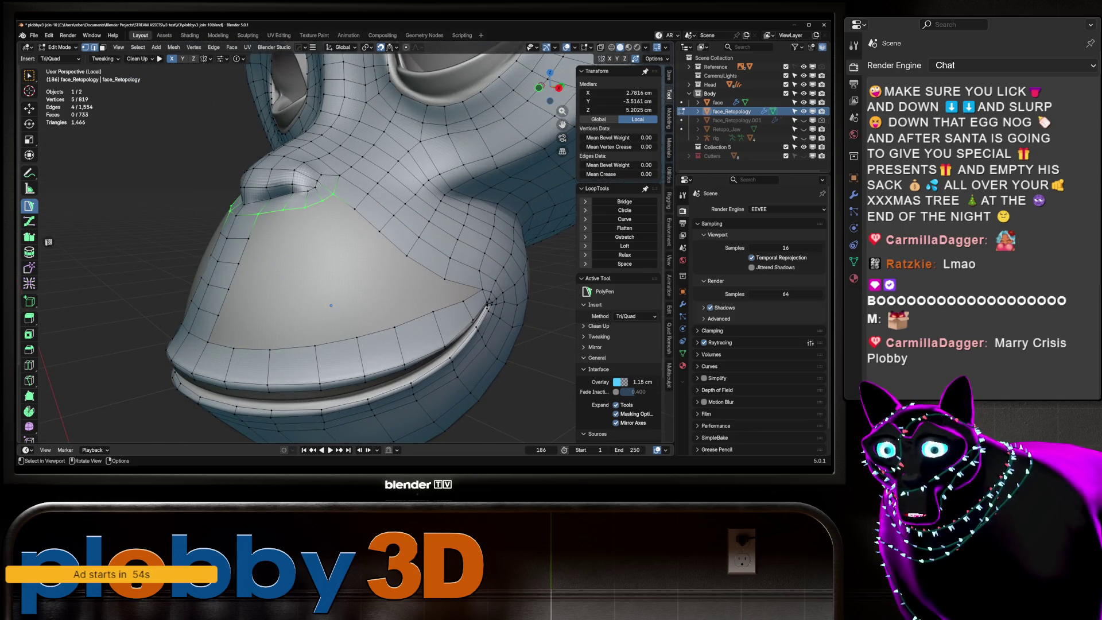
Select muzzle border vertices and the edge chain along the muzzle's left side.
{"action": "left_click", "coordinate": [355, 209]}
{"action": "left_click", "coordinate": [328, 196]}
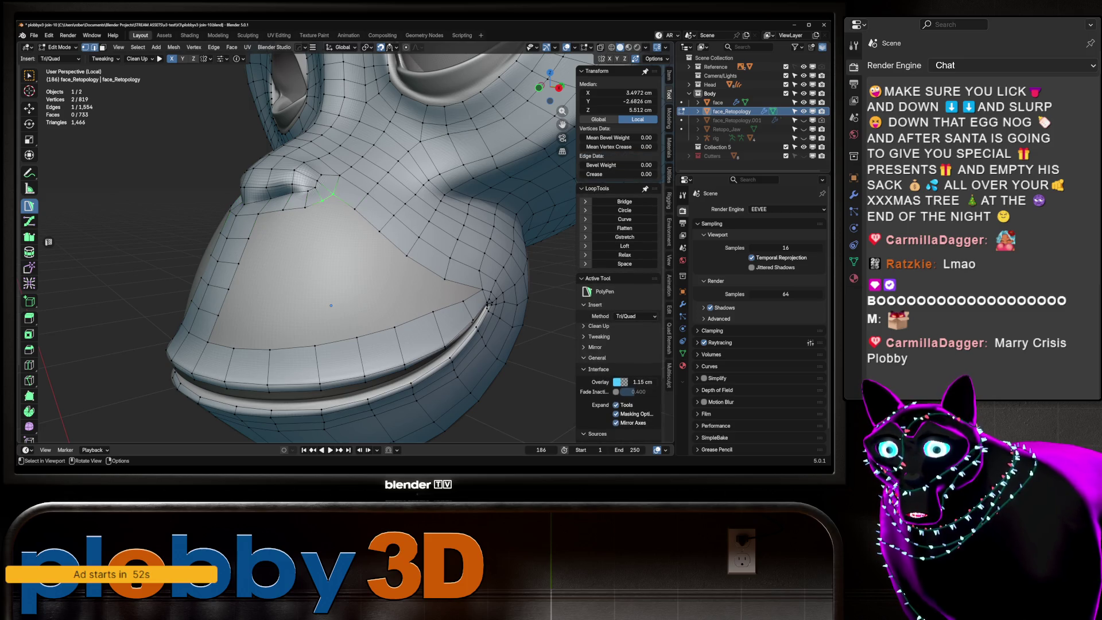
{"action": "left_click", "coordinate": [355, 209], "text": "shift"}
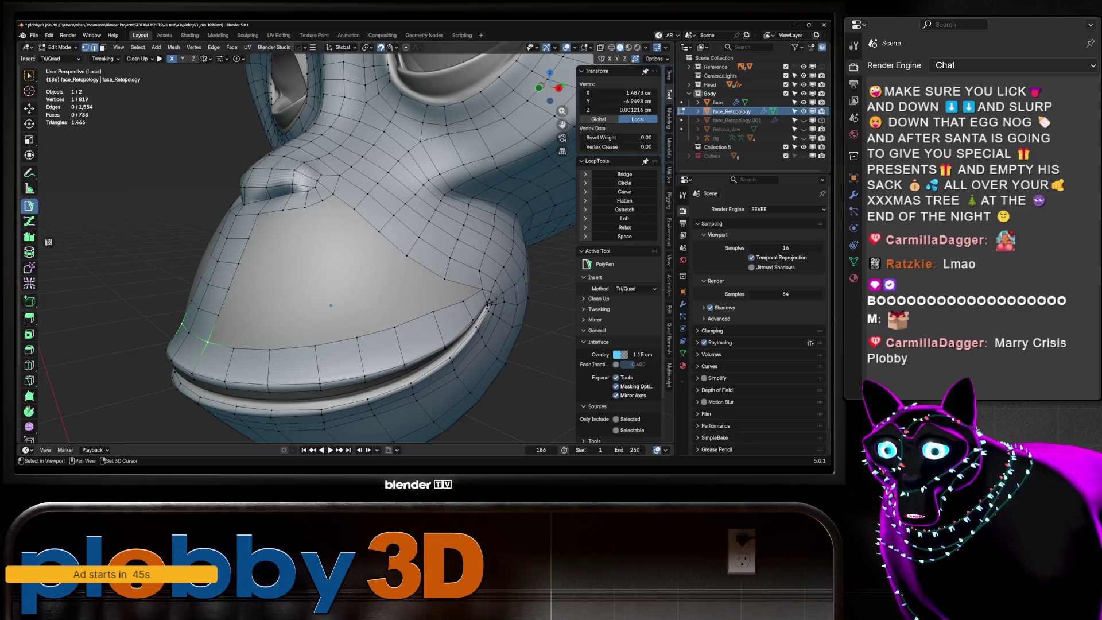
{"action": "left_click", "coordinate": [208, 344]}
{"action": "left_click", "coordinate": [218, 316], "text": "shift"}
{"action": "left_click", "coordinate": [227, 289], "text": "shift"}
{"action": "left_click", "coordinate": [239, 263], "text": "shift"}
{"action": "left_click", "coordinate": [248, 237], "text": "shift"}
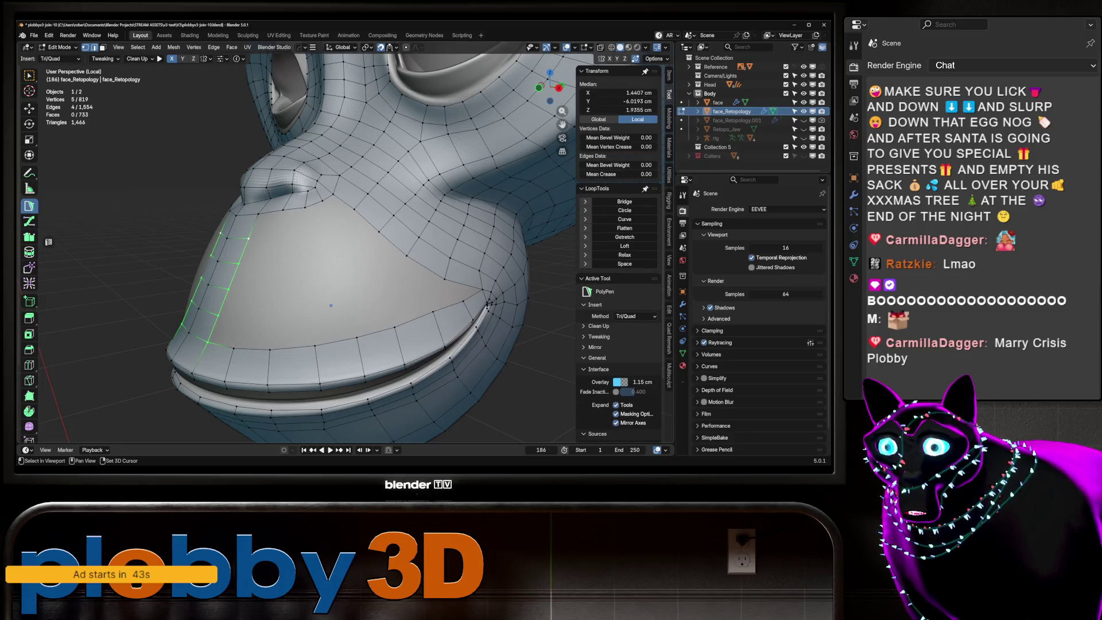
{"action": "left_click", "coordinate": [243, 251]}
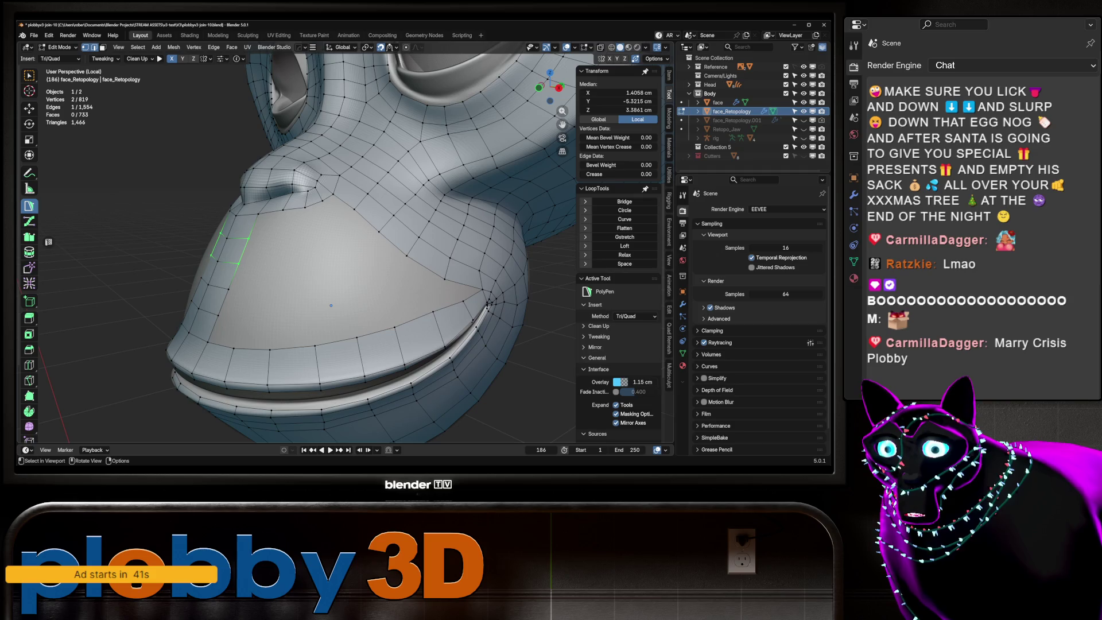
Add an edge splitting the right side of the hole and select the whole border loop.
{"action": "left_click_drag", "start_coordinate": [331, 305], "coordinate": [312, 308]}
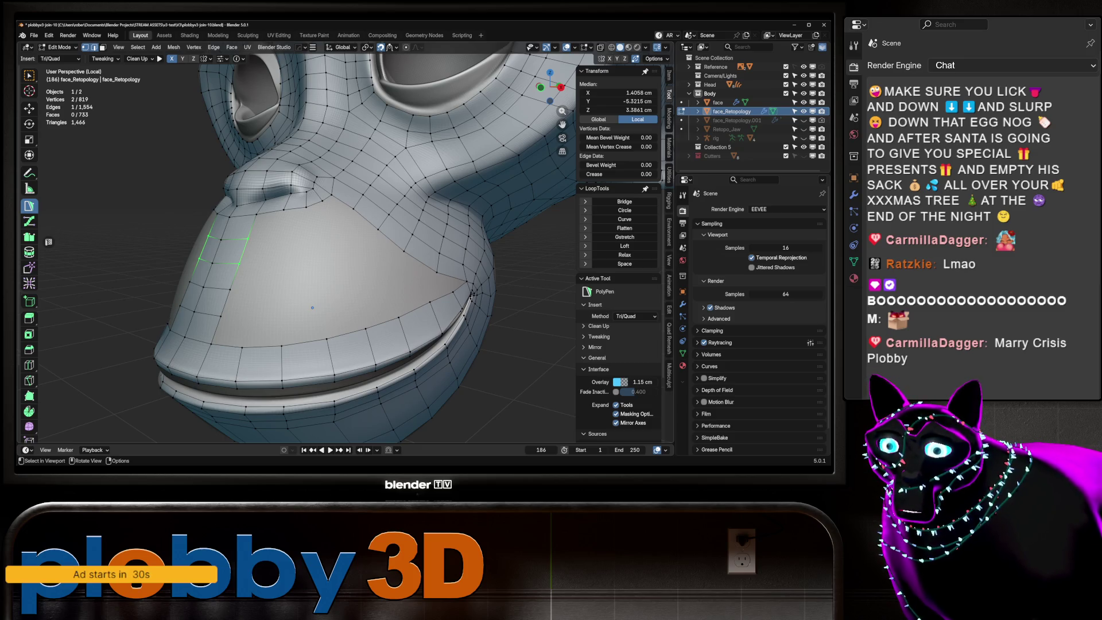
{"action": "mouse_move", "coordinate": [313, 307]}
{"action": "left_mouse_down"}
{"action": "mouse_move", "coordinate": [334, 296]}
{"action": "mouse_move", "coordinate": [318, 297]}
{"action": "left_mouse_up"}
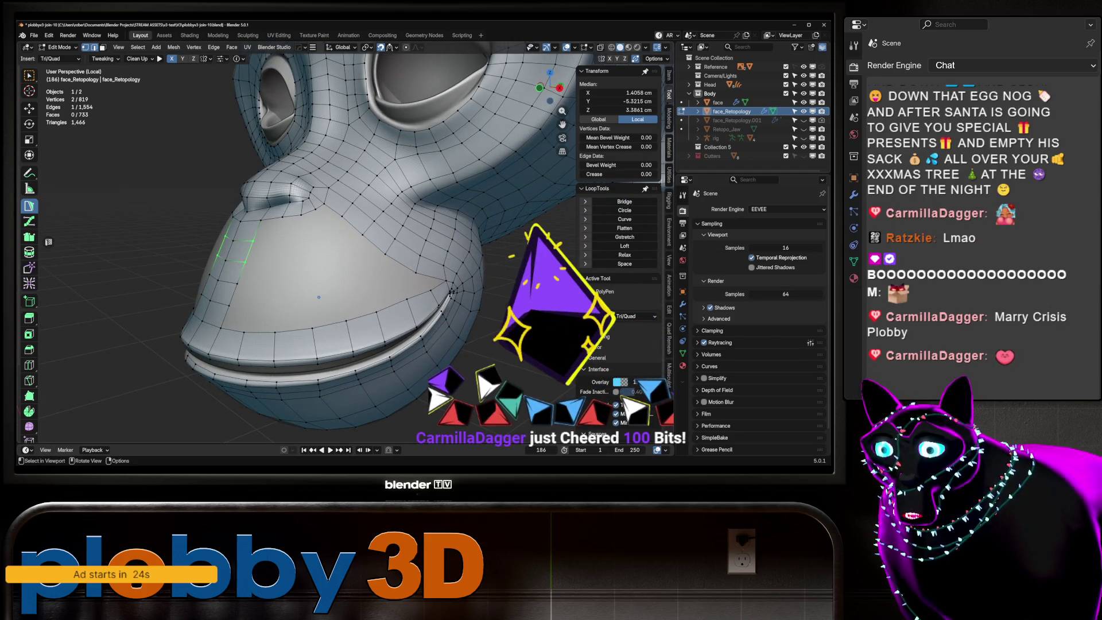
{"action": "mouse_move", "coordinate": [318, 297]}
{"action": "left_mouse_down"}
{"action": "mouse_move", "coordinate": [280, 289]}
{"action": "mouse_move", "coordinate": [336, 314]}
{"action": "mouse_move", "coordinate": [327, 320]}
{"action": "left_mouse_up"}
{"action": "key", "text": "ctrl+z"}
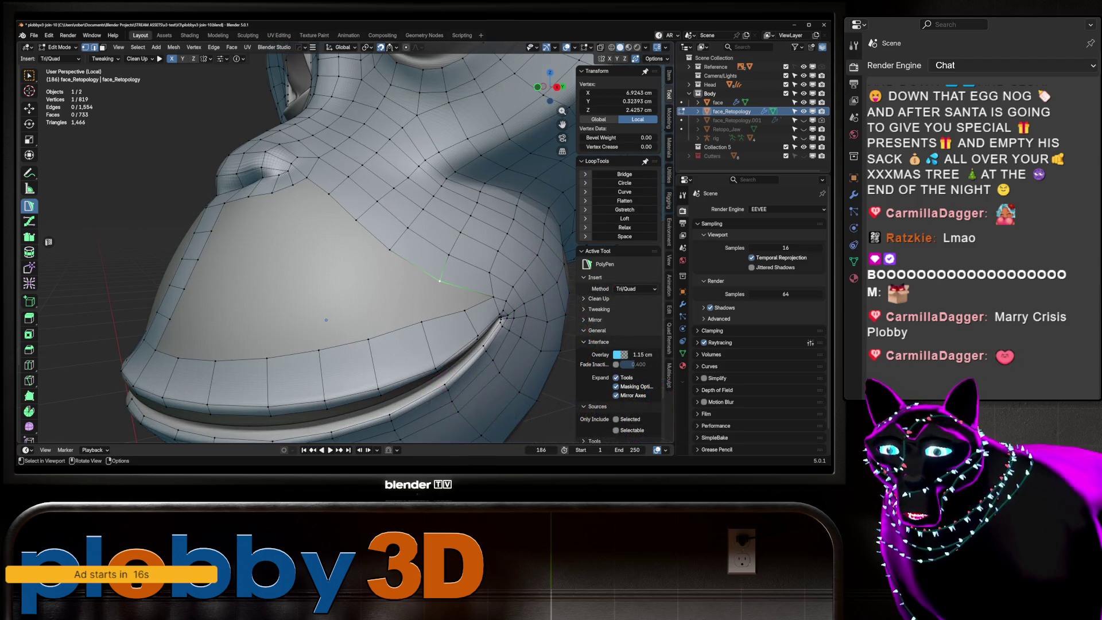
{"action": "left_click", "coordinate": [446, 259]}
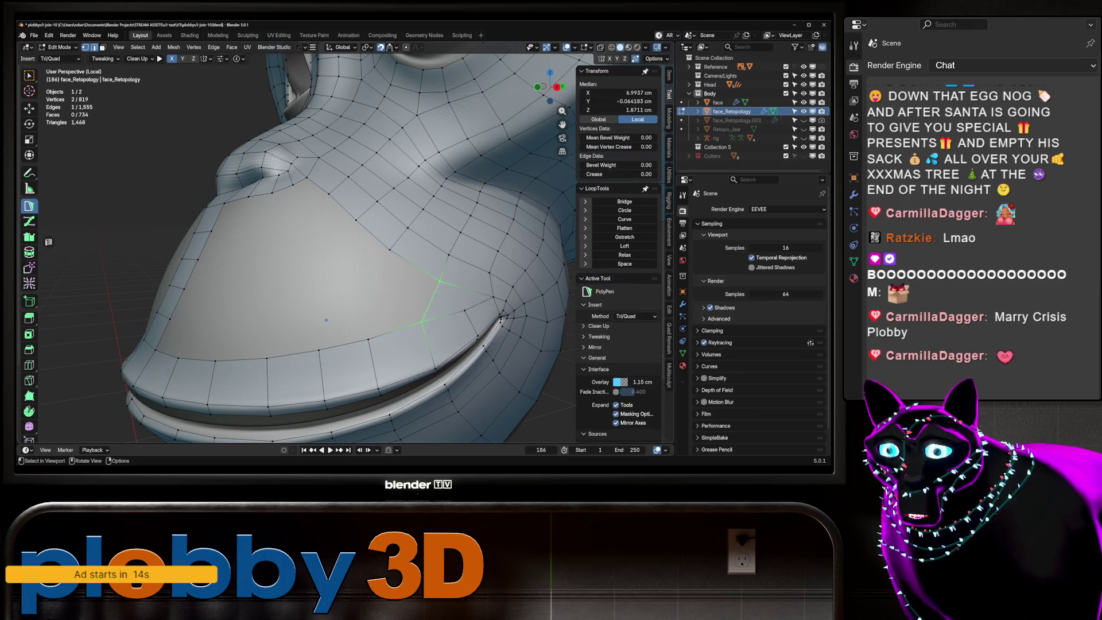
{"action": "left_click_drag", "start_coordinate": [446, 258], "coordinate": [338, 301]}
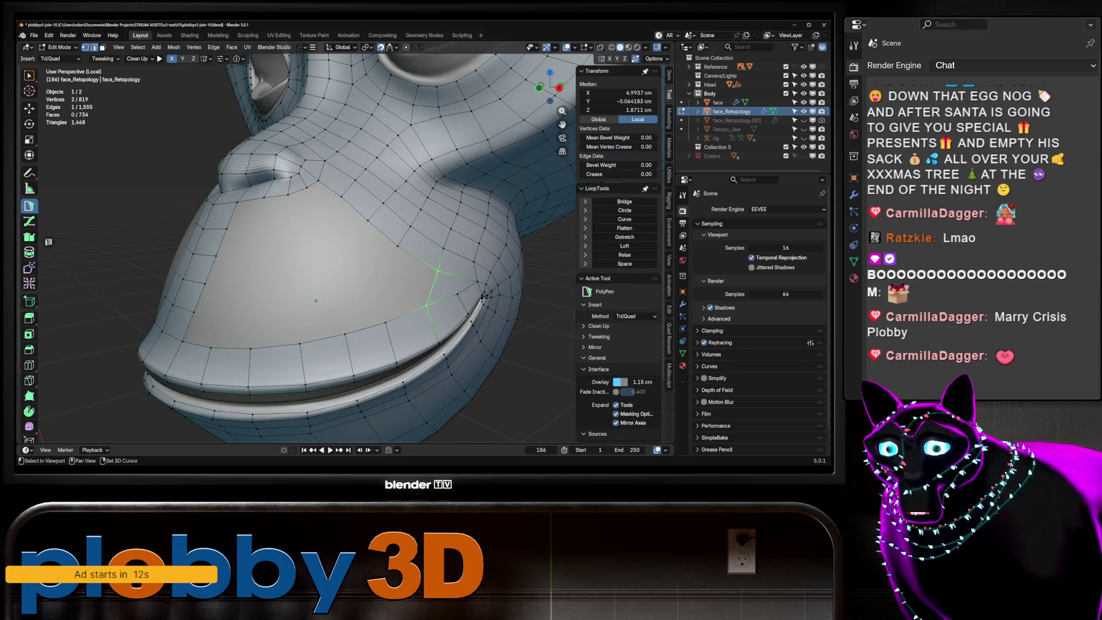
{"action": "scroll", "coordinate": [332, 305], "scroll_direction": "up", "scroll_amount": 2}
{"action": "left_click", "coordinate": [333, 305], "text": "alt"}
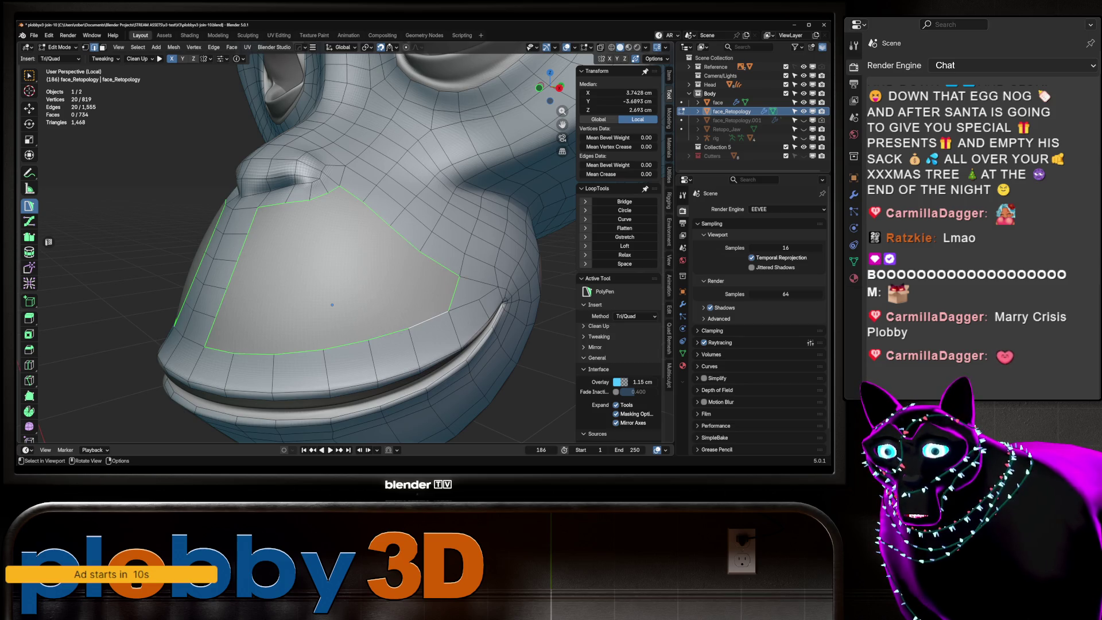
Grid-fill the muzzle hole, inspect the result, then undo the fill.
{"action": "key", "text": "ctrl+f"}
{"action": "key", "text": "Return"}
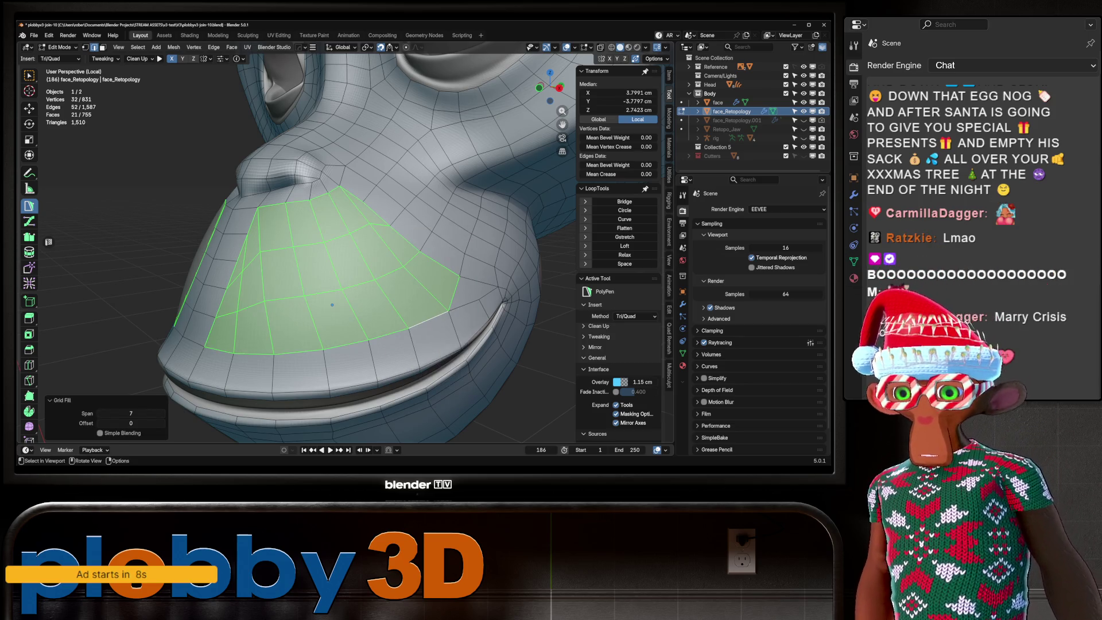
{"action": "left_click_drag", "start_coordinate": [333, 305], "coordinate": [264, 308]}
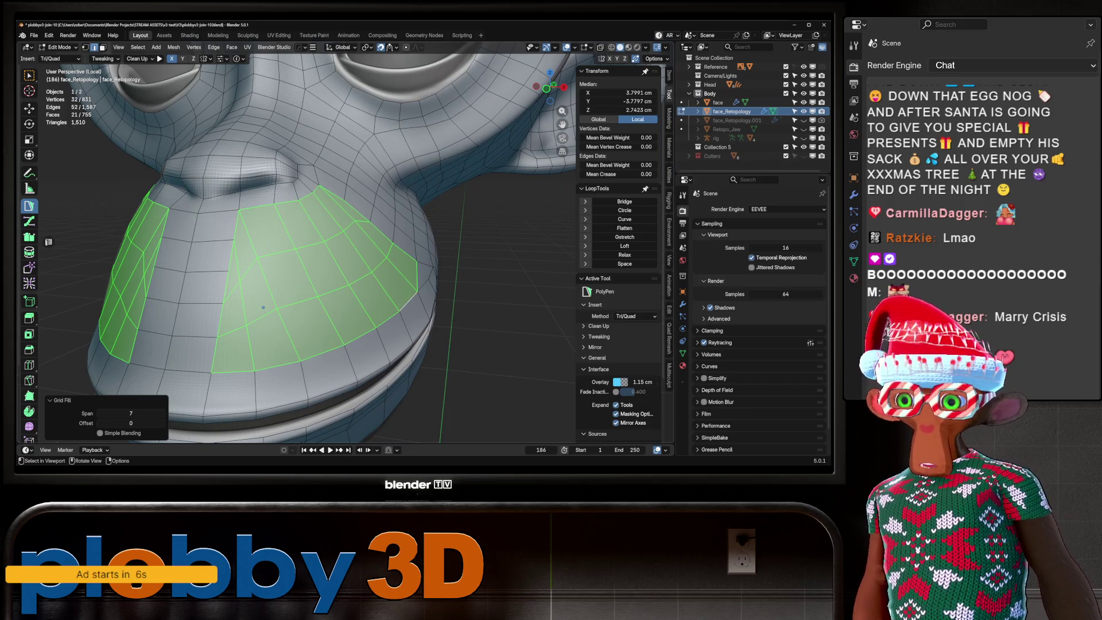
{"action": "key", "text": "ctrl+z"}
{"action": "key", "text": "ctrl+z"}
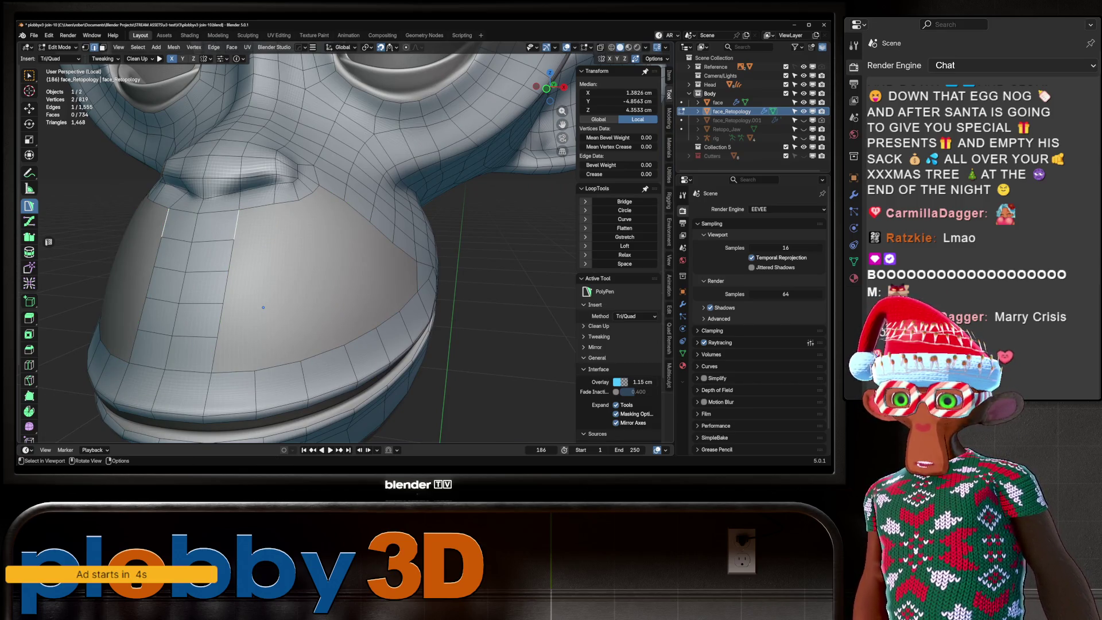
{"action": "key", "text": "ctrl+z"}
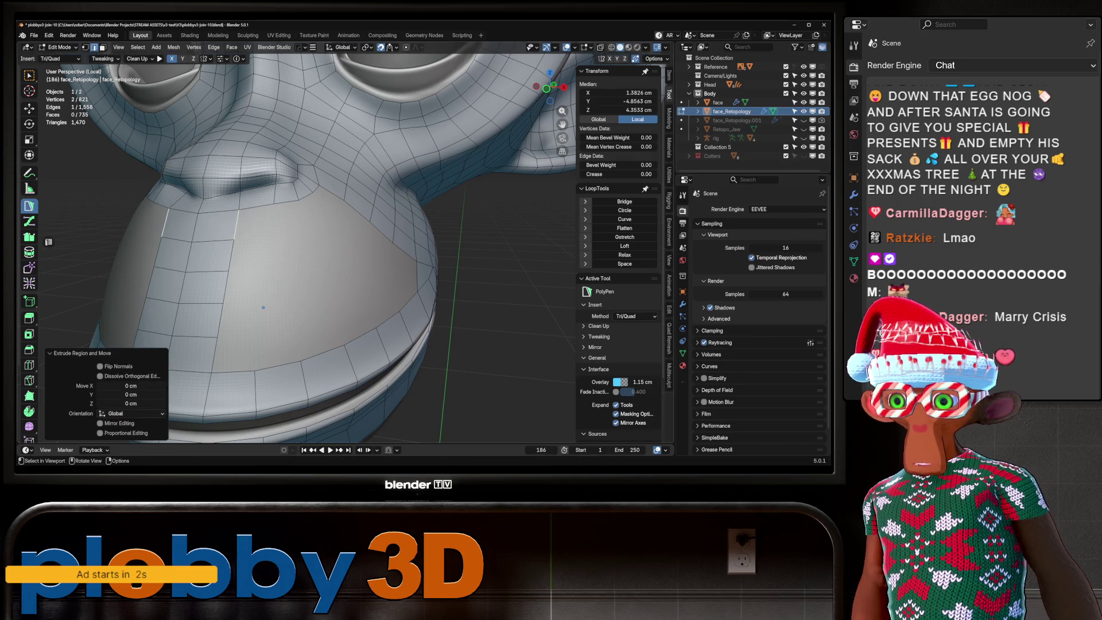
{"action": "key", "text": "ctrl+shift+z"}
Set PolyPen to the Quad method and place quads along the muzzle edge.
{"action": "right_click", "coordinate": [272, 210]}
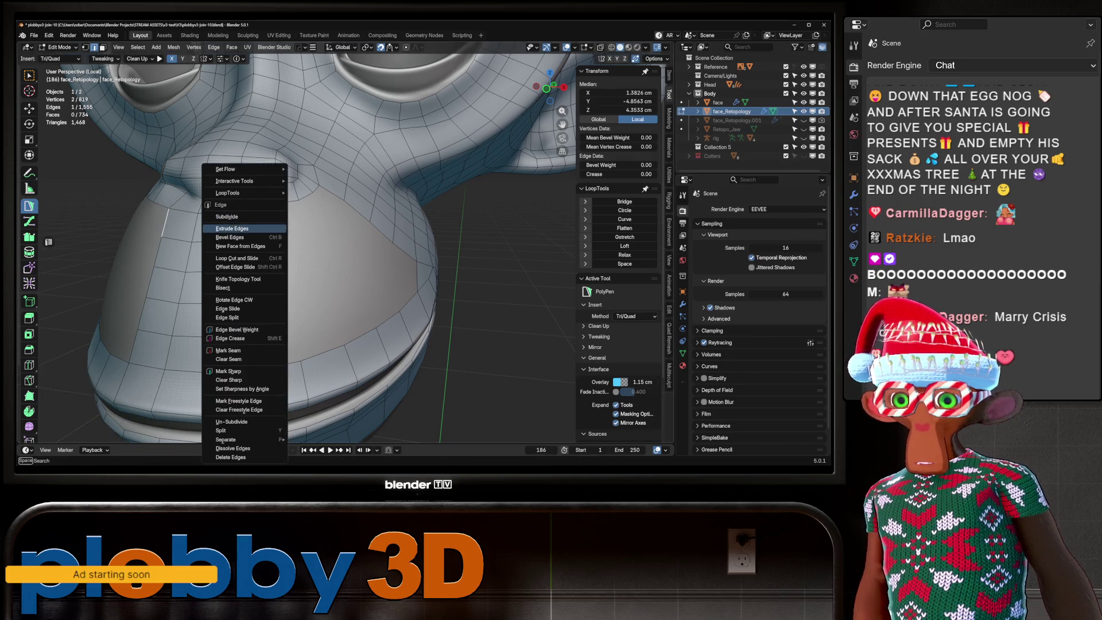
{"action": "left_click", "coordinate": [635, 316]}
{"action": "left_click", "coordinate": [624, 365]}
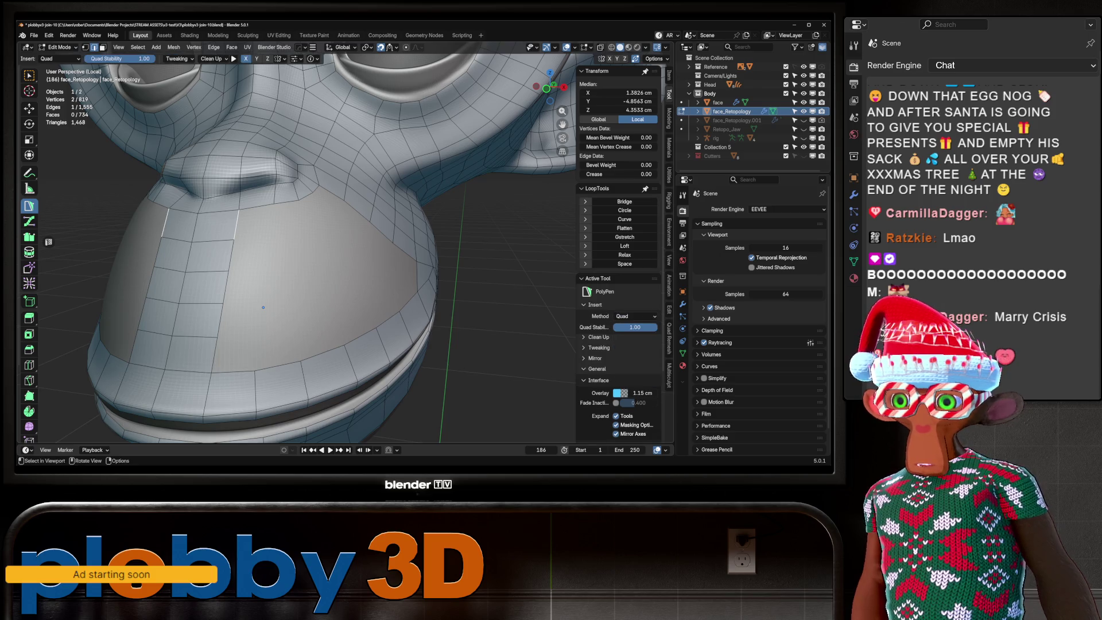
{"action": "left_click", "coordinate": [277, 221]}
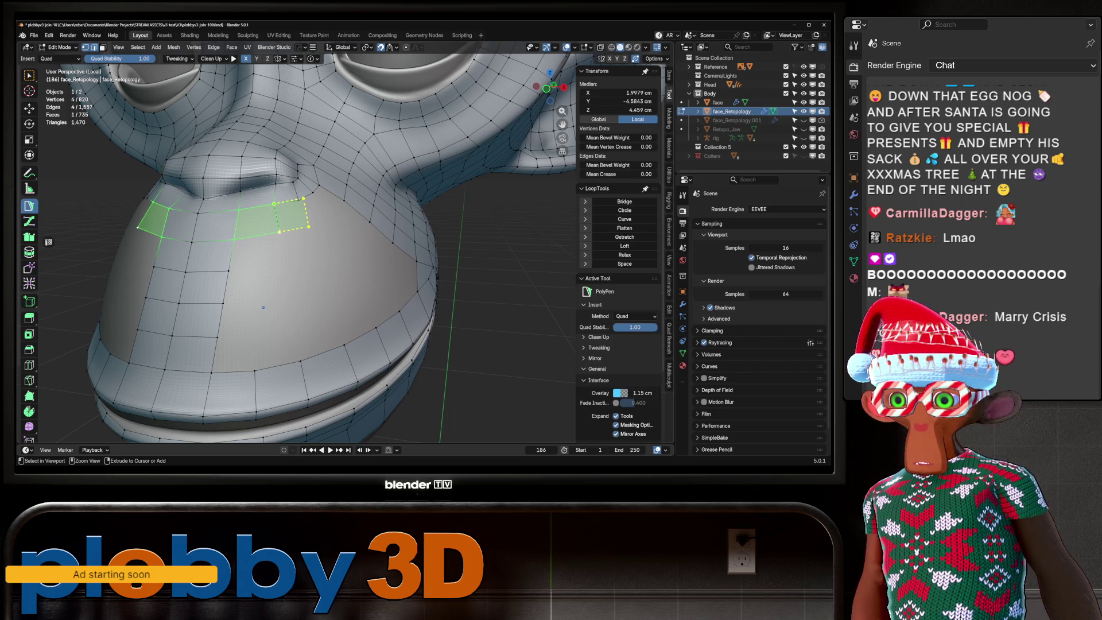
{"action": "left_click", "coordinate": [306, 228]}
{"action": "left_click", "coordinate": [325, 193]}
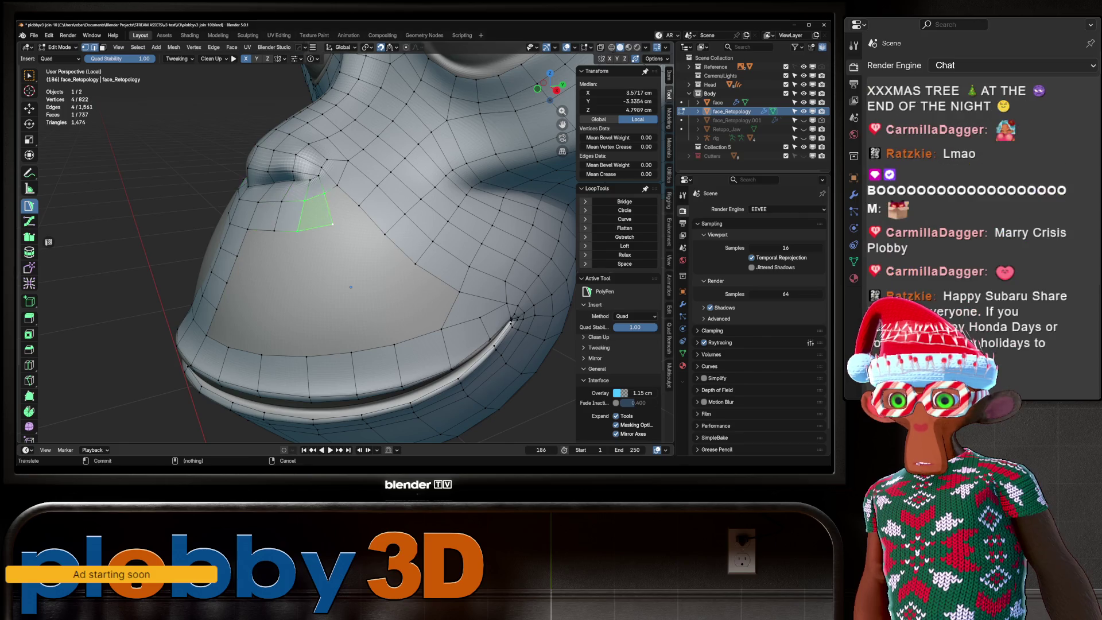
{"action": "left_click", "coordinate": [351, 287]}
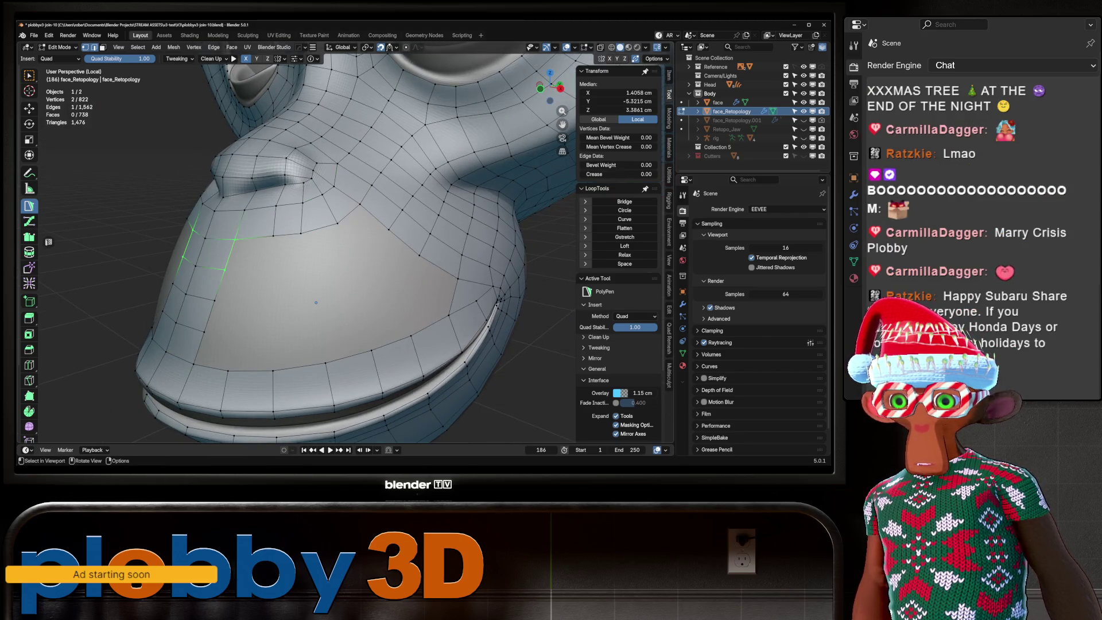
{"action": "left_click", "coordinate": [274, 269]}
Add more quads across the upper muzzle toward the cheek, reaching 746 faces.
{"action": "left_click", "coordinate": [299, 233]}
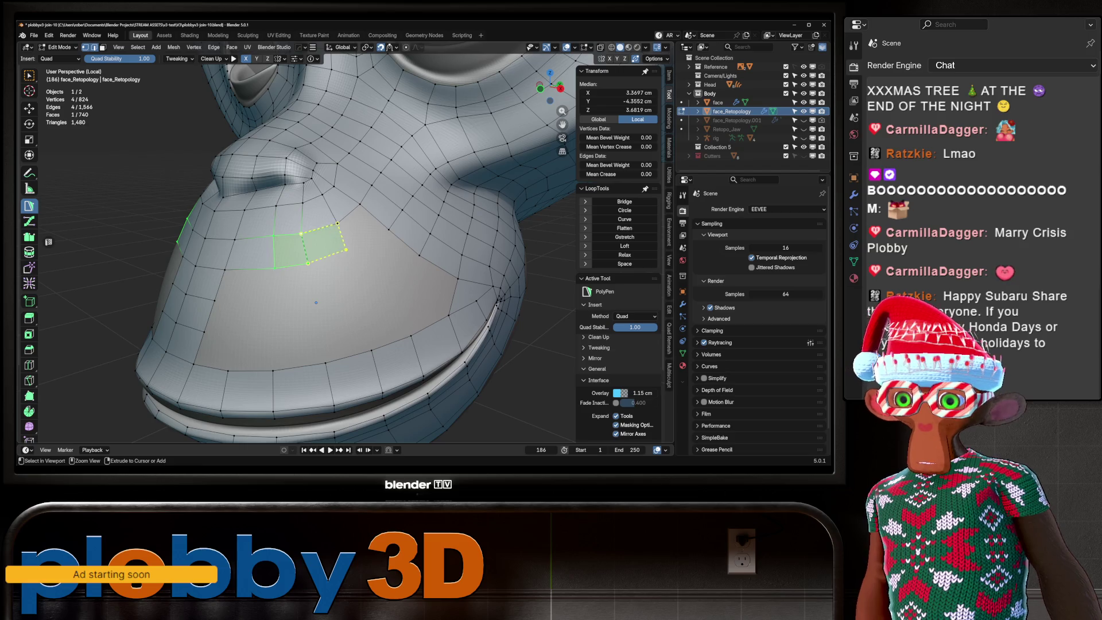
{"action": "left_click", "coordinate": [346, 249]}
{"action": "left_click", "coordinate": [356, 227]}
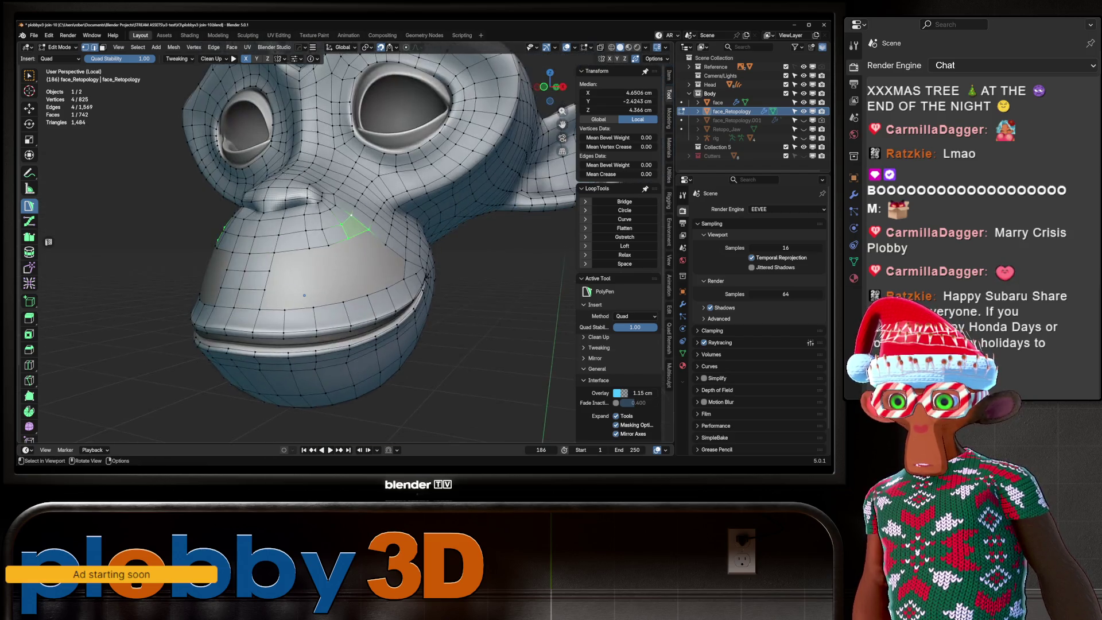
{"action": "left_click", "coordinate": [379, 221]}
{"action": "left_click", "coordinate": [339, 262]}
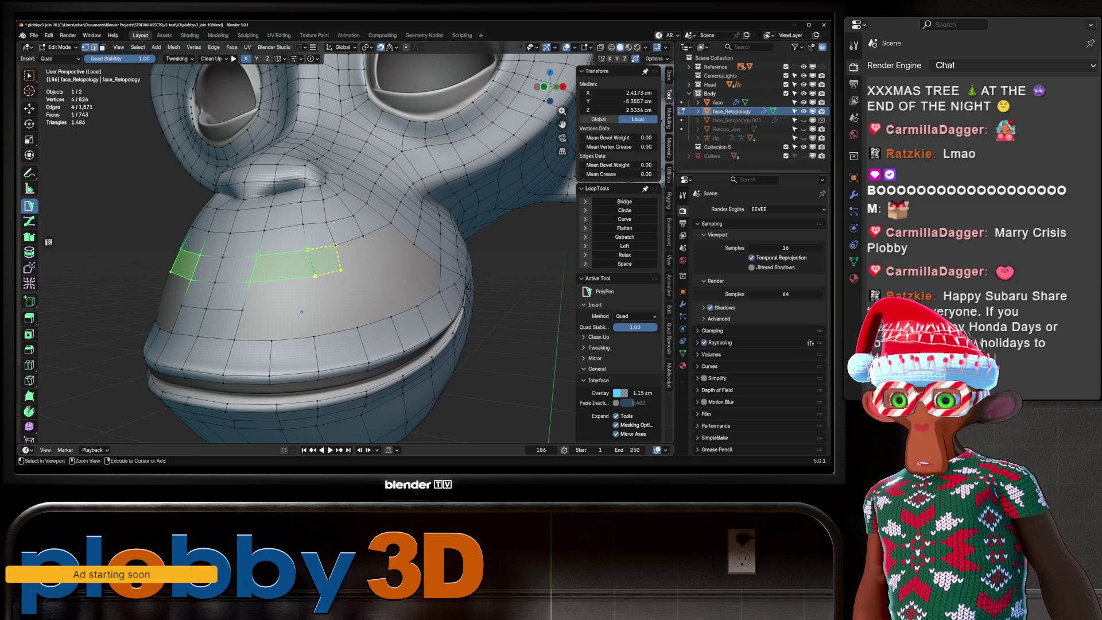
{"action": "left_click", "coordinate": [396, 227]}
{"action": "left_click", "coordinate": [368, 256]}
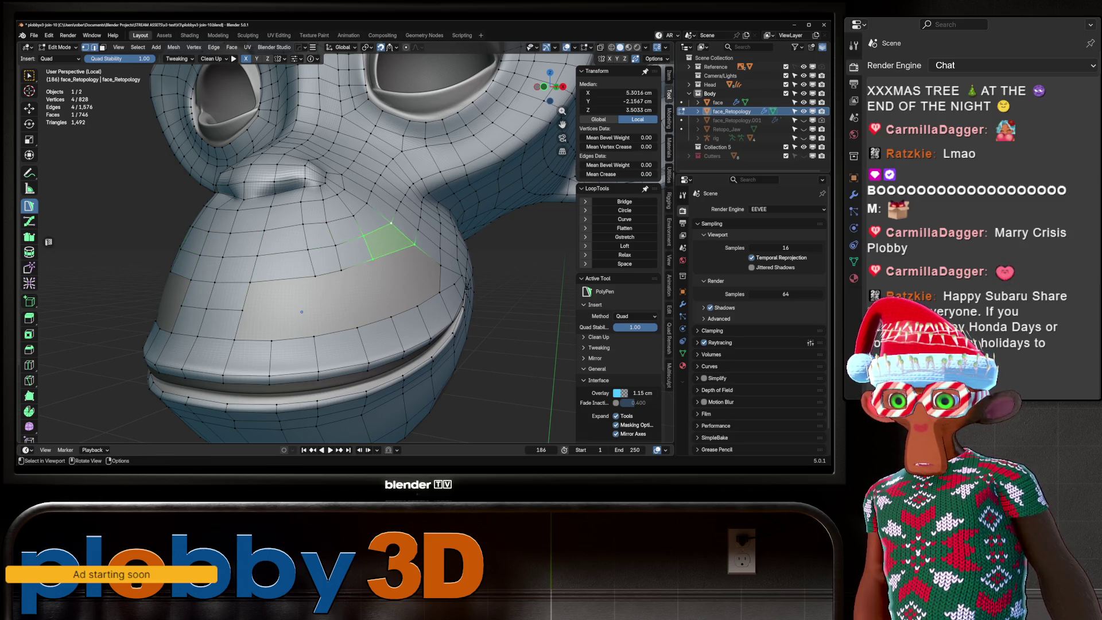
{"action": "mouse_move", "coordinate": [323, 316]}
{"action": "left_mouse_down"}
{"action": "mouse_move", "coordinate": [292, 276]}
{"action": "mouse_move", "coordinate": [271, 297]}
{"action": "mouse_move", "coordinate": [305, 287]}
{"action": "left_mouse_up"}
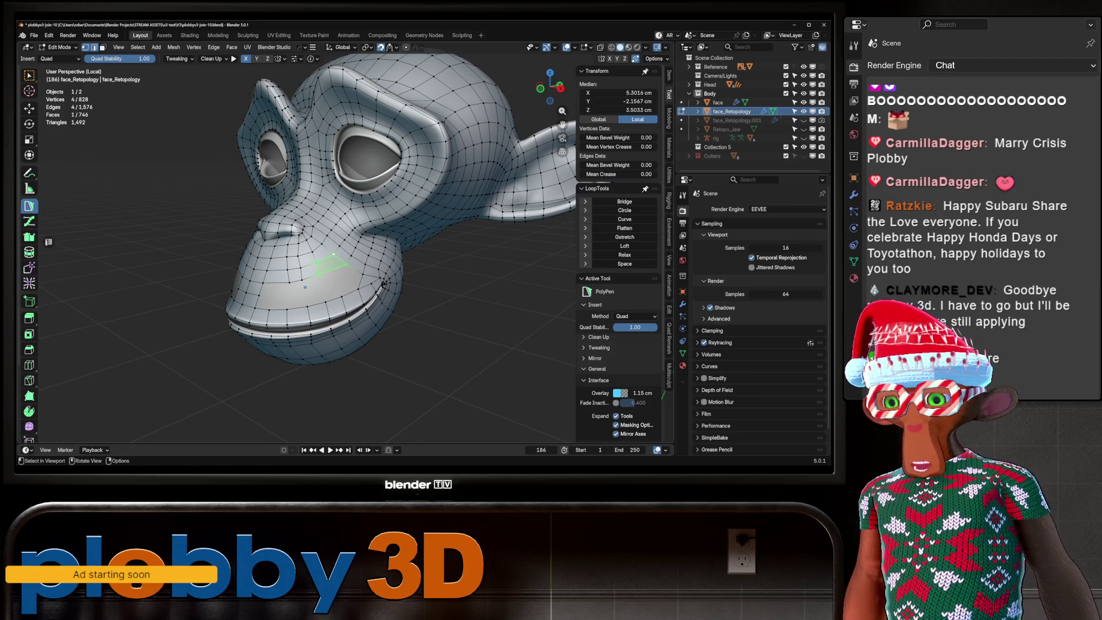
Relax the new cheek quad beside the nose and nearby vertices with the Relax brush.
{"action": "scroll", "coordinate": [305, 288], "scroll_direction": "up", "scroll_amount": 4}
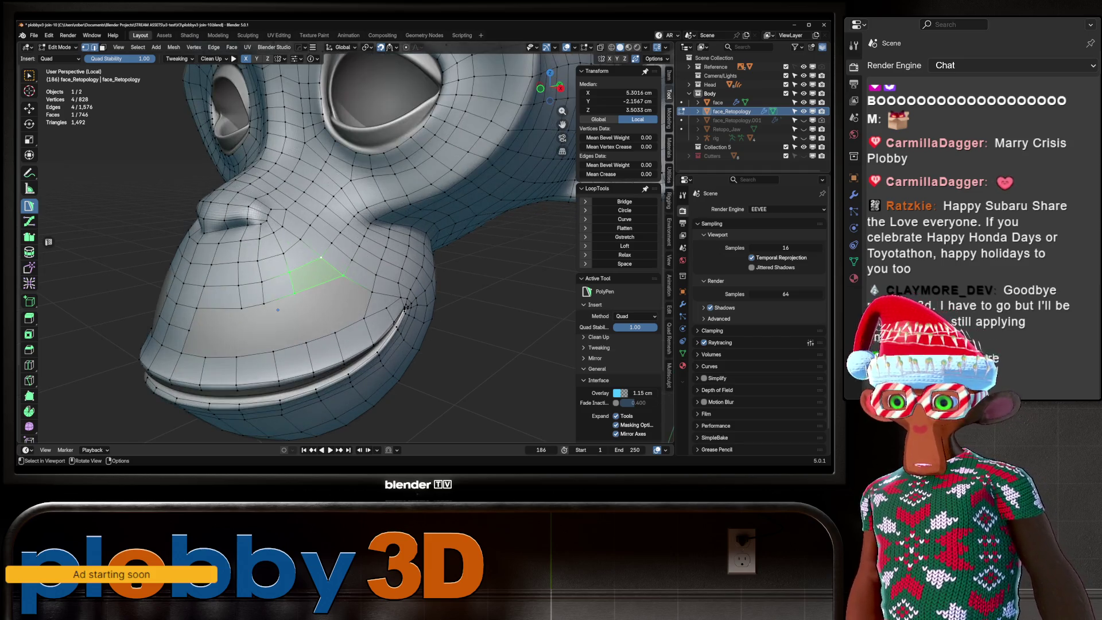
{"action": "key", "text": "shift+r"}
{"action": "mouse_move", "coordinate": [302, 270]}
{"action": "left_mouse_down"}
{"action": "mouse_move", "coordinate": [299, 253]}
{"action": "mouse_move", "coordinate": [321, 241]}
{"action": "mouse_move", "coordinate": [374, 240]}
{"action": "left_mouse_up"}
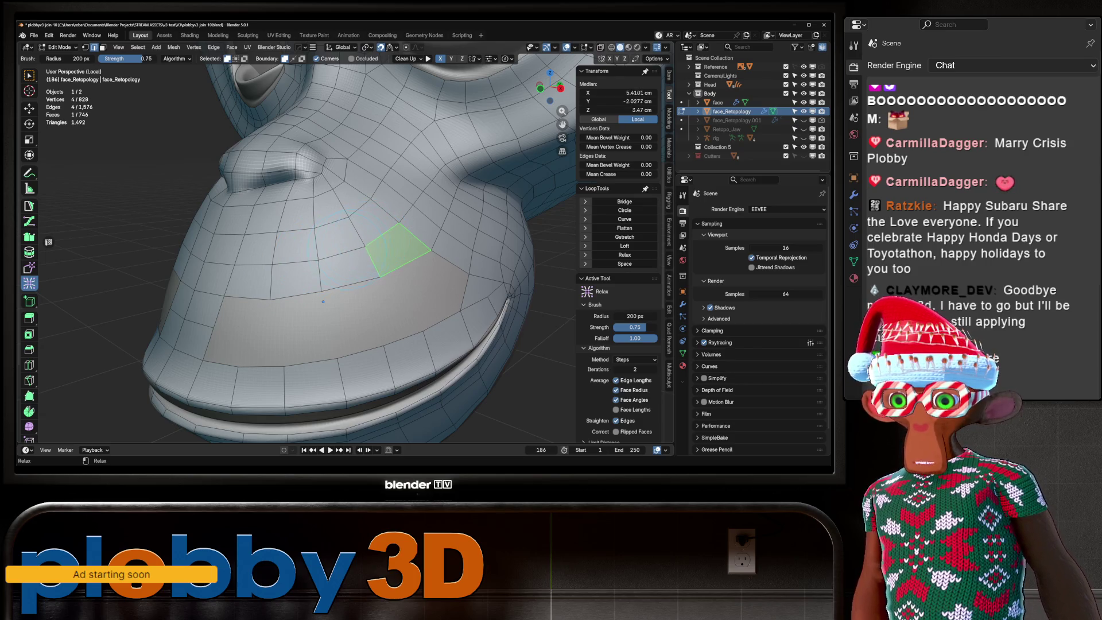
{"action": "key", "text": "shift+r"}
{"action": "scroll", "coordinate": [310, 293], "scroll_direction": "down", "scroll_amount": 6}
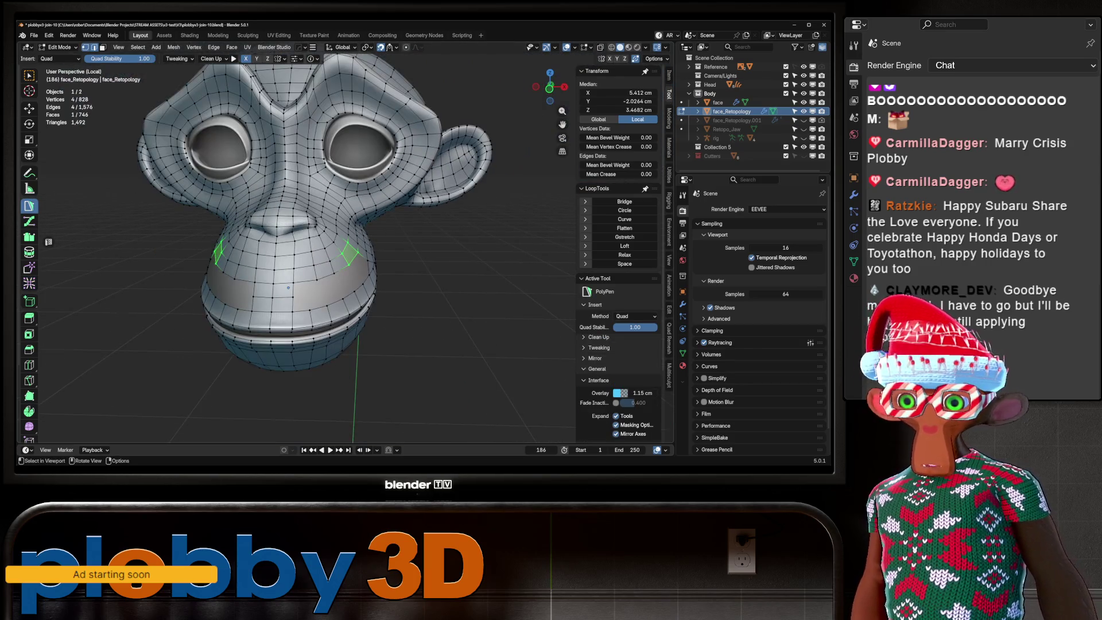
{"action": "scroll", "coordinate": [288, 287], "scroll_direction": "up", "scroll_amount": 5}
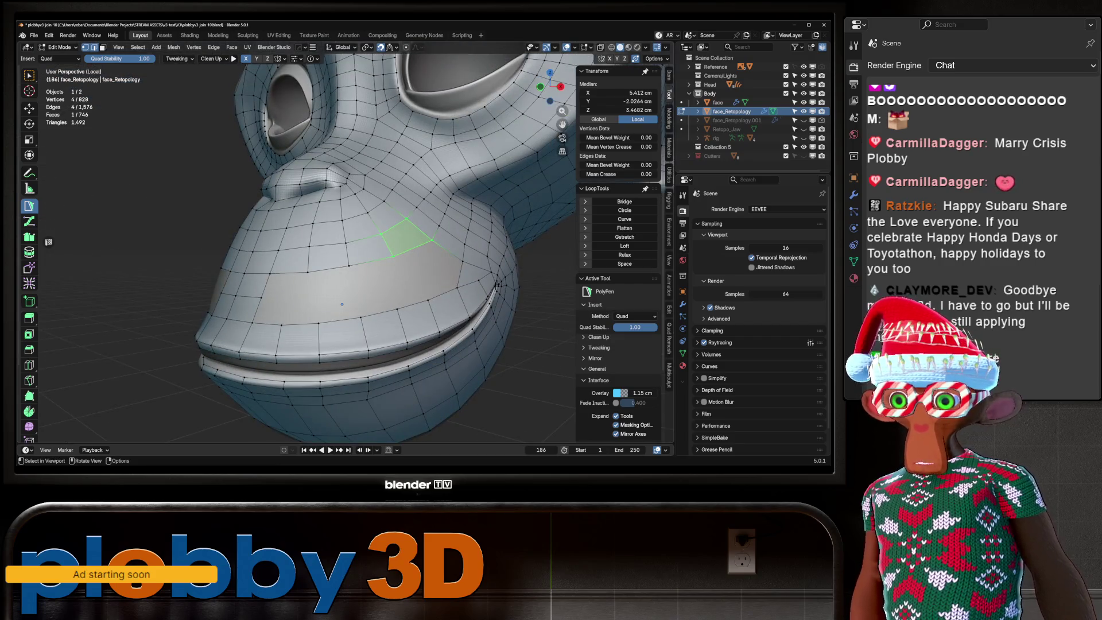
Preview an edge loop cut through the cheek and orbit to look under the chin.
{"action": "left_click_drag", "start_coordinate": [342, 305], "coordinate": [306, 316]}
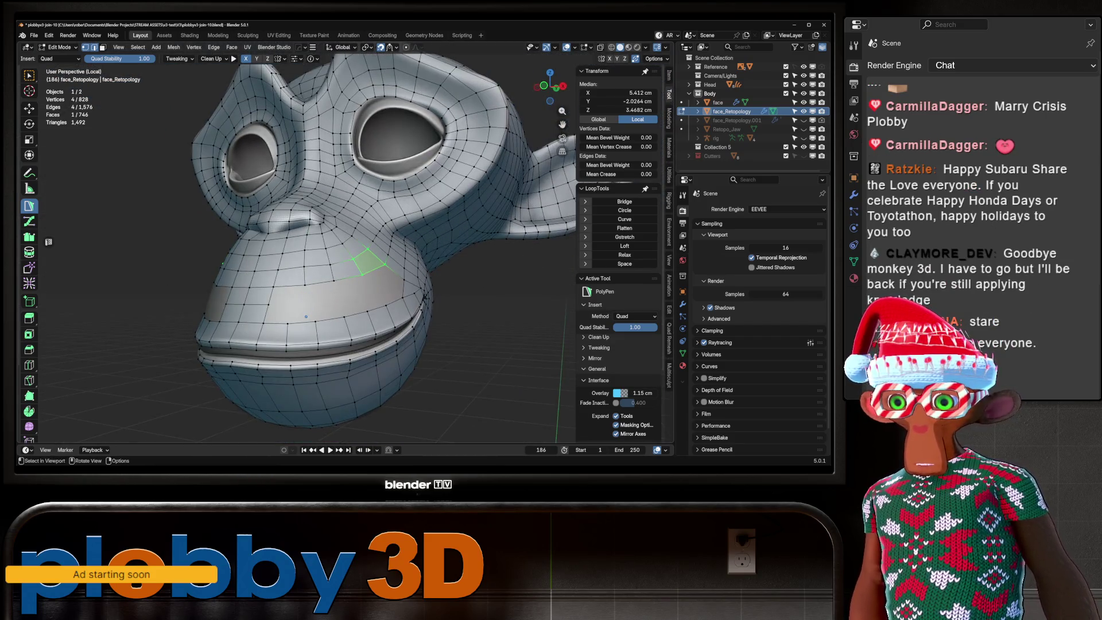
{"action": "scroll", "coordinate": [307, 317], "scroll_direction": "up", "scroll_amount": 3}
{"action": "key", "text": "ctrl"}
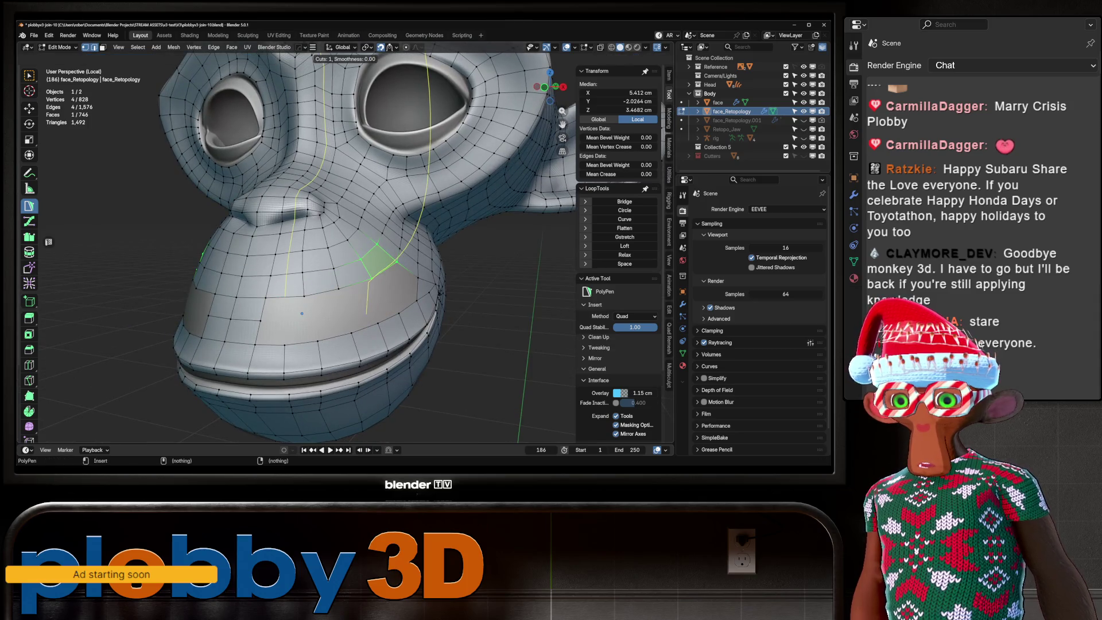
{"action": "scroll", "coordinate": [303, 313], "scroll_direction": "down", "scroll_amount": 4}
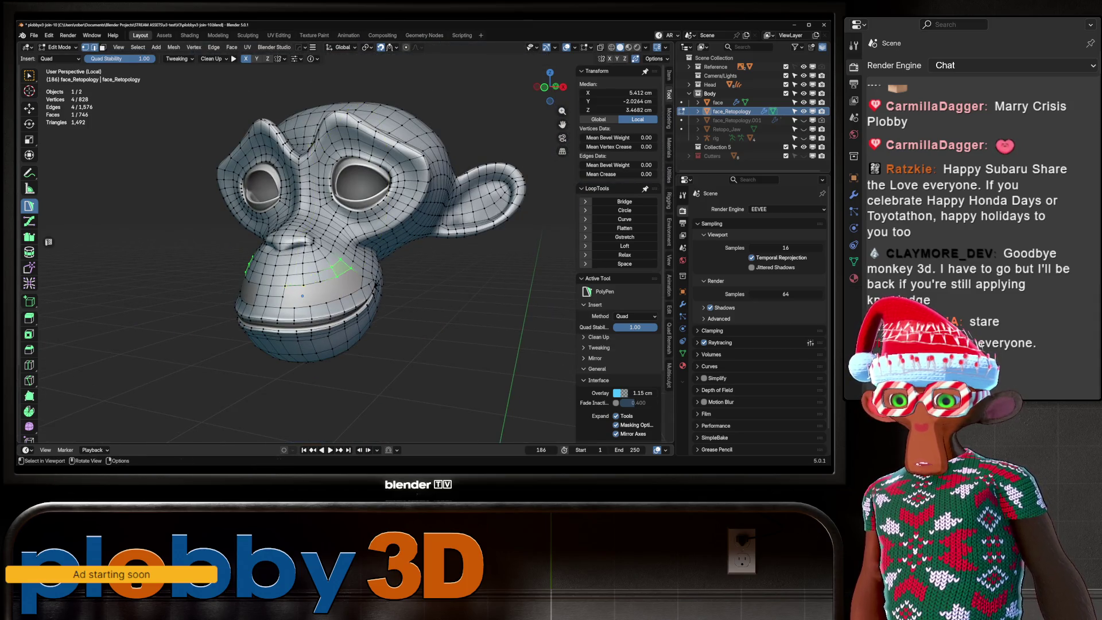
{"action": "left_click_drag", "start_coordinate": [303, 296], "coordinate": [324, 250]}
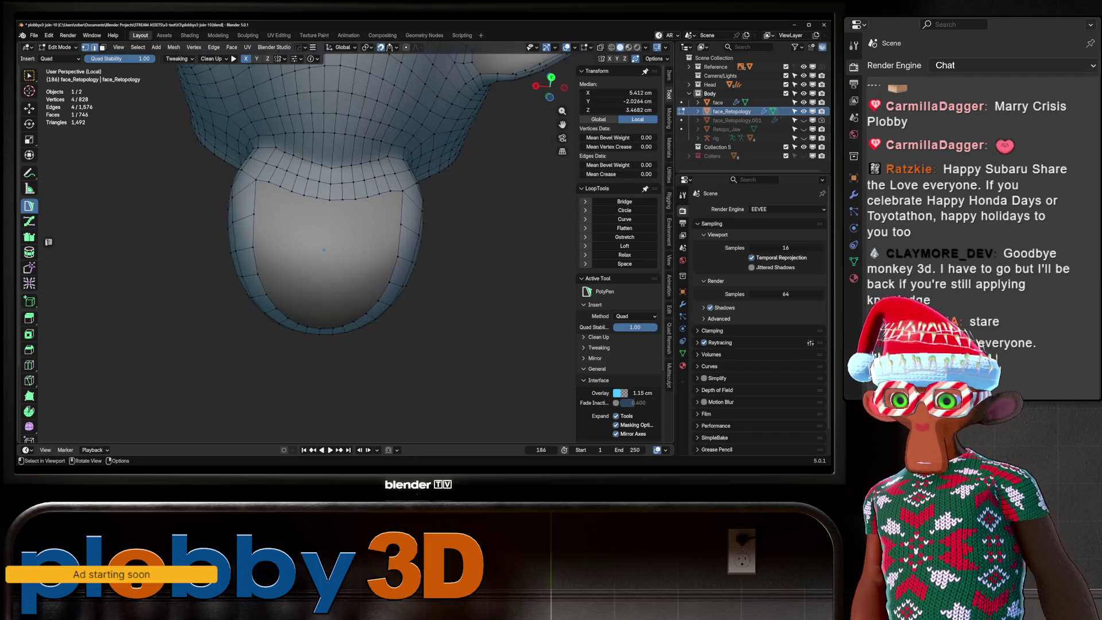
Select the open boundary loop under the chin and grid-fill it.
{"action": "key", "text": "2"}
{"action": "left_click", "coordinate": [324, 250], "text": "alt"}
{"action": "key", "text": "ctrl+f"}
{"action": "left_click", "coordinate": [324, 250]}
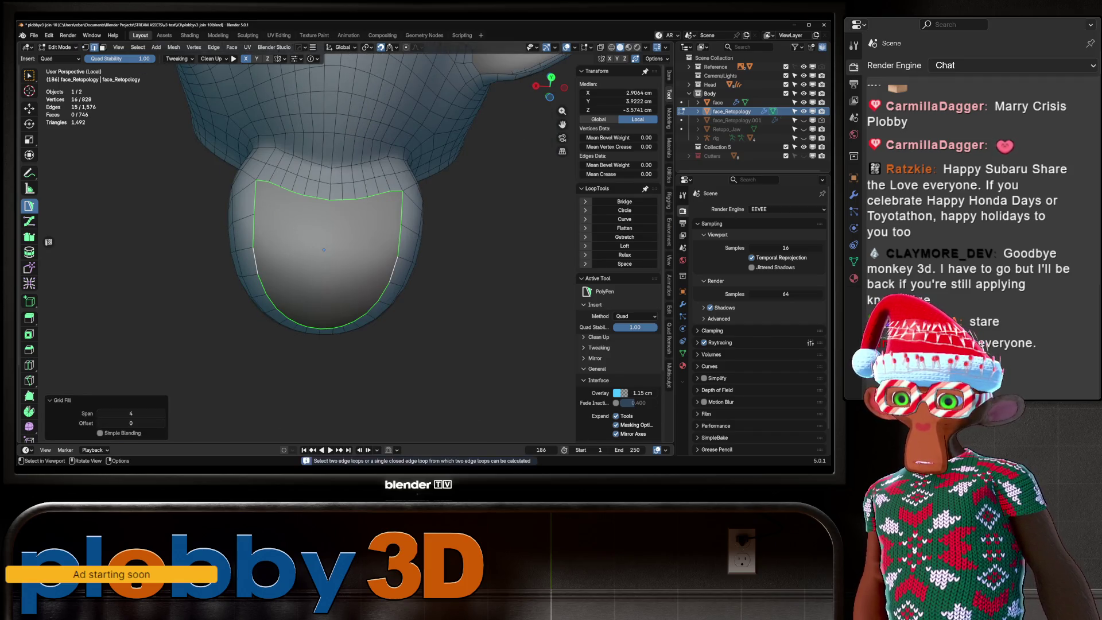
{"action": "scroll", "coordinate": [324, 250], "scroll_direction": "down", "scroll_amount": 5}
{"action": "mouse_move", "coordinate": [324, 249]}
{"action": "left_mouse_down"}
{"action": "mouse_move", "coordinate": [358, 209]}
{"action": "mouse_move", "coordinate": [330, 239]}
{"action": "left_mouse_up"}
{"action": "scroll", "coordinate": [322, 247], "scroll_direction": "up", "scroll_amount": 5}
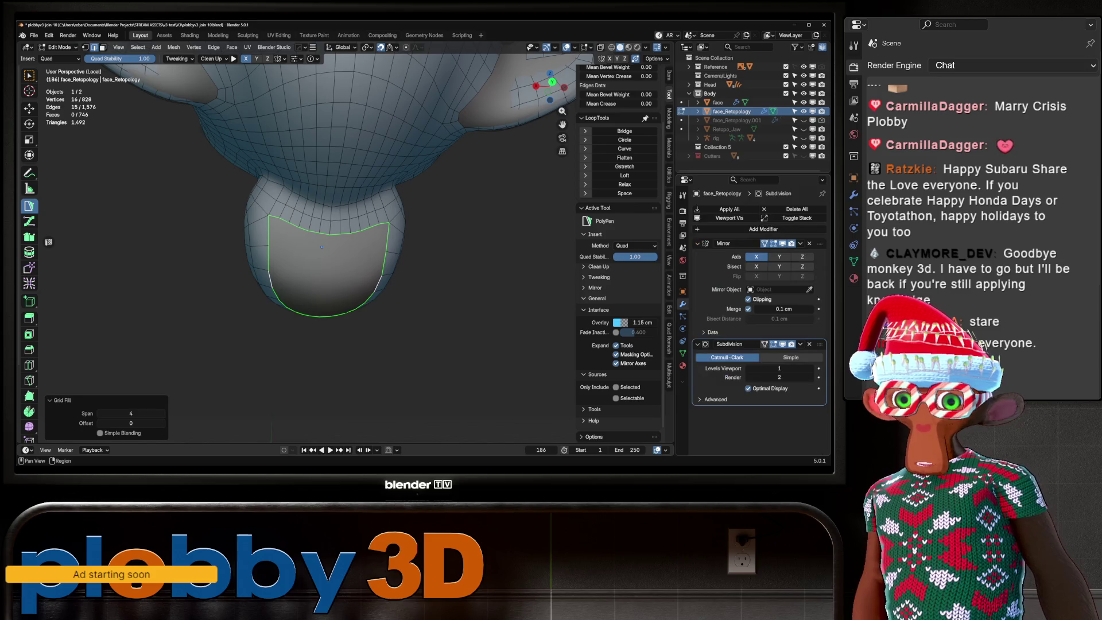
Apply the Mirror modifier, grid-fill the chin loop again, then undo those changes.
{"action": "left_click", "coordinate": [683, 304]}
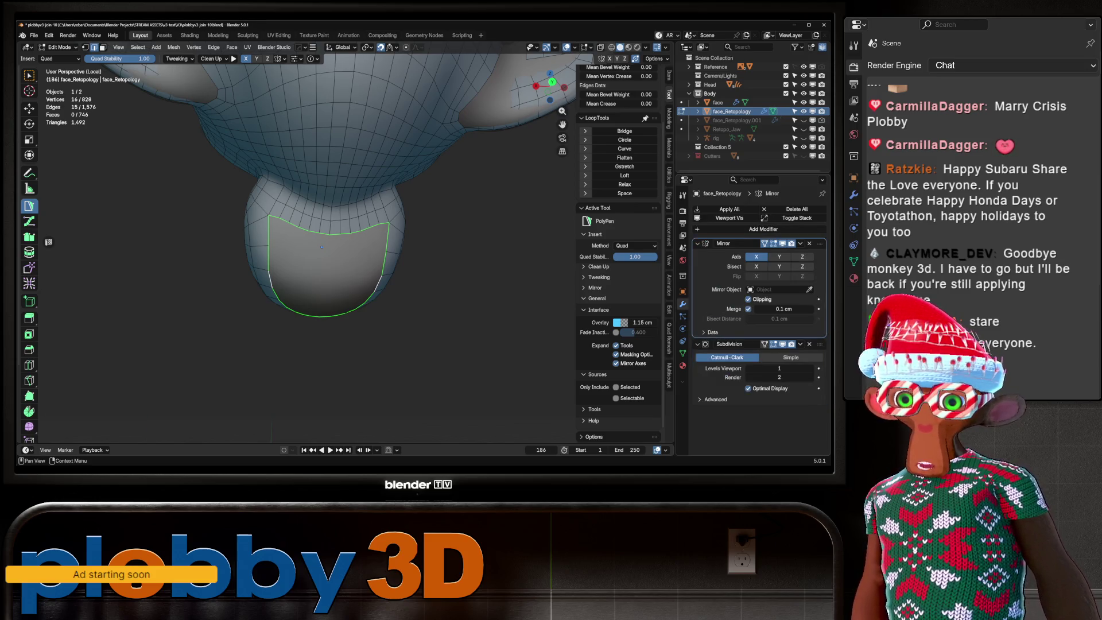
{"action": "scroll", "coordinate": [595, 285], "scroll_direction": "down", "scroll_amount": 1}
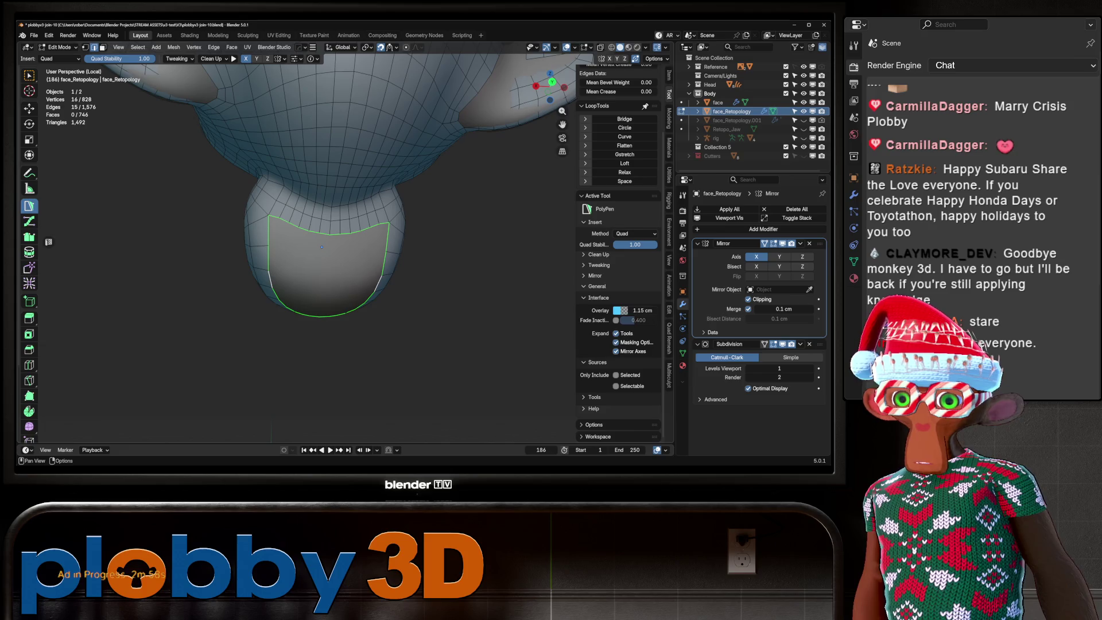
{"action": "left_click", "coordinate": [595, 276]}
{"action": "left_click", "coordinate": [618, 345]}
{"action": "key", "text": "ctrl+f"}
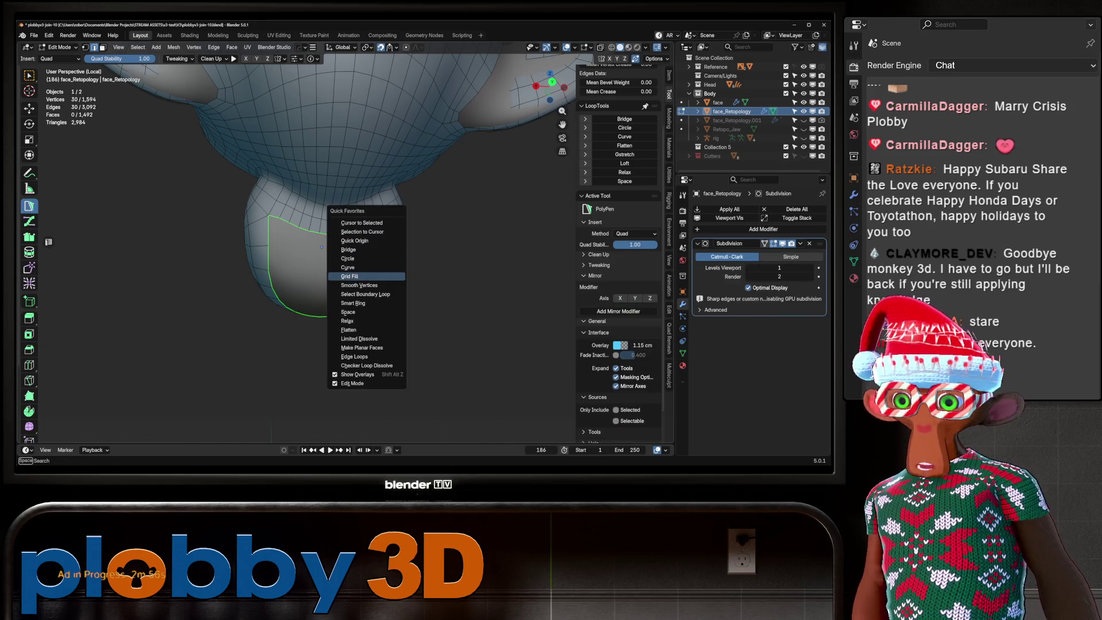
{"action": "left_click", "coordinate": [345, 262]}
{"action": "key", "text": "ctrl+z"}
{"action": "key", "text": "ctrl+z"}
{"action": "key", "text": "ctrl+z"}
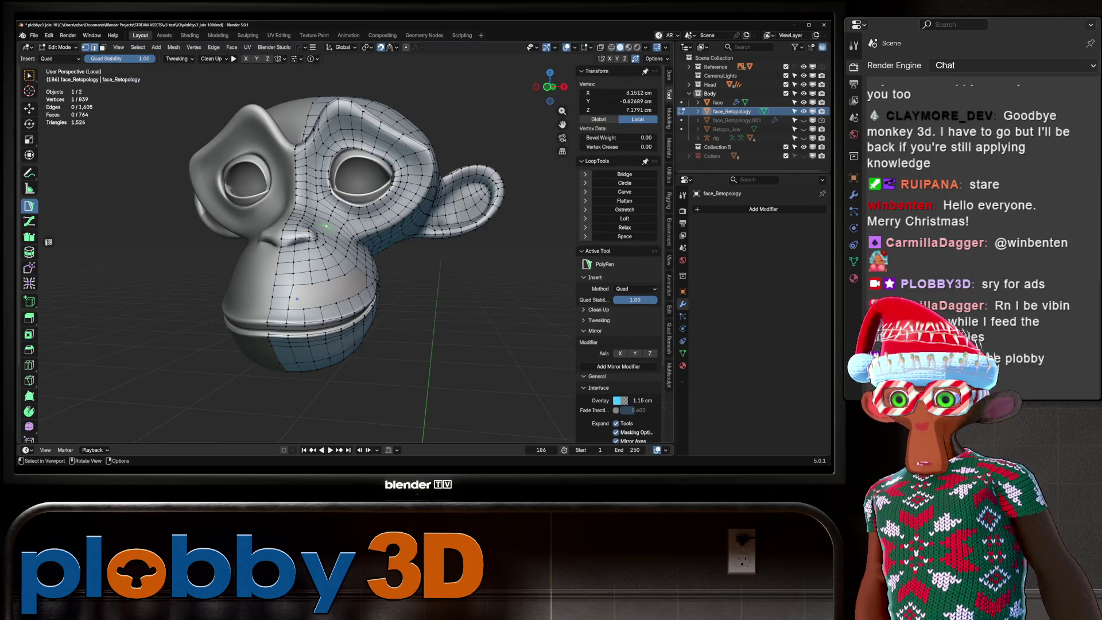
Add a Mirror modifier, toggle its X bisect and flip options, then remove it.
{"action": "left_click", "coordinate": [618, 367]}
{"action": "scroll", "coordinate": [295, 310], "scroll_direction": "up", "scroll_amount": 2}
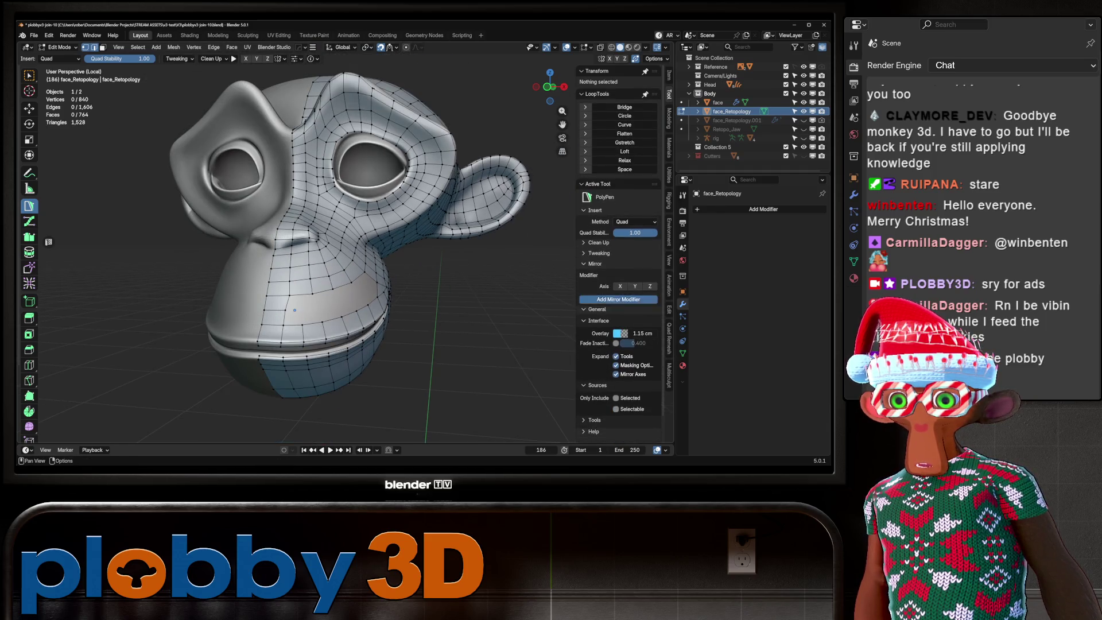
{"action": "left_click", "coordinate": [757, 267]}
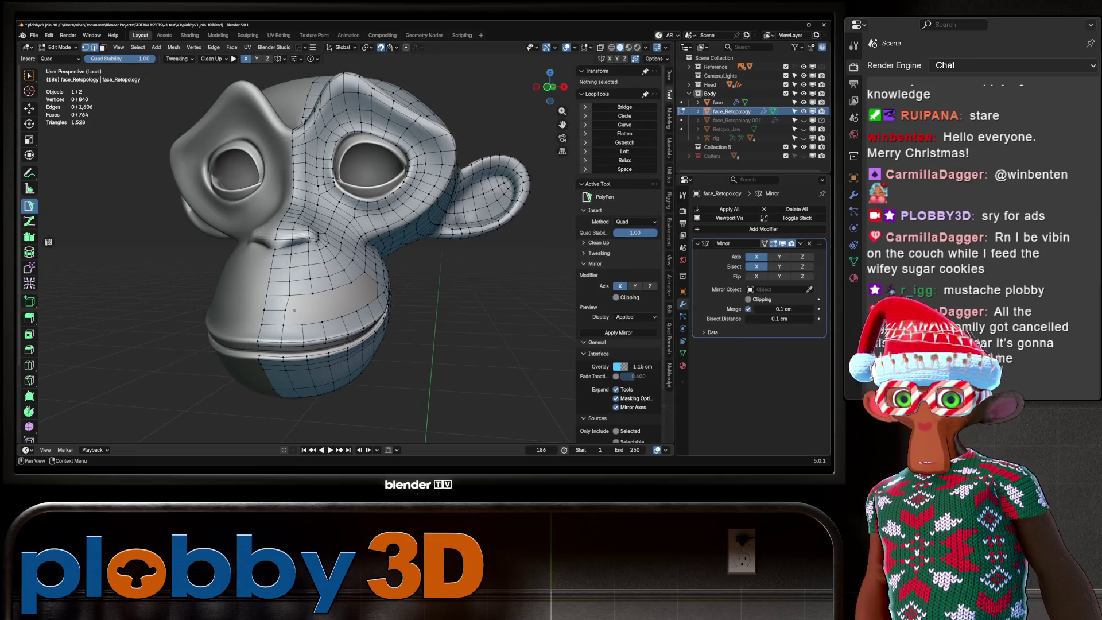
{"action": "left_click", "coordinate": [757, 277]}
{"action": "left_click", "coordinate": [757, 267]}
{"action": "left_click", "coordinate": [757, 256]}
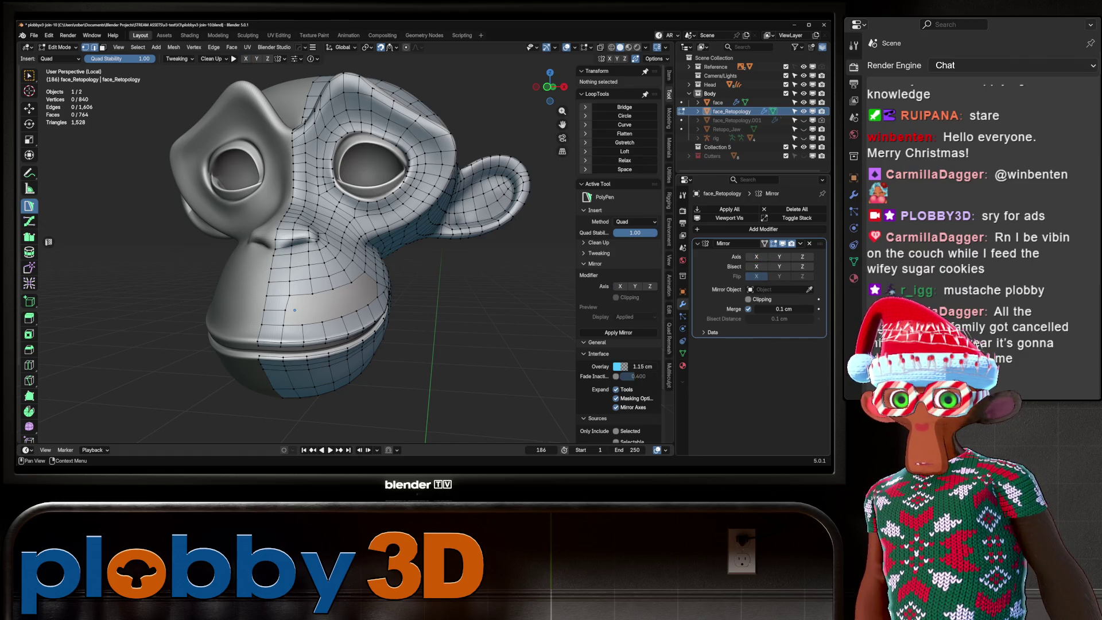
{"action": "left_click", "coordinate": [810, 244]}
Orbit around the monkey head to a three-quarter view and return to Object Mode.
{"action": "scroll", "coordinate": [402, 259], "scroll_direction": "down", "scroll_amount": 3}
{"action": "mouse_move", "coordinate": [367, 313]}
{"action": "left_mouse_down"}
{"action": "mouse_move", "coordinate": [416, 313]}
{"action": "mouse_move", "coordinate": [471, 276]}
{"action": "left_mouse_up"}
{"action": "scroll", "coordinate": [517, 265], "scroll_direction": "up", "scroll_amount": 5}
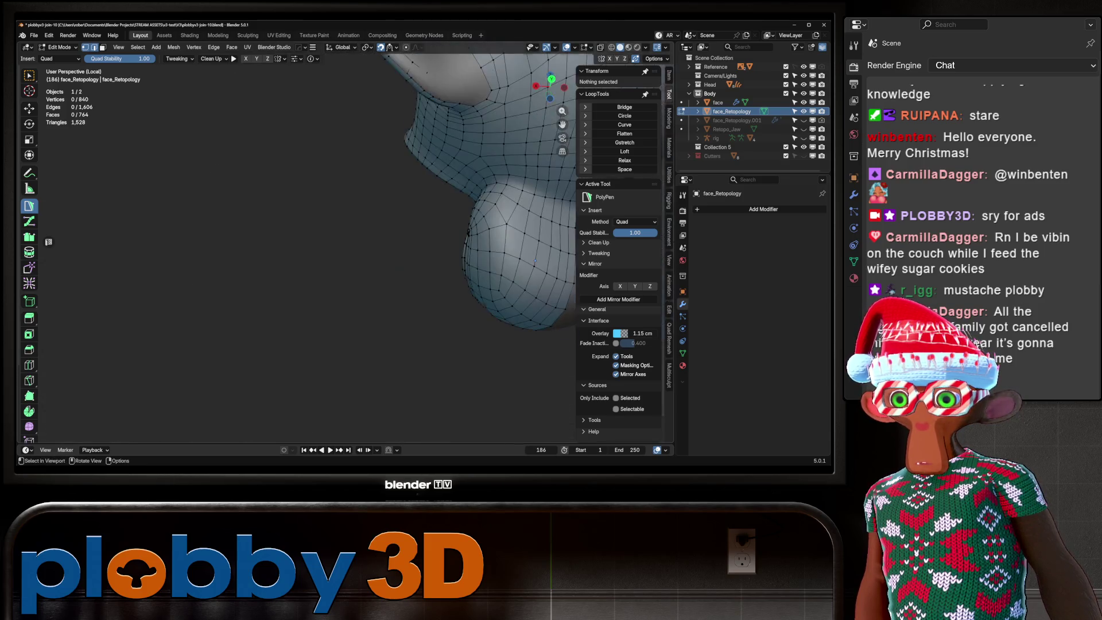
{"action": "mouse_move", "coordinate": [534, 262]}
{"action": "left_mouse_down"}
{"action": "mouse_move", "coordinate": [294, 293]}
{"action": "mouse_move", "coordinate": [281, 255]}
{"action": "left_mouse_up"}
{"action": "key", "text": "Tab"}
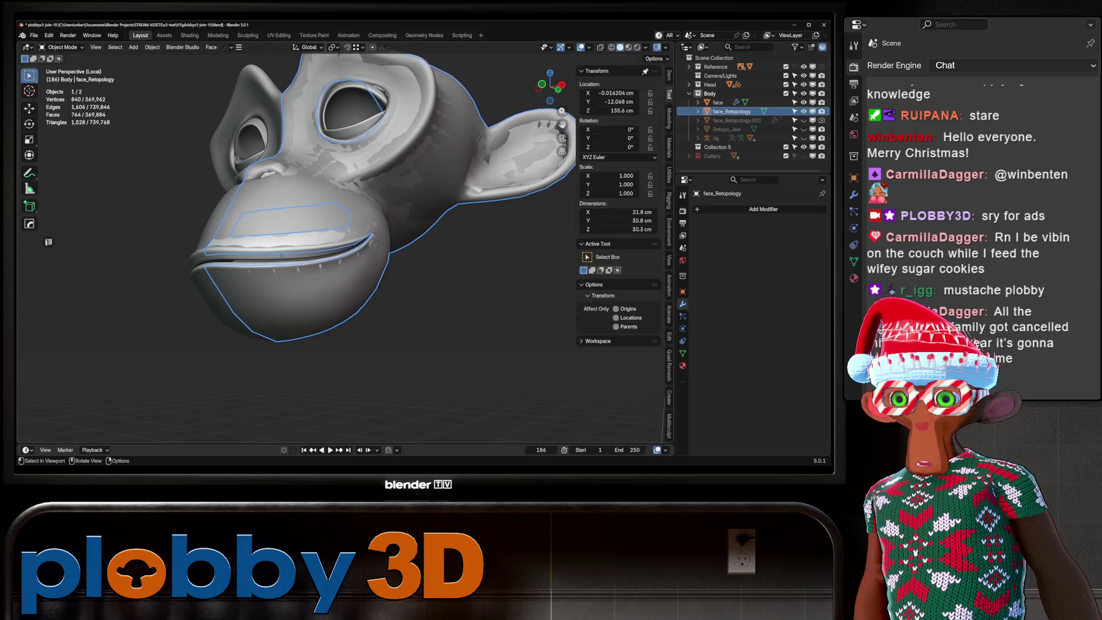
Reselect face_Retopology in Edit Mode and add a Mirror modifier on X merging at 0.1 cm.
{"action": "left_click", "coordinate": [282, 255]}
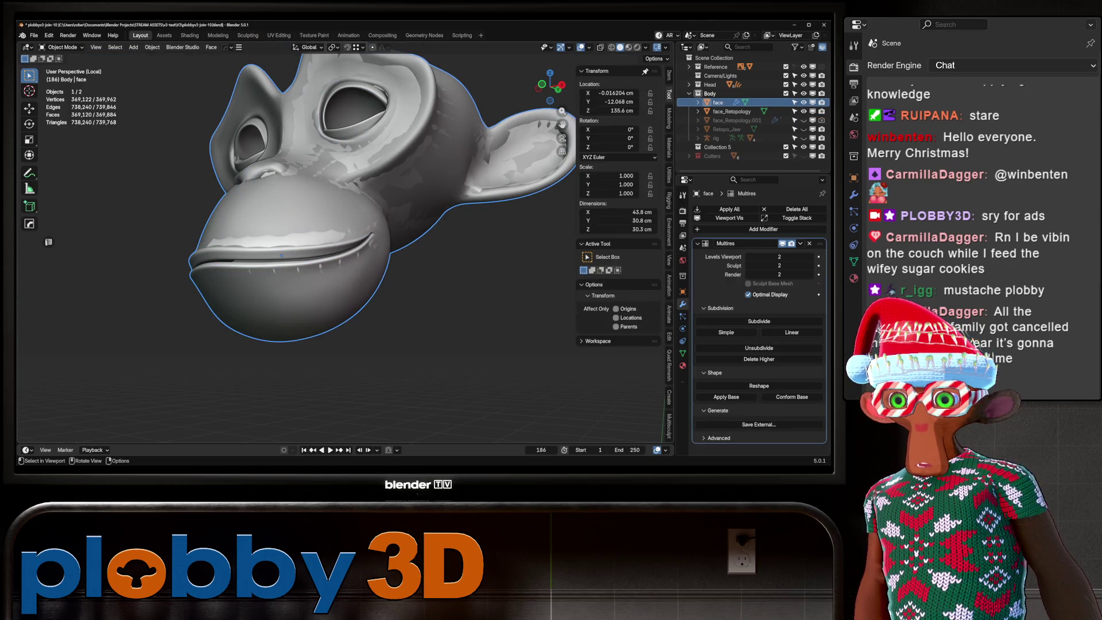
{"action": "left_click", "coordinate": [281, 255]}
{"action": "key", "text": "Tab"}
{"action": "mouse_move", "coordinate": [282, 255]}
{"action": "left_mouse_down"}
{"action": "mouse_move", "coordinate": [320, 283]}
{"action": "mouse_move", "coordinate": [356, 282]}
{"action": "mouse_move", "coordinate": [325, 281]}
{"action": "mouse_move", "coordinate": [335, 276]}
{"action": "left_mouse_up"}
{"action": "left_click", "coordinate": [619, 299]}
{"action": "scroll", "coordinate": [337, 274], "scroll_direction": "up", "scroll_amount": 2}
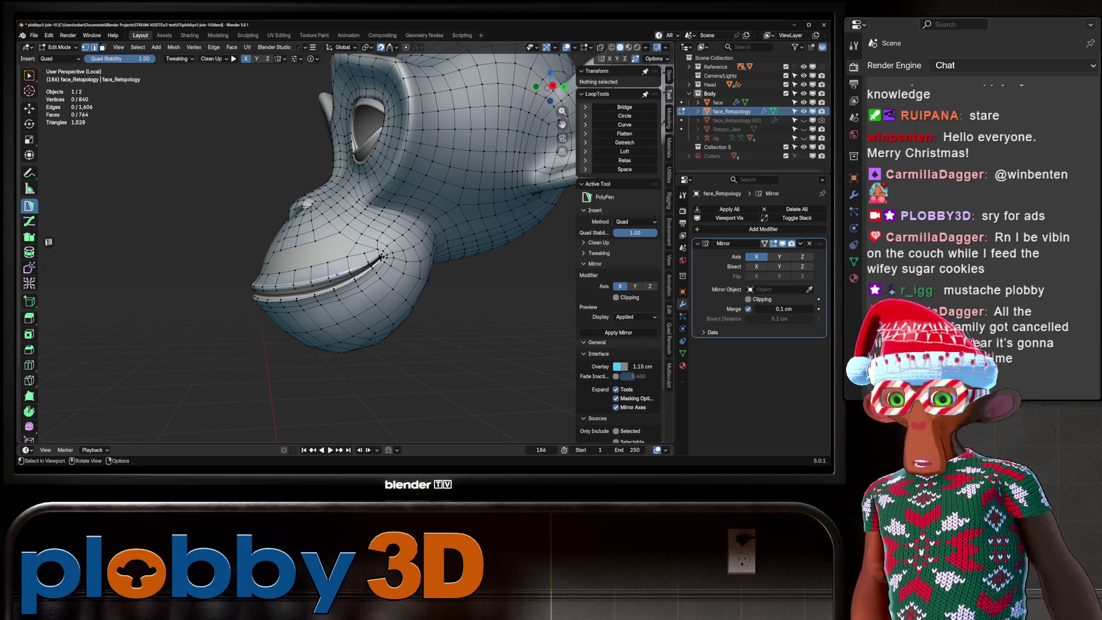
Delete the single face beside the upper lip in face select mode.
{"action": "scroll", "coordinate": [337, 275], "scroll_direction": "up", "scroll_amount": 6}
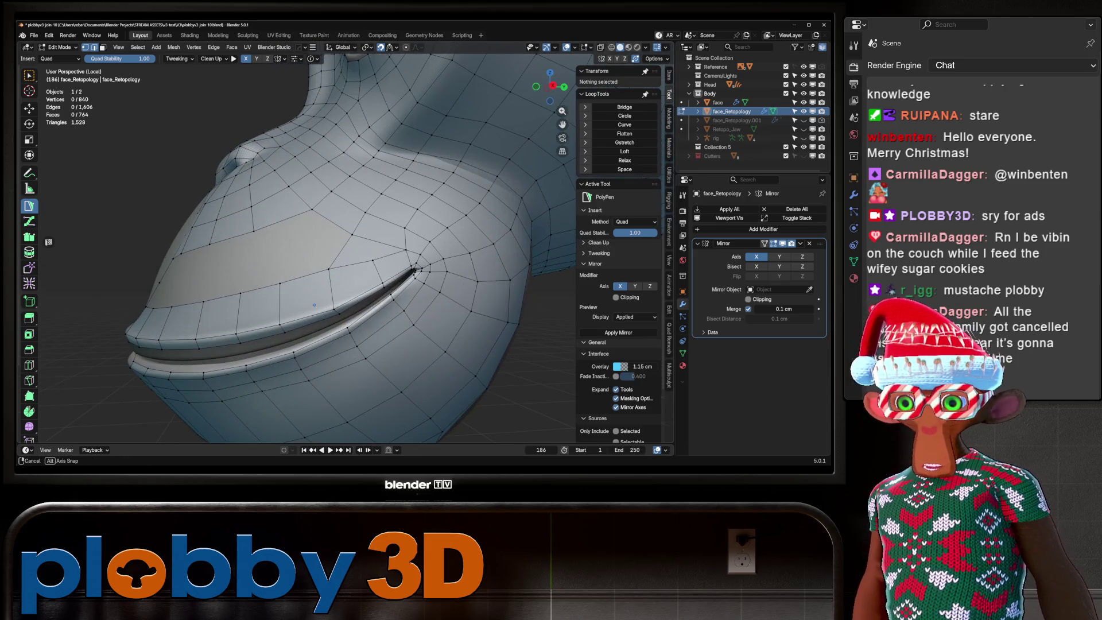
{"action": "scroll", "coordinate": [315, 305], "scroll_direction": "down", "scroll_amount": 6}
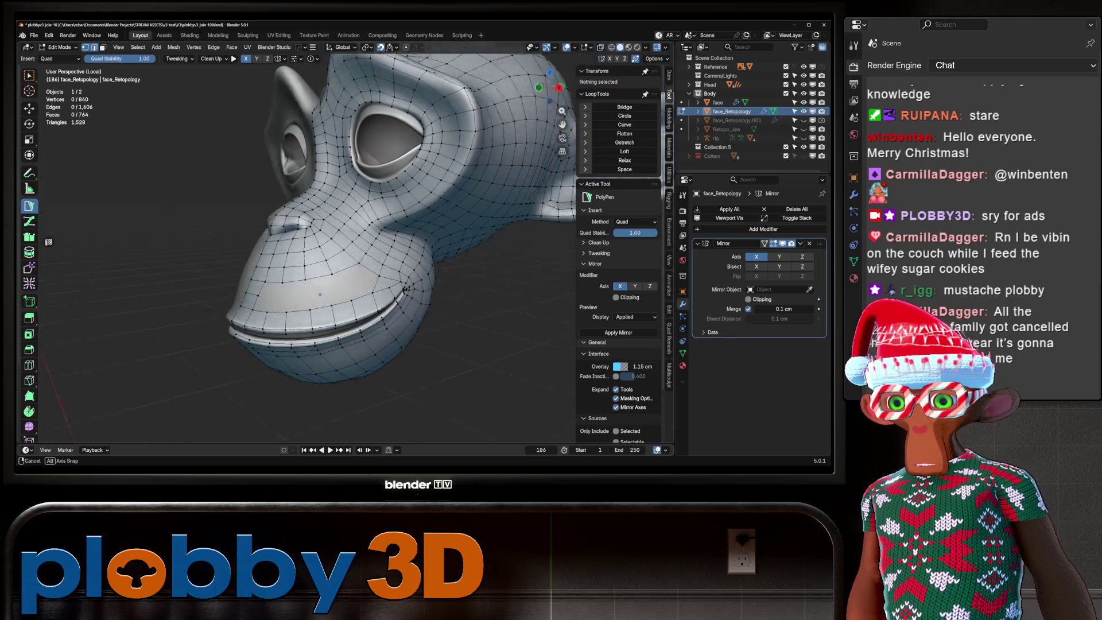
{"action": "scroll", "coordinate": [320, 294], "scroll_direction": "up", "scroll_amount": 5}
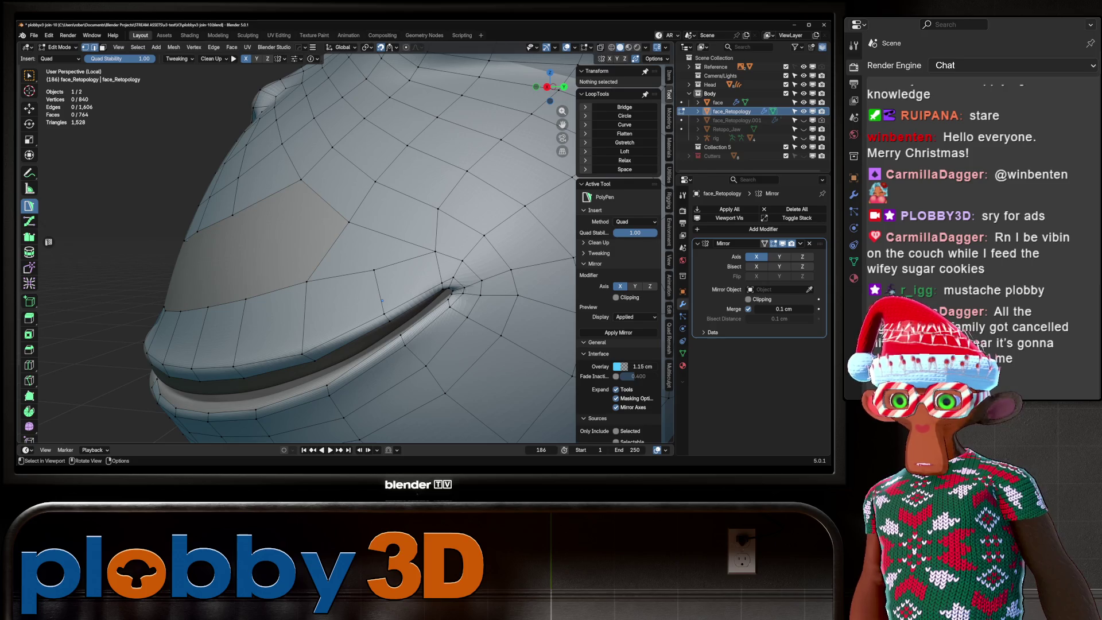
{"action": "scroll", "coordinate": [382, 300], "scroll_direction": "down", "scroll_amount": 5}
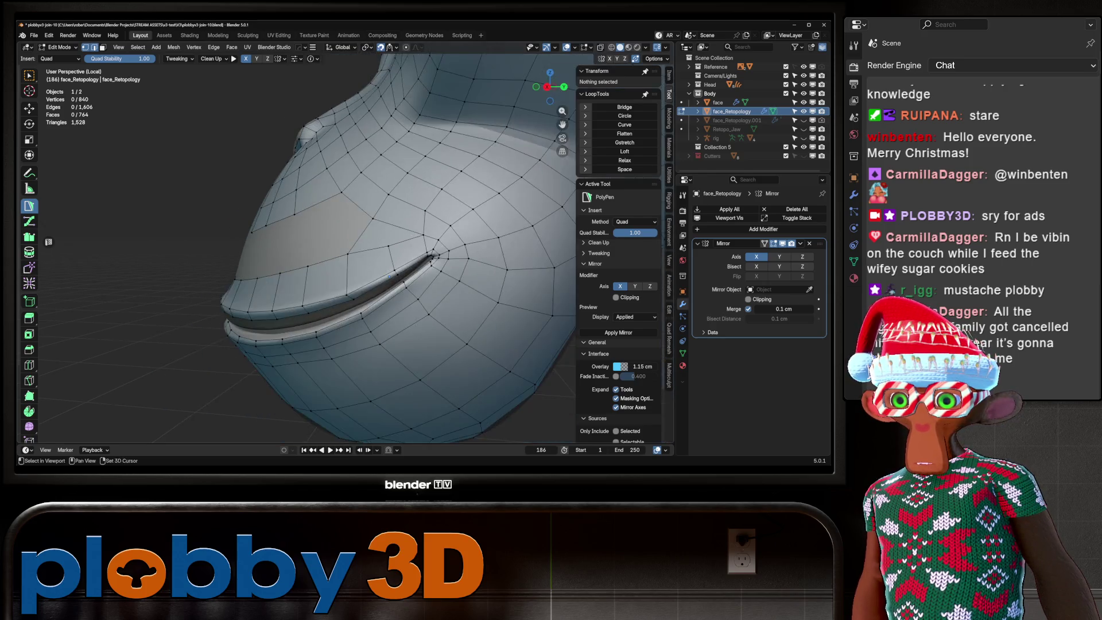
{"action": "key", "text": "ctrl+r"}
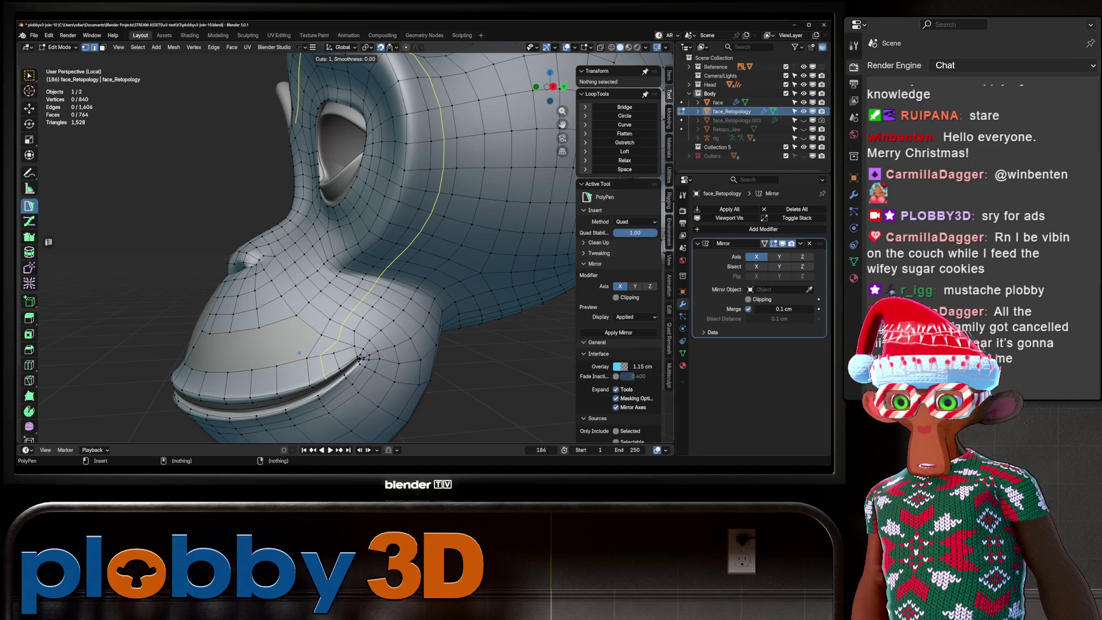
{"action": "key", "text": "Escape"}
{"action": "key", "text": "3"}
{"action": "left_click", "coordinate": [360, 359]}
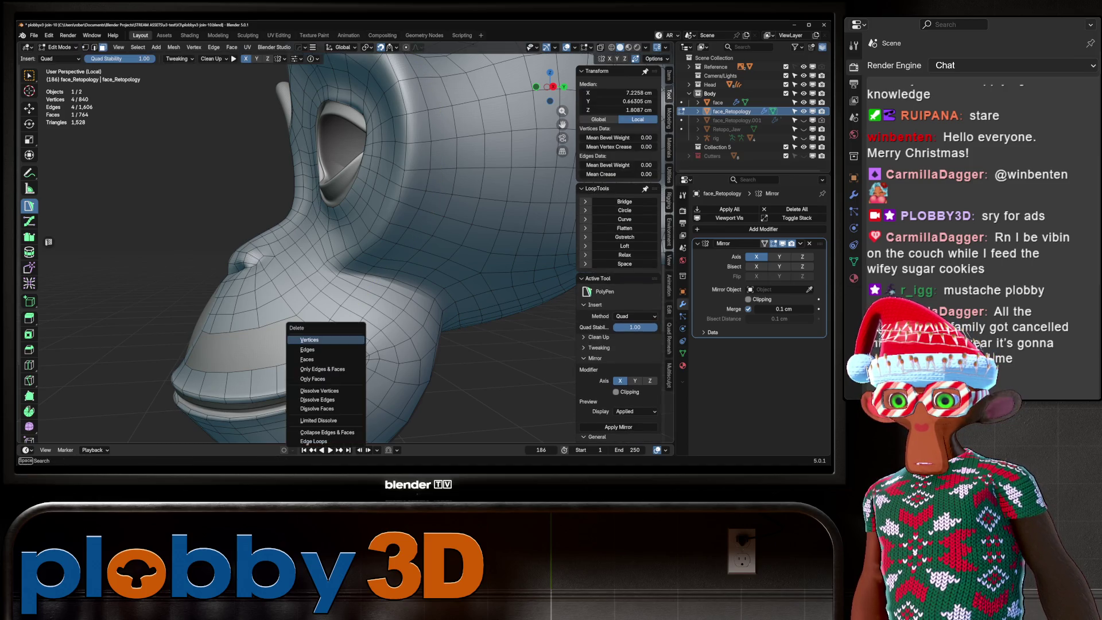
{"action": "key", "text": "x"}
{"action": "left_click", "coordinate": [306, 359]}
Cut a centred edge loop beside the mouth, then dissolve it.
{"action": "key", "text": "ctrl+r"}
{"action": "left_click", "coordinate": [294, 360]}
{"action": "right_click", "coordinate": [294, 359]}
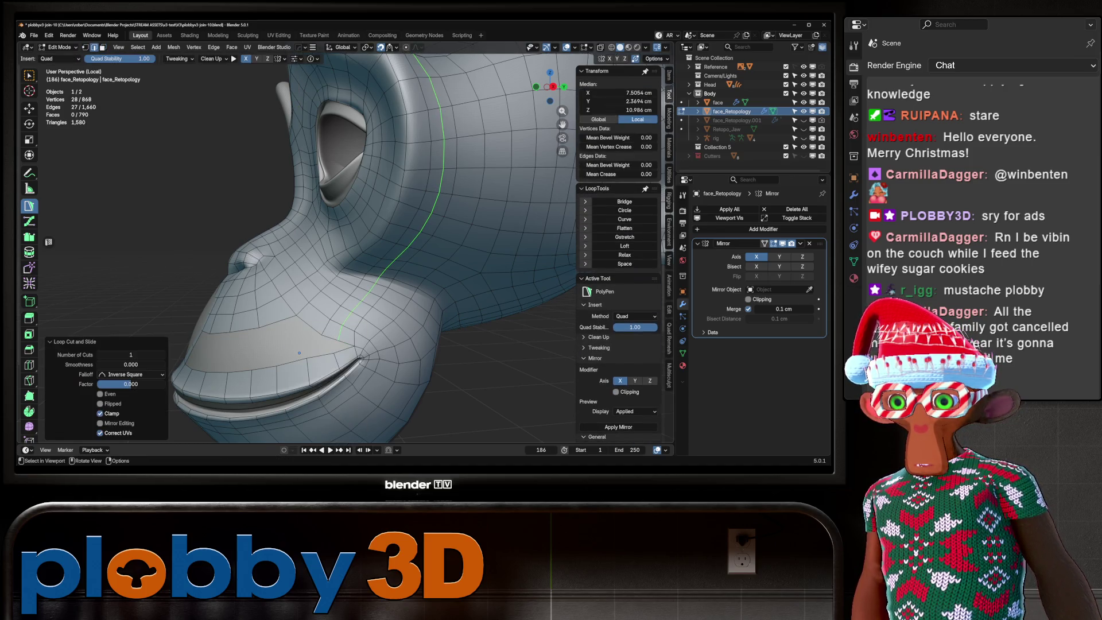
{"action": "scroll", "coordinate": [294, 360], "scroll_direction": "up", "scroll_amount": 3}
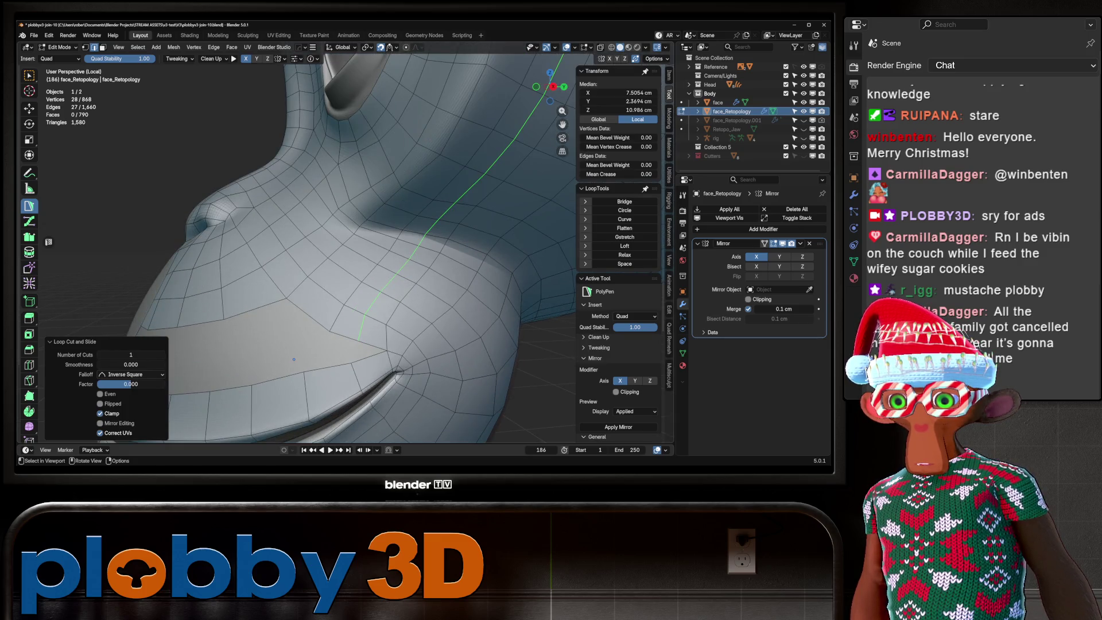
{"action": "key", "text": "ctrl+x"}
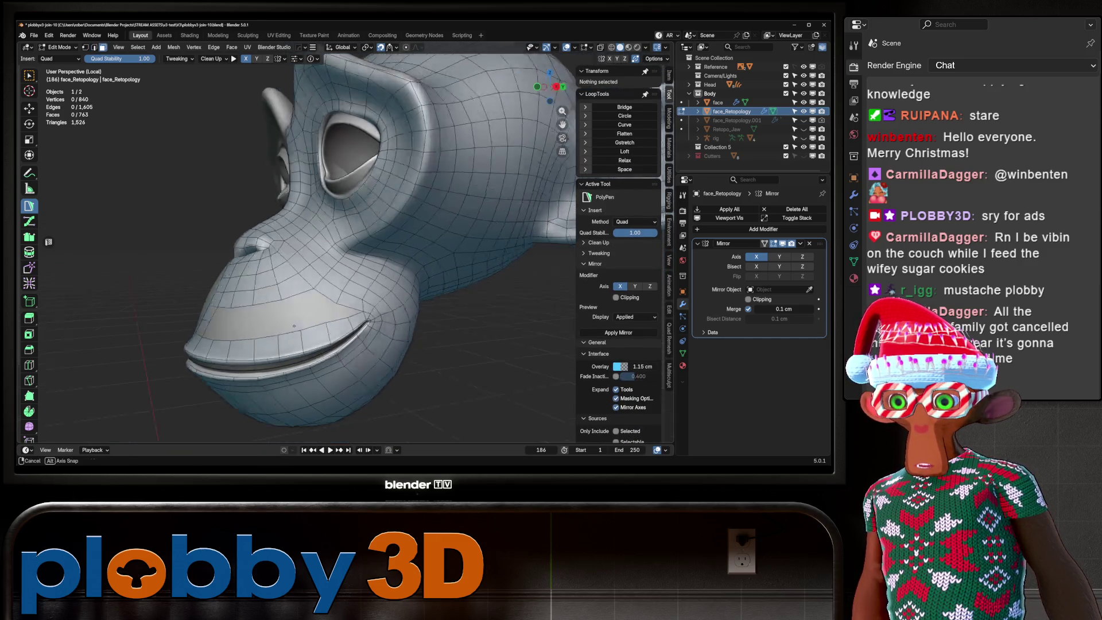
{"action": "mouse_move", "coordinate": [294, 326]}
{"action": "left_mouse_down"}
{"action": "mouse_move", "coordinate": [252, 318]}
{"action": "mouse_move", "coordinate": [340, 315]}
{"action": "mouse_move", "coordinate": [411, 297]}
{"action": "mouse_move", "coordinate": [364, 268]}
{"action": "mouse_move", "coordinate": [353, 296]}
{"action": "left_mouse_up"}
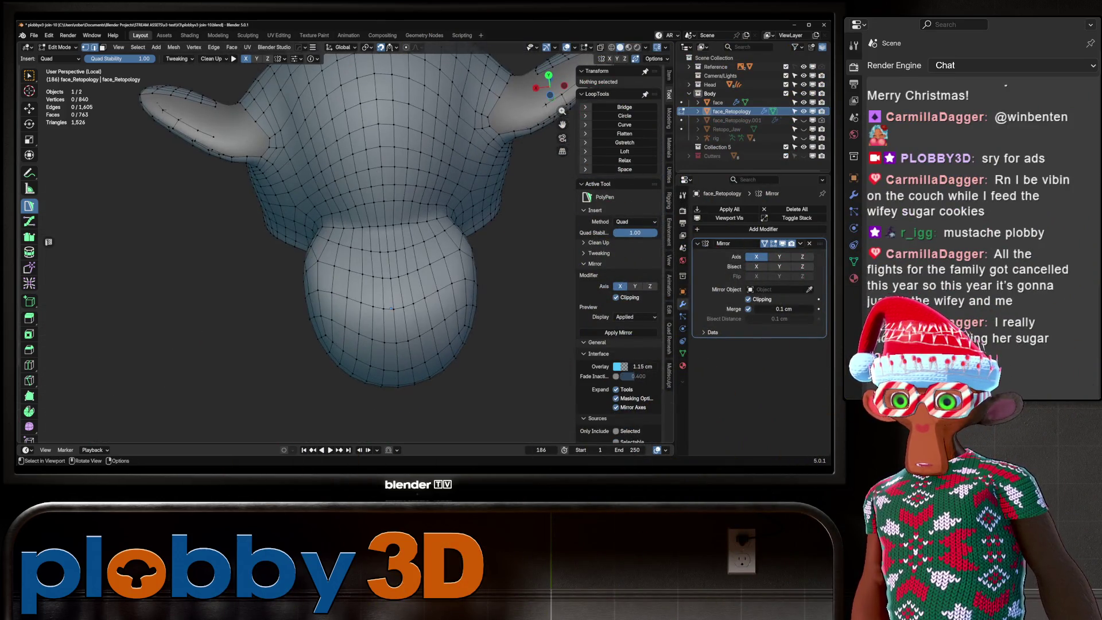
{"action": "key", "text": "shift+space"}
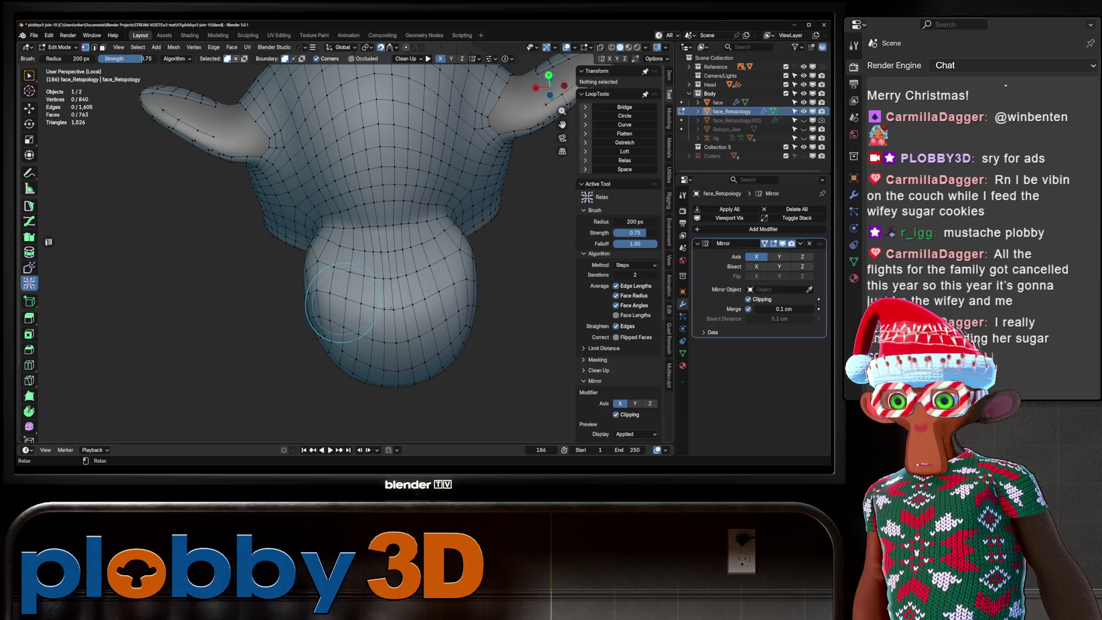
{"action": "key", "text": "shift+space"}
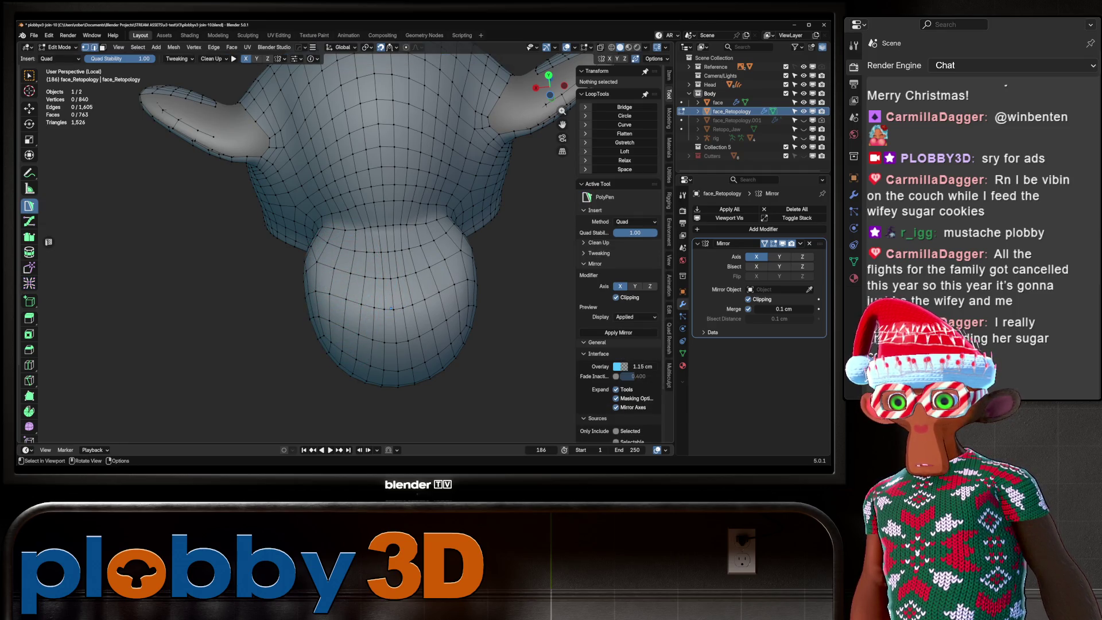
{"action": "left_click_drag", "start_coordinate": [391, 308], "coordinate": [311, 279]}
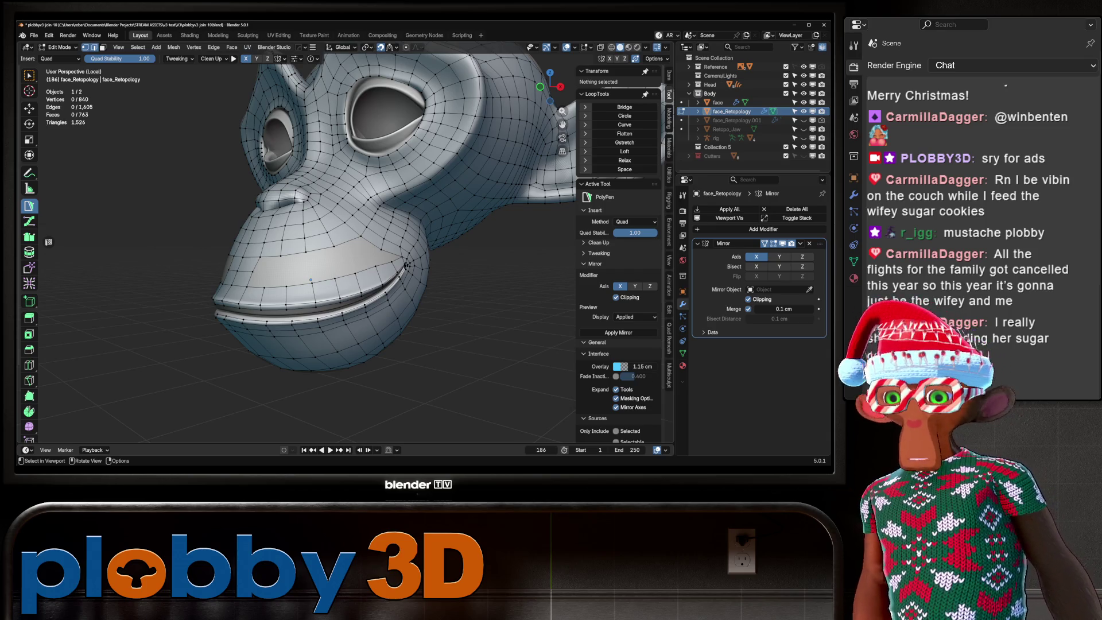
Select an upper lip edge and smooth its vertex with the Relax tool.
{"action": "scroll", "coordinate": [311, 280], "scroll_direction": "up", "scroll_amount": 4}
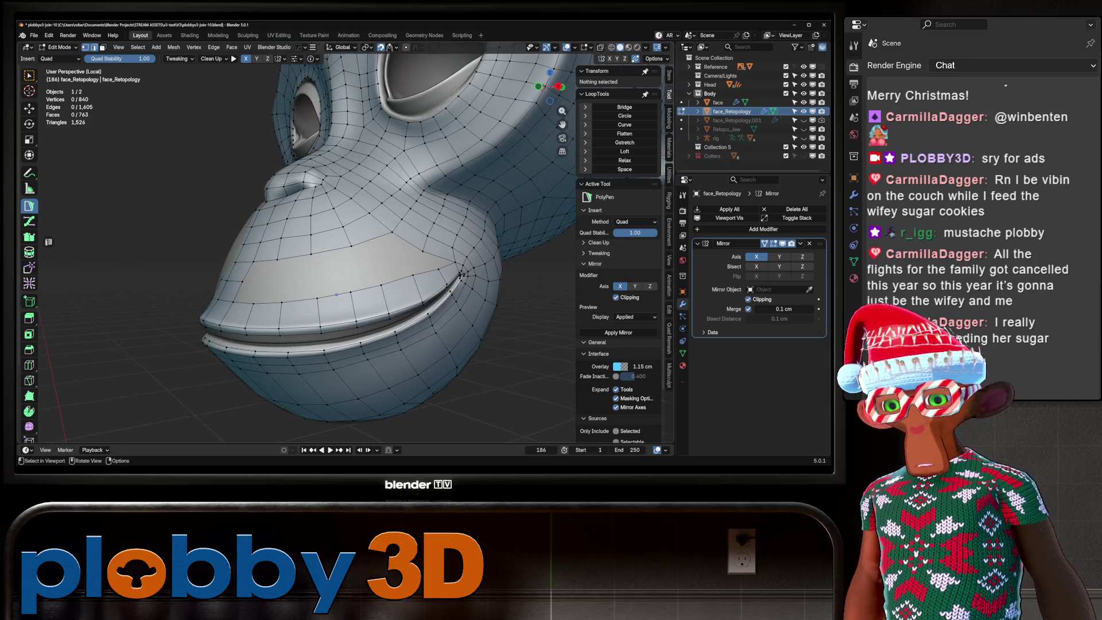
{"action": "mouse_move", "coordinate": [337, 294]}
{"action": "left_mouse_down"}
{"action": "mouse_move", "coordinate": [316, 298]}
{"action": "mouse_move", "coordinate": [238, 270]}
{"action": "mouse_move", "coordinate": [299, 252]}
{"action": "mouse_move", "coordinate": [310, 287]}
{"action": "mouse_move", "coordinate": [324, 289]}
{"action": "left_mouse_up"}
{"action": "left_click", "coordinate": [225, 262]}
{"action": "left_click", "coordinate": [29, 283]}
{"action": "left_click", "coordinate": [28, 205]}
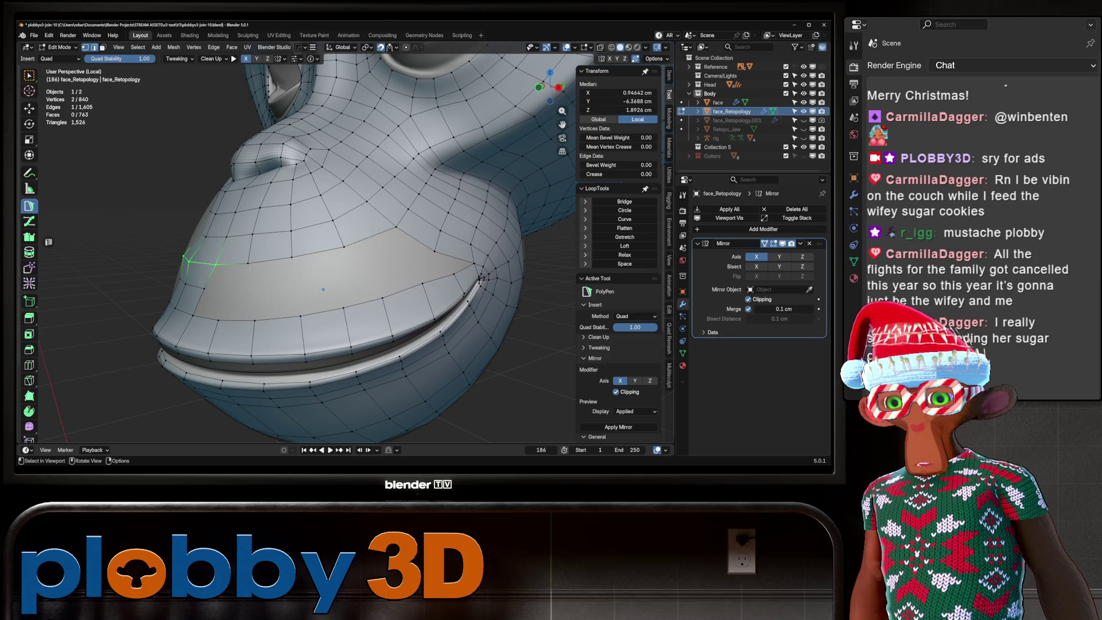
Select two lip vertices and draw new quads along the upper lip band toward the left.
{"action": "left_click", "coordinate": [434, 251]}
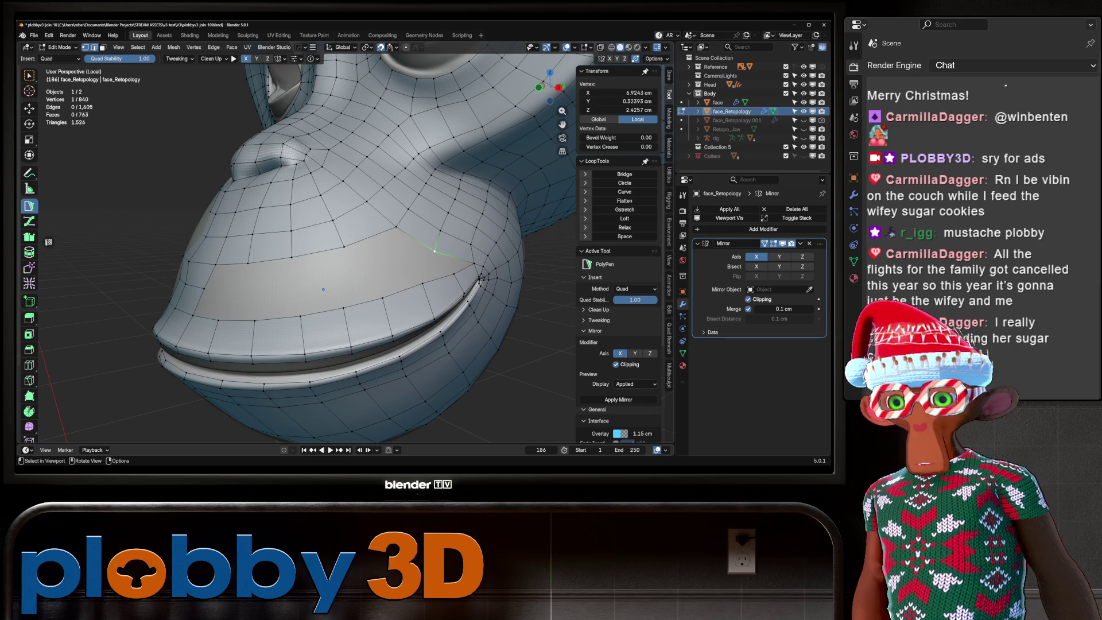
{"action": "left_click", "coordinate": [397, 227], "text": "shift"}
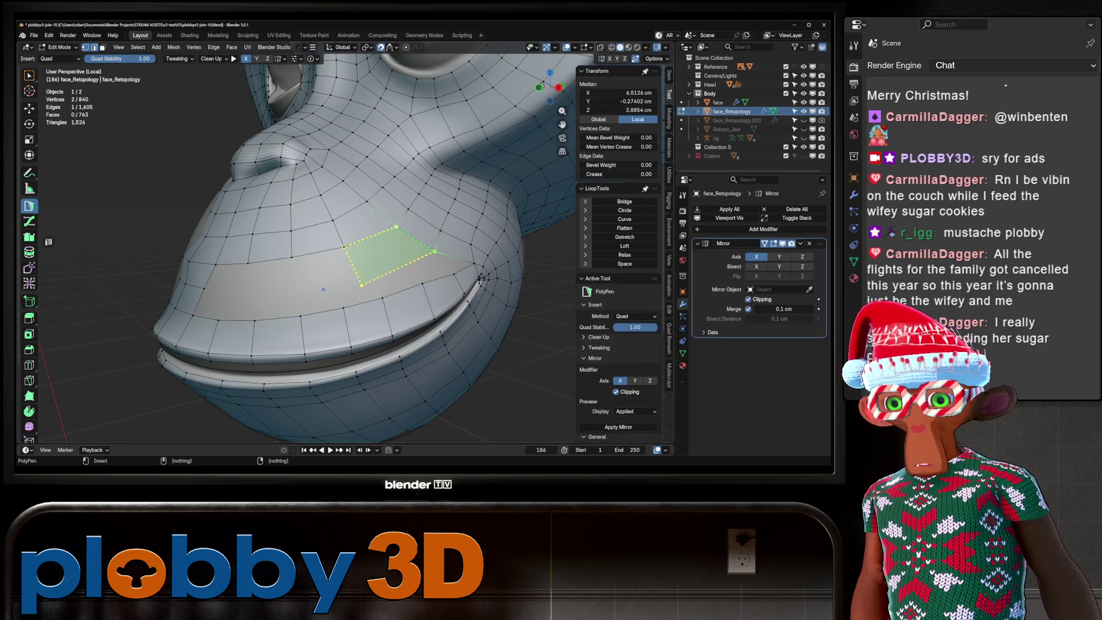
{"action": "left_click_drag", "start_coordinate": [361, 285], "coordinate": [351, 275]}
{"action": "left_click", "coordinate": [300, 284]}
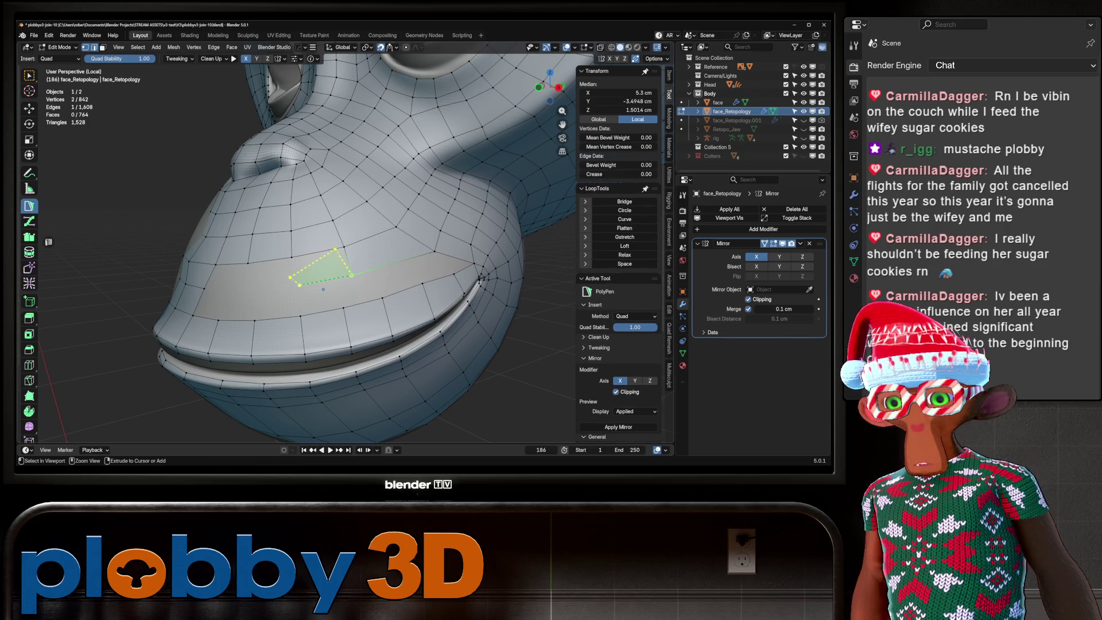
{"action": "left_click", "coordinate": [300, 283]}
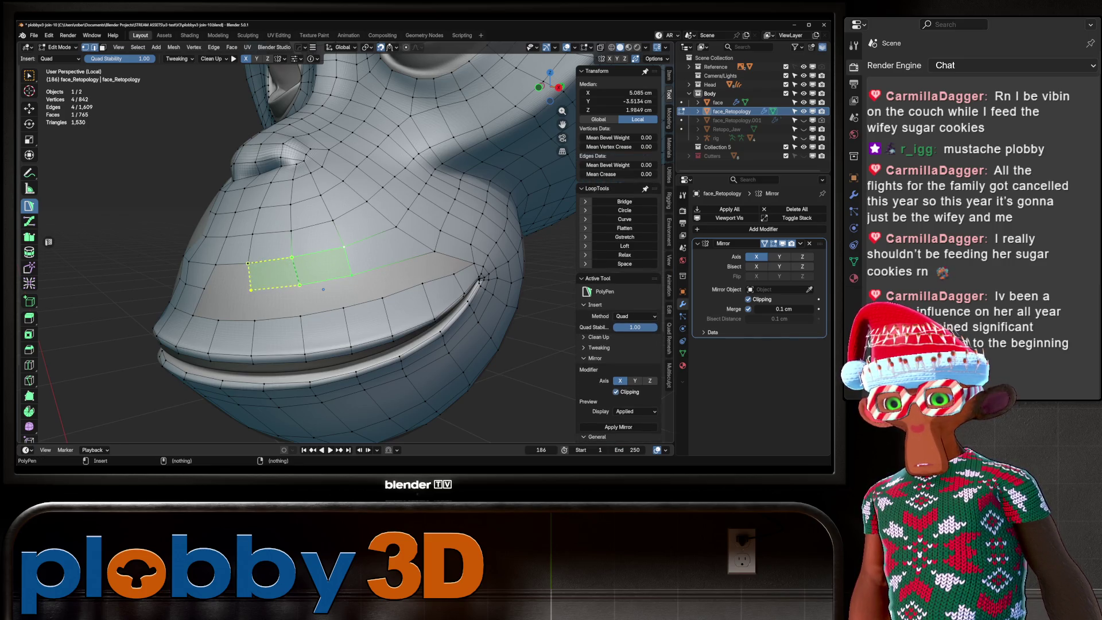
{"action": "left_click", "coordinate": [251, 290]}
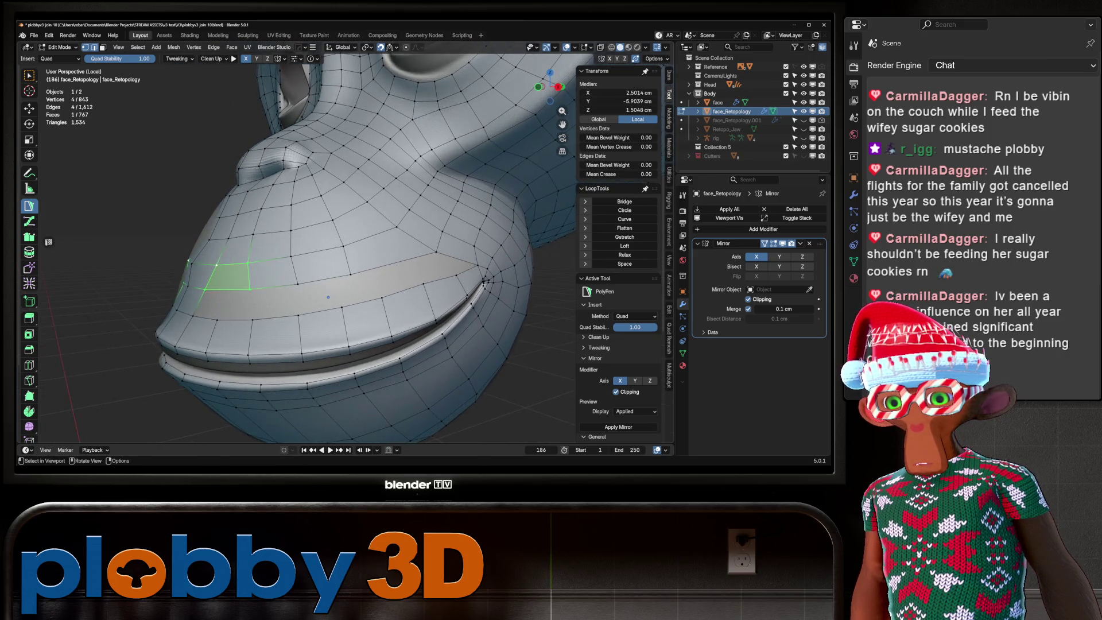
Inspect the new lip faces from below, swapping between the Relax and quad-drawing tools.
{"action": "mouse_move", "coordinate": [328, 297]}
{"action": "left_mouse_down"}
{"action": "mouse_move", "coordinate": [349, 265]}
{"action": "mouse_move", "coordinate": [388, 265]}
{"action": "left_mouse_up"}
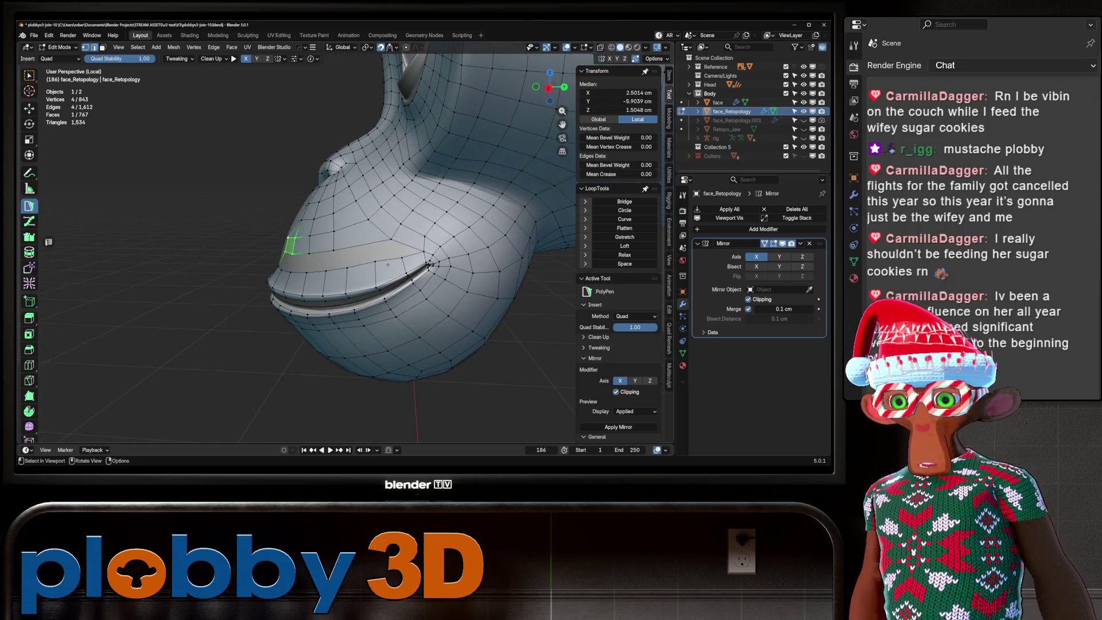
{"action": "scroll", "coordinate": [388, 265], "scroll_direction": "up", "scroll_amount": 3}
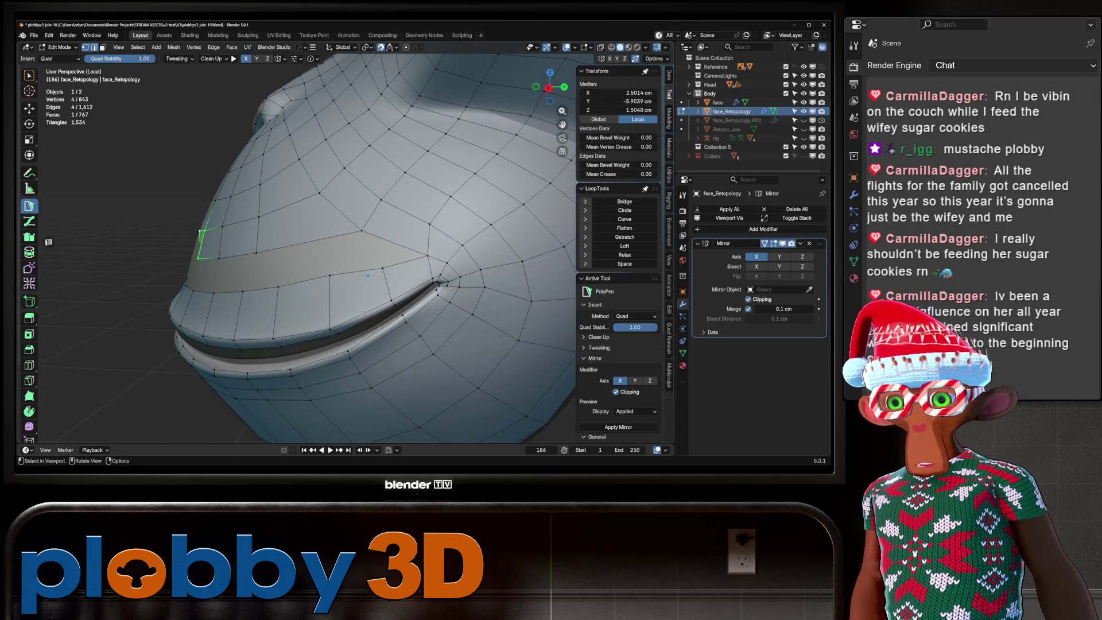
{"action": "scroll", "coordinate": [368, 276], "scroll_direction": "down", "scroll_amount": 2}
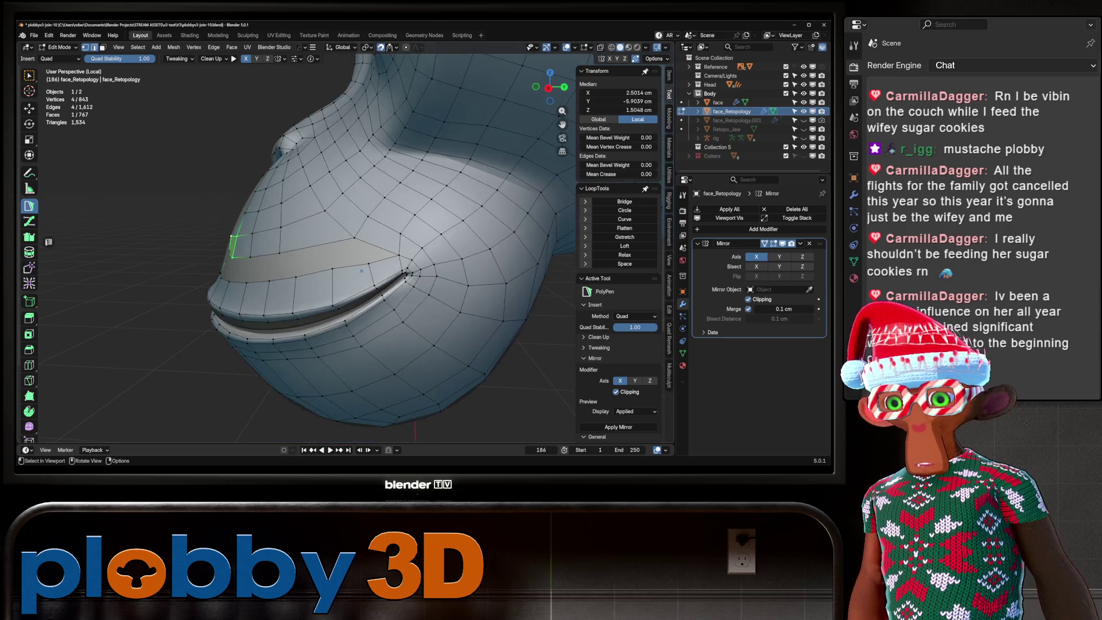
{"action": "mouse_move", "coordinate": [368, 276]}
{"action": "left_mouse_down"}
{"action": "mouse_move", "coordinate": [270, 263]}
{"action": "mouse_move", "coordinate": [272, 254]}
{"action": "left_mouse_up"}
{"action": "key", "text": "shift+r"}
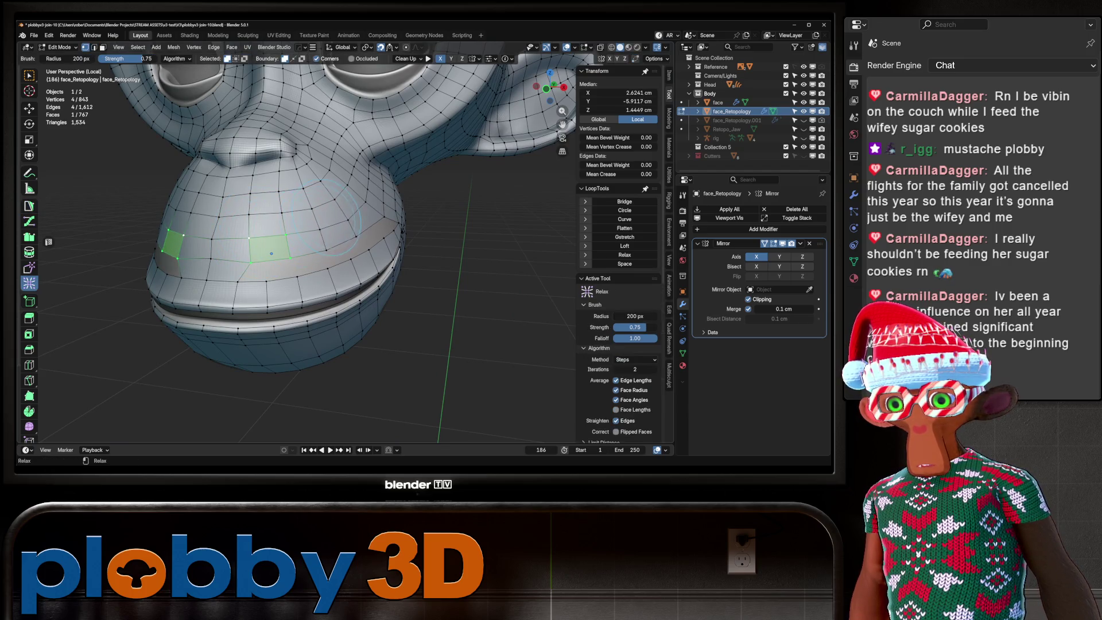
{"action": "key", "text": "shift+p"}
{"action": "mouse_move", "coordinate": [272, 253]}
{"action": "left_mouse_down"}
{"action": "mouse_move", "coordinate": [345, 255]}
{"action": "mouse_move", "coordinate": [216, 307]}
{"action": "mouse_move", "coordinate": [411, 292]}
{"action": "left_mouse_up"}
{"action": "key", "text": "ctrl+r"}
{"action": "key", "text": "Escape"}
Cut an edge loop across the muzzle and move the bump vertex up and left.
{"action": "key", "text": "ctrl+r"}
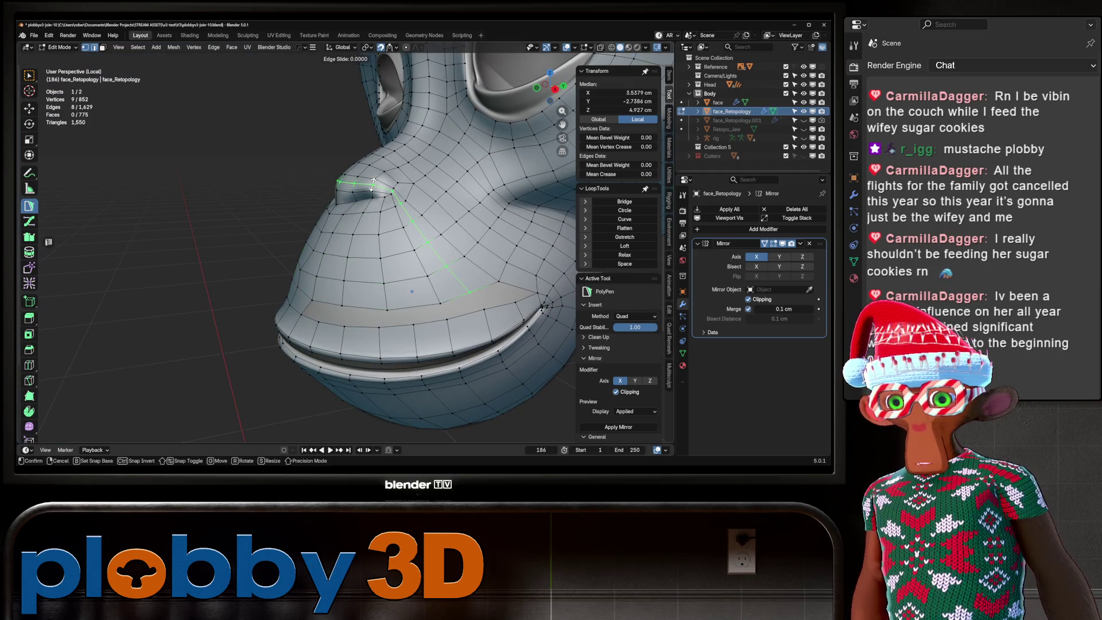
{"action": "double_click", "coordinate": [344, 281]}
{"action": "scroll", "coordinate": [345, 281], "scroll_direction": "up", "scroll_amount": 6}
{"action": "left_click", "coordinate": [262, 183]}
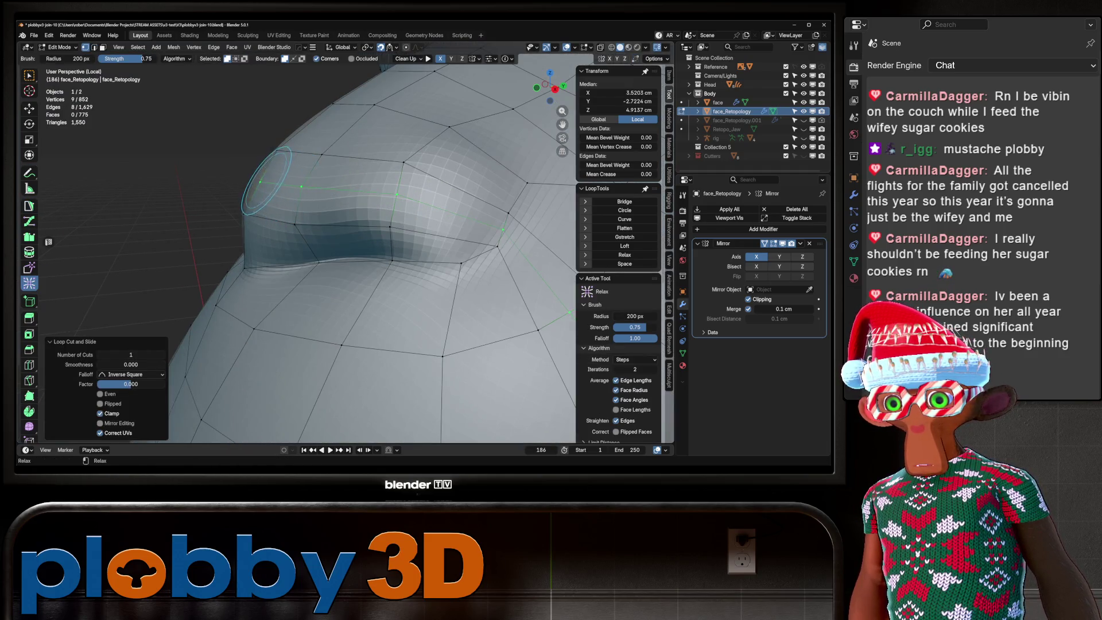
{"action": "left_click_drag", "start_coordinate": [262, 182], "coordinate": [298, 189]}
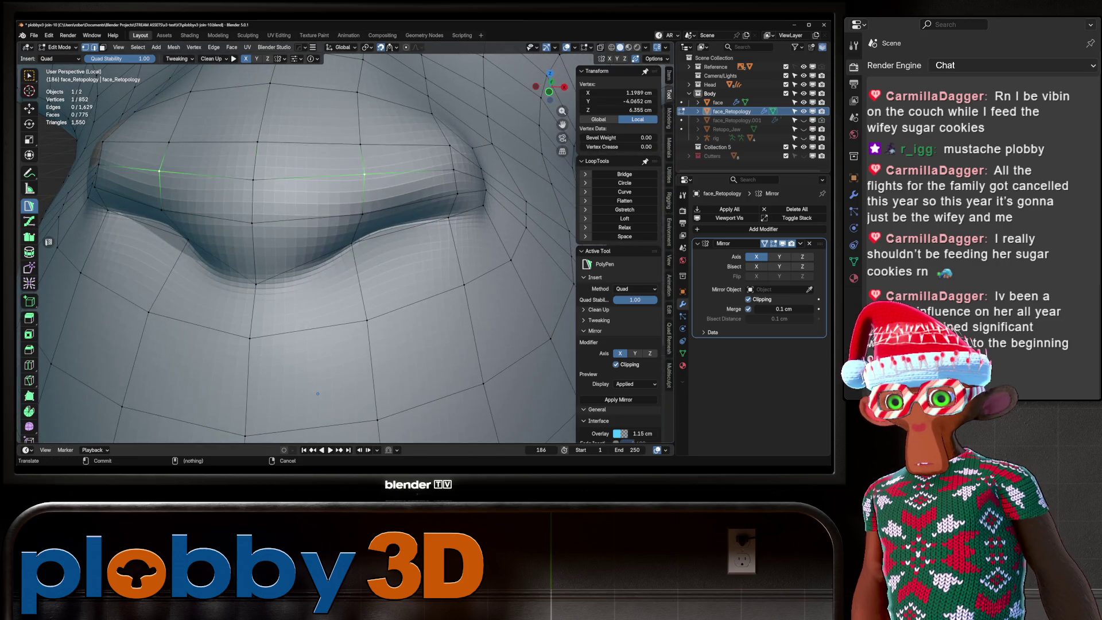
{"action": "left_click", "coordinate": [161, 173]}
{"action": "key", "text": "g"}
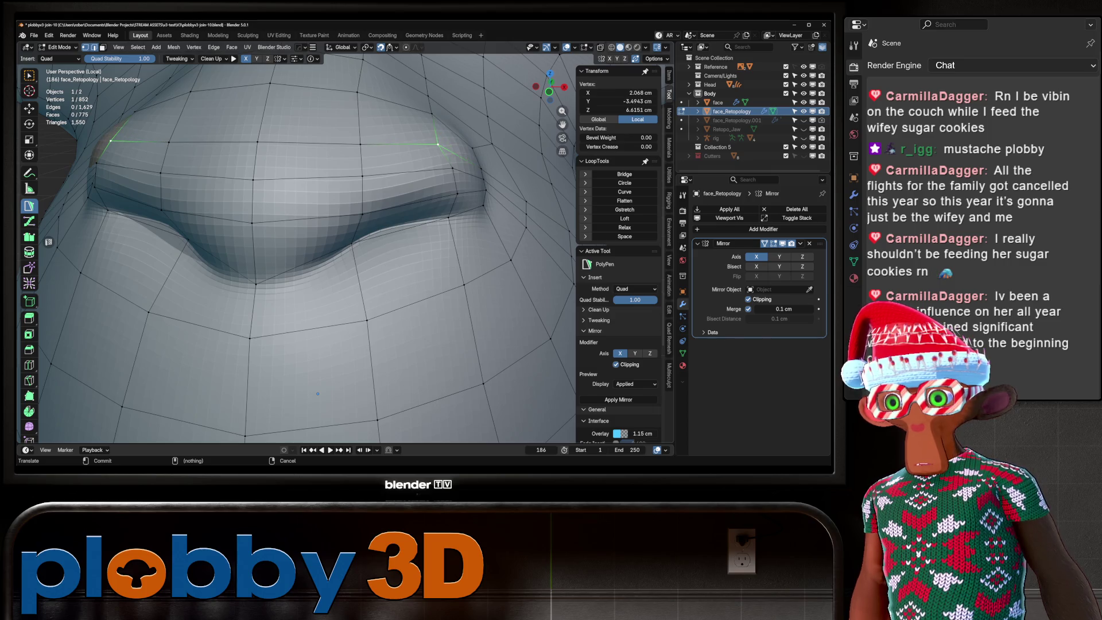
{"action": "left_click", "coordinate": [317, 393]}
Smooth the mesh over the raised bump with the Relax tool.
{"action": "mouse_move", "coordinate": [317, 394]}
{"action": "left_mouse_down"}
{"action": "mouse_move", "coordinate": [309, 326]}
{"action": "mouse_move", "coordinate": [347, 427]}
{"action": "left_mouse_up"}
{"action": "key", "text": "shift+space"}
{"action": "left_click_drag", "start_coordinate": [323, 188], "coordinate": [249, 166]}
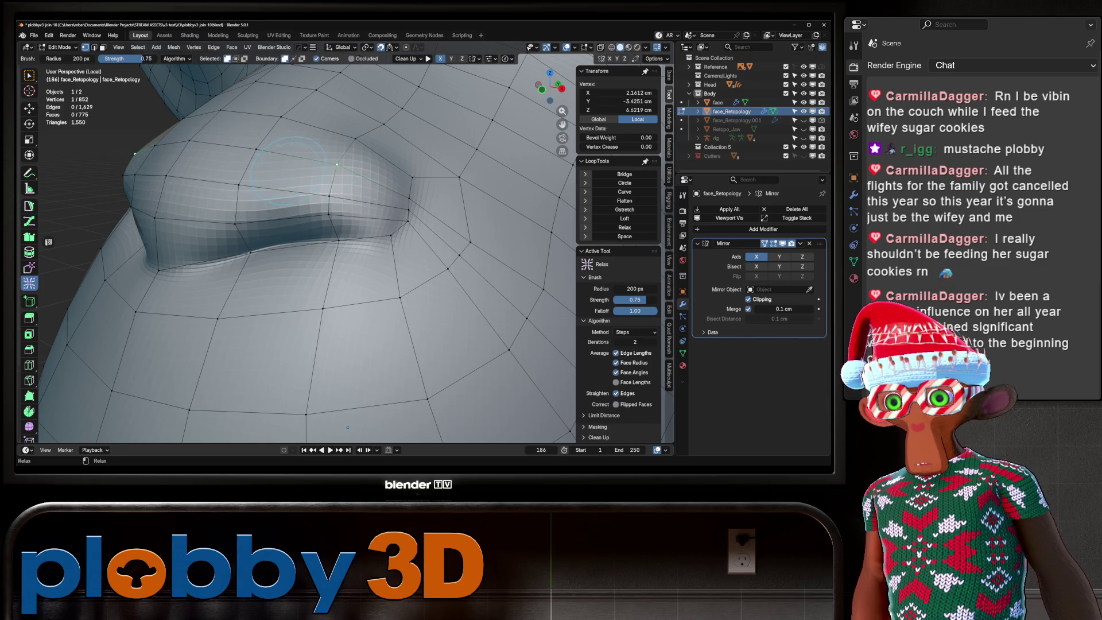
{"action": "left_click_drag", "start_coordinate": [316, 192], "coordinate": [361, 185]}
{"action": "scroll", "coordinate": [339, 193], "scroll_direction": "down", "scroll_amount": 4}
{"action": "scroll", "coordinate": [365, 184], "scroll_direction": "up", "scroll_amount": 4}
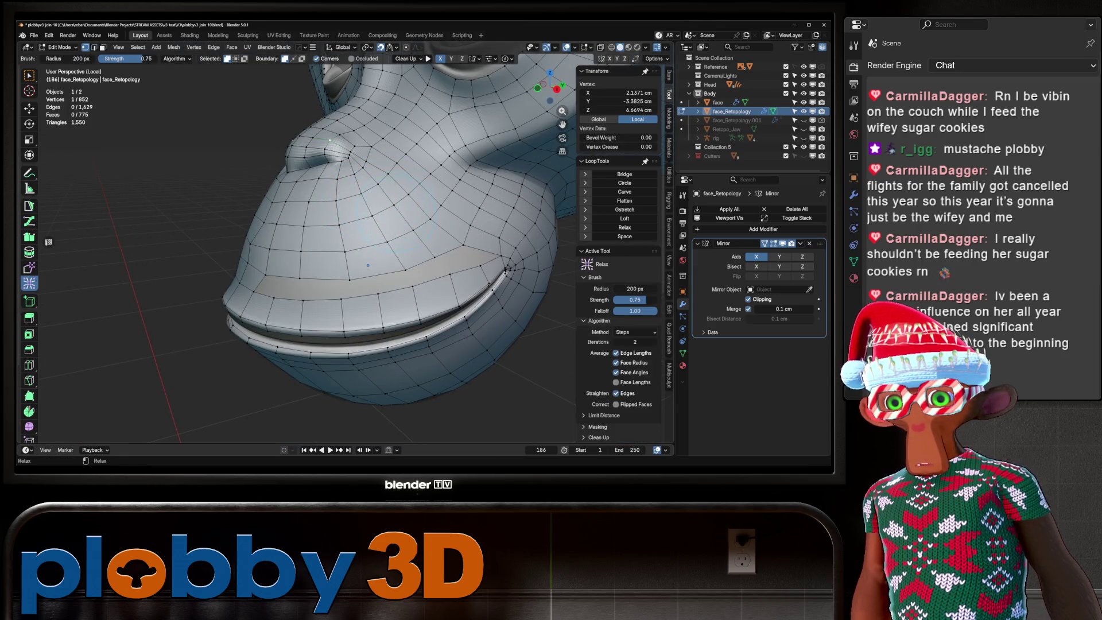
{"action": "mouse_move", "coordinate": [368, 266]}
{"action": "left_mouse_down"}
{"action": "mouse_move", "coordinate": [306, 261]}
{"action": "mouse_move", "coordinate": [326, 273]}
{"action": "mouse_move", "coordinate": [375, 270]}
{"action": "left_mouse_up"}
Delete the face beside the mouth corner, leaving a hole.
{"action": "key", "text": "alt+w"}
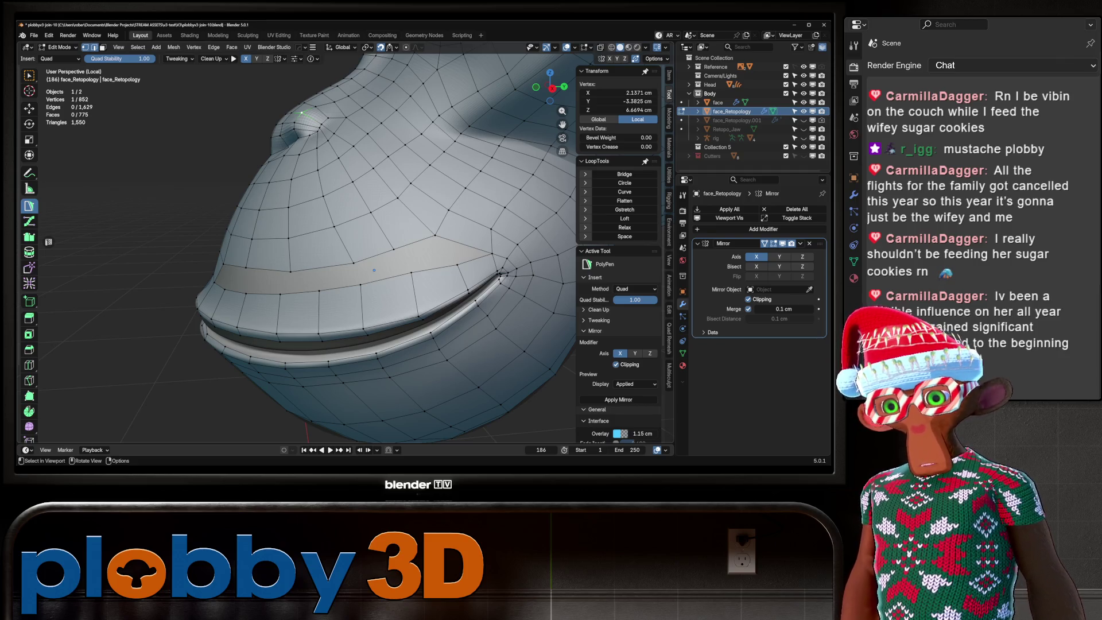
{"action": "key", "text": "3"}
{"action": "left_click", "coordinate": [460, 236]}
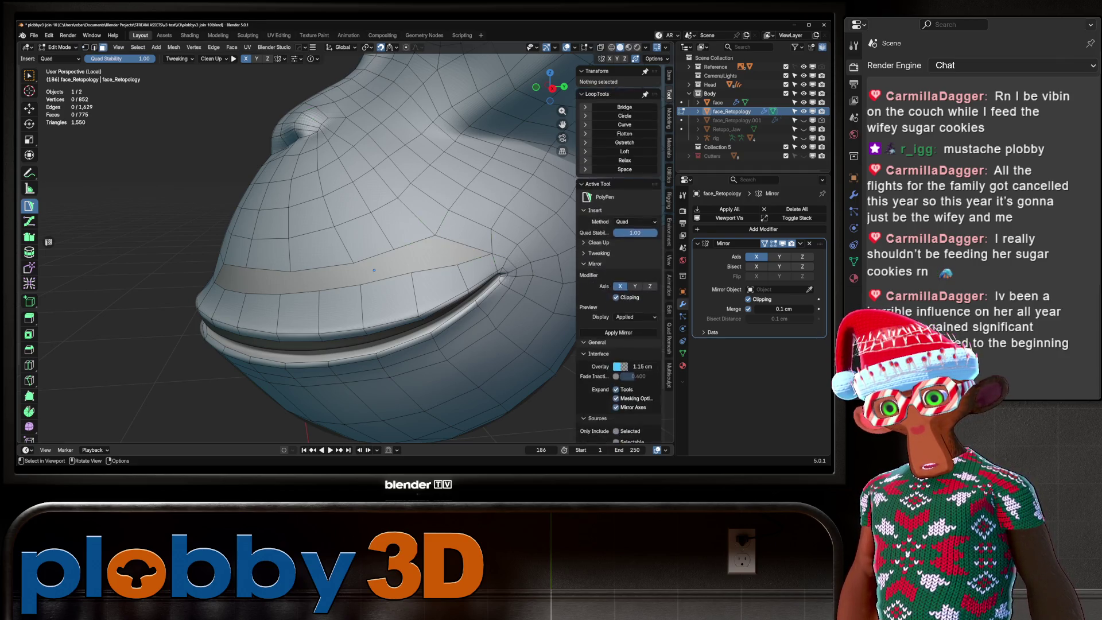
{"action": "key", "text": "x"}
{"action": "left_click", "coordinate": [454, 232]}
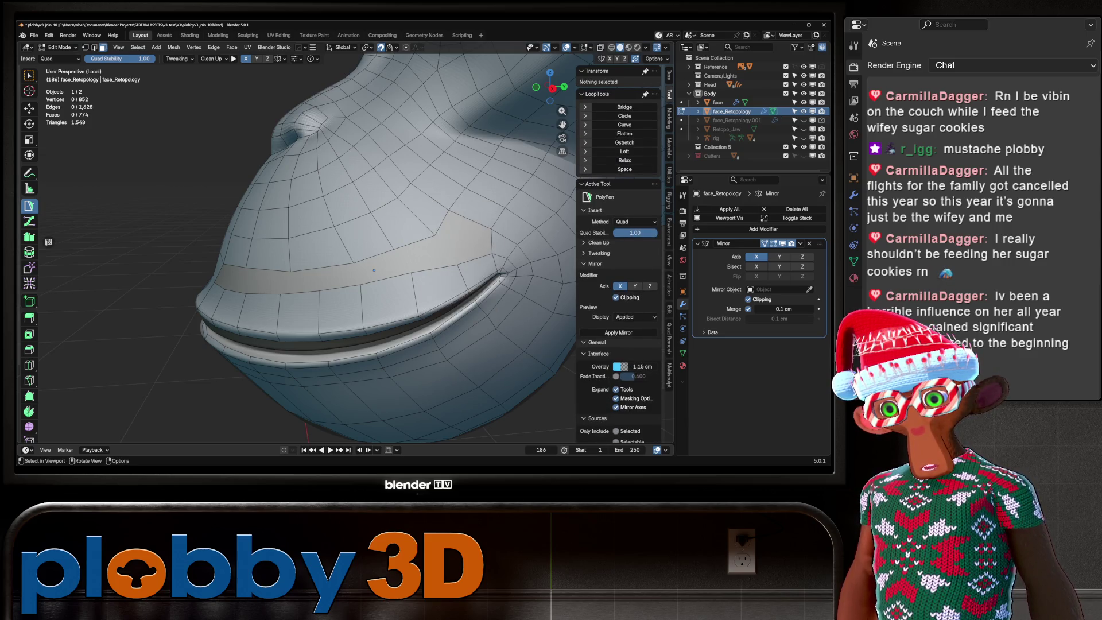
Set the PolyPen Method to Tri/Quad and draw two new quads into the hole.
{"action": "key", "text": "2"}
{"action": "left_click", "coordinate": [443, 219]}
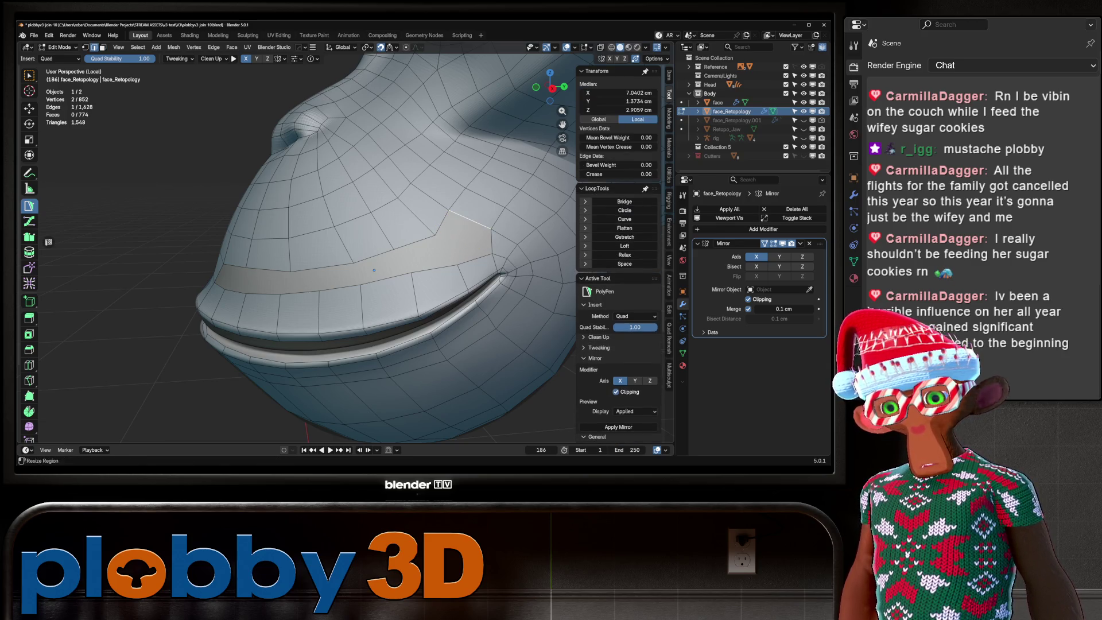
{"action": "left_click", "coordinate": [626, 316]}
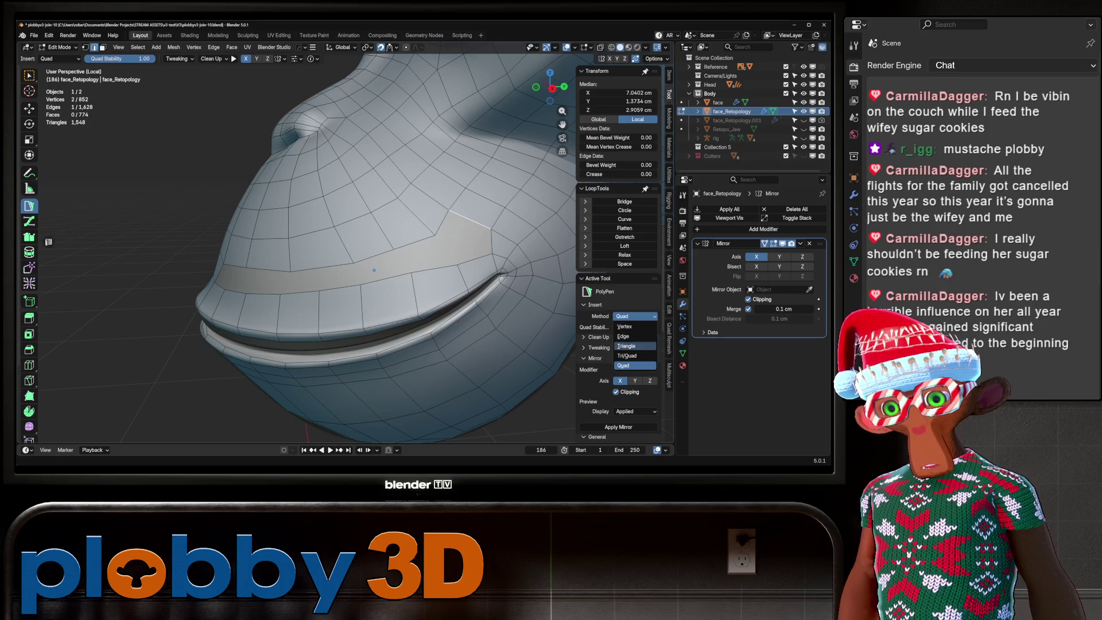
{"action": "left_click", "coordinate": [627, 356]}
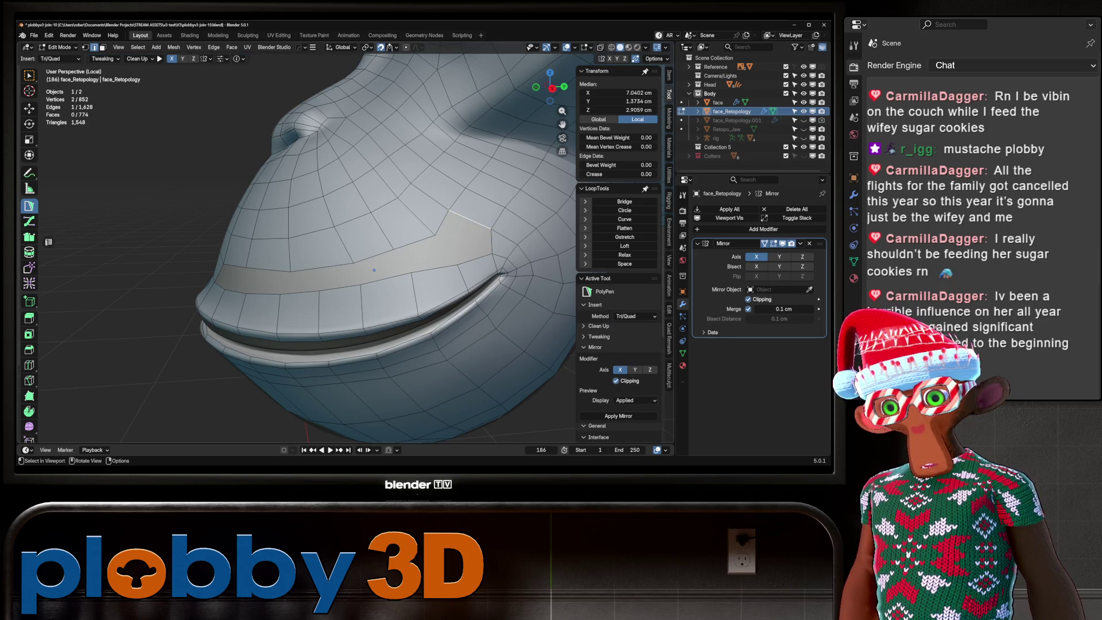
{"action": "left_click", "coordinate": [491, 229]}
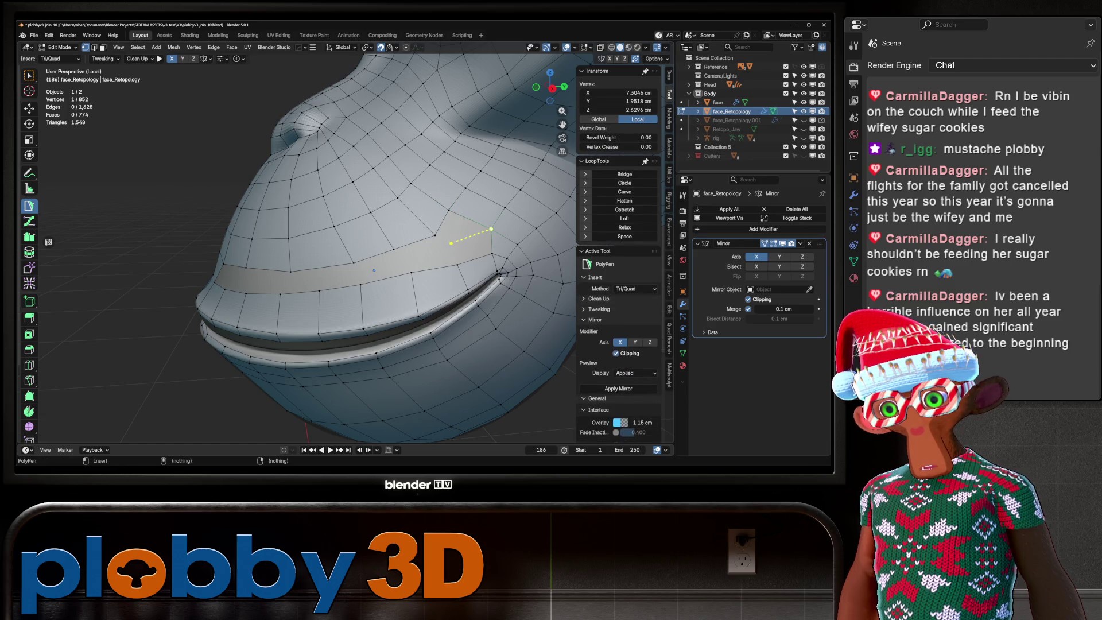
{"action": "left_click", "coordinate": [452, 245]}
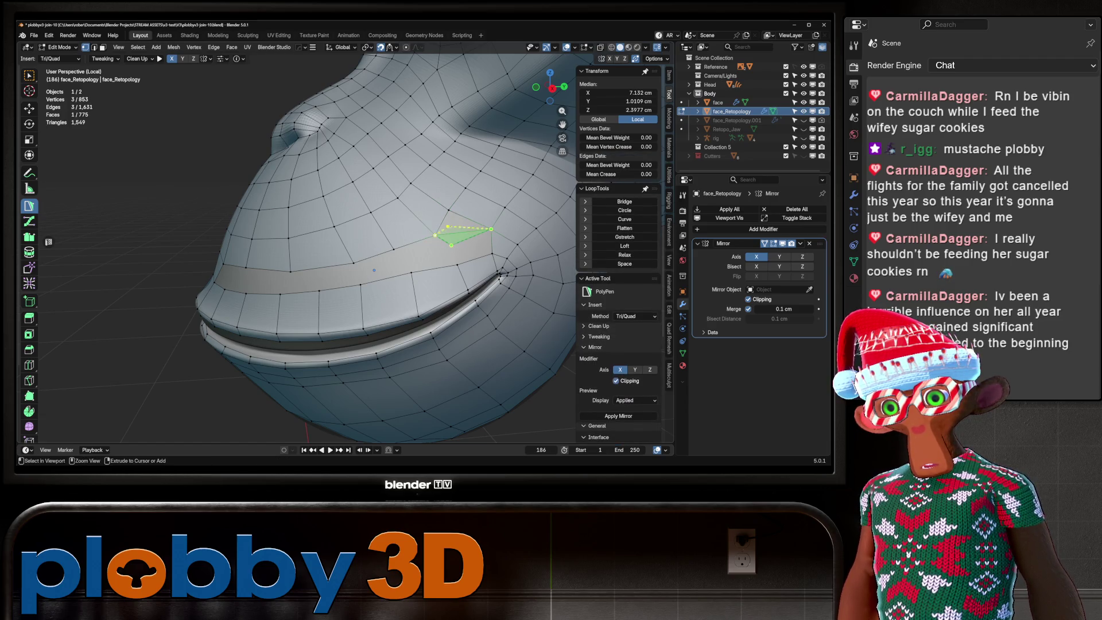
{"action": "left_click", "coordinate": [449, 210]}
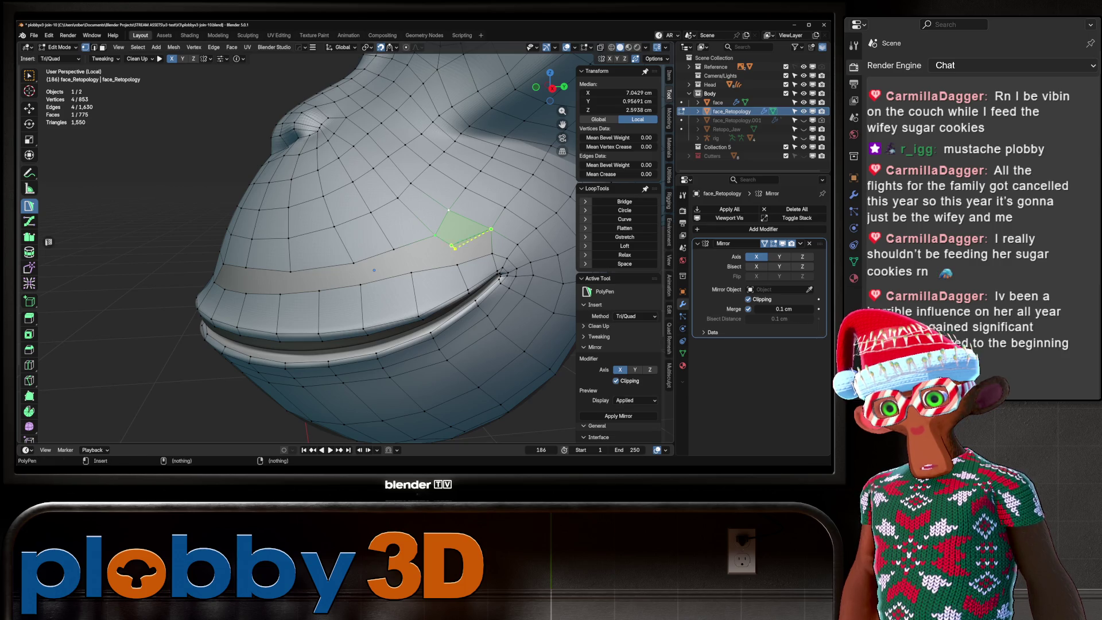
{"action": "left_click", "coordinate": [472, 237]}
{"action": "left_click", "coordinate": [492, 241]}
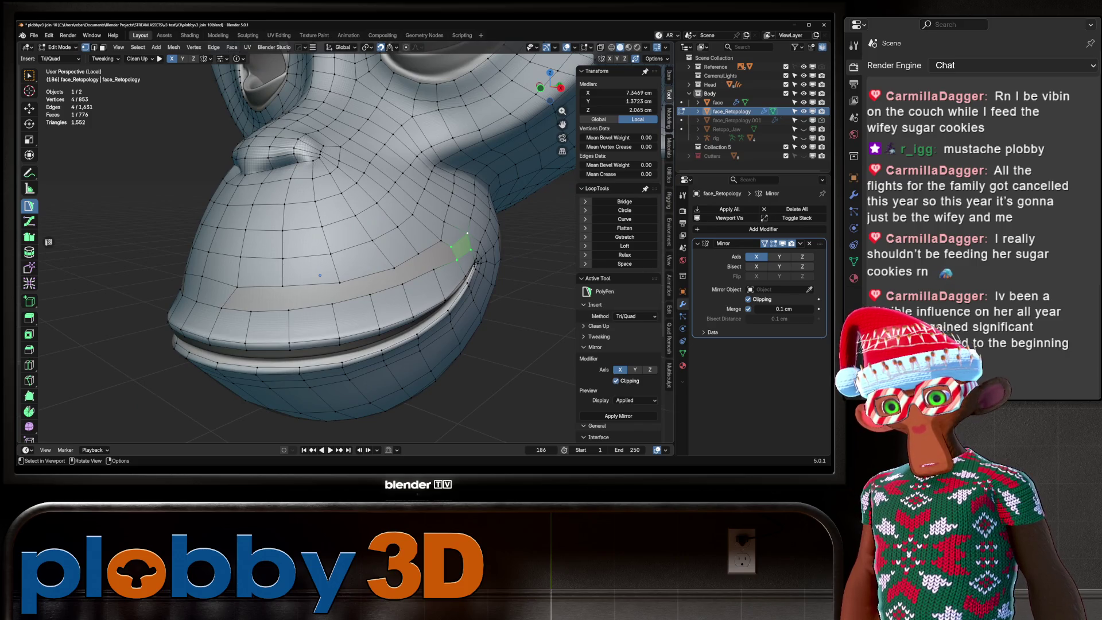
Add a centred edge loop across the muzzle and switch to the Relax tool.
{"action": "mouse_move", "coordinate": [319, 275]}
{"action": "left_mouse_down"}
{"action": "mouse_move", "coordinate": [273, 290]}
{"action": "mouse_move", "coordinate": [371, 308]}
{"action": "mouse_move", "coordinate": [316, 286]}
{"action": "left_mouse_up"}
{"action": "key", "text": "ctrl+r"}
{"action": "left_click", "coordinate": [273, 290]}
{"action": "right_click", "coordinate": [273, 290]}
{"action": "key", "text": "shift+space"}
{"action": "key", "text": "shift+space"}
{"action": "scroll", "coordinate": [350, 305], "scroll_direction": "up", "scroll_amount": 3}
{"action": "scroll", "coordinate": [351, 305], "scroll_direction": "down", "scroll_amount": 3}
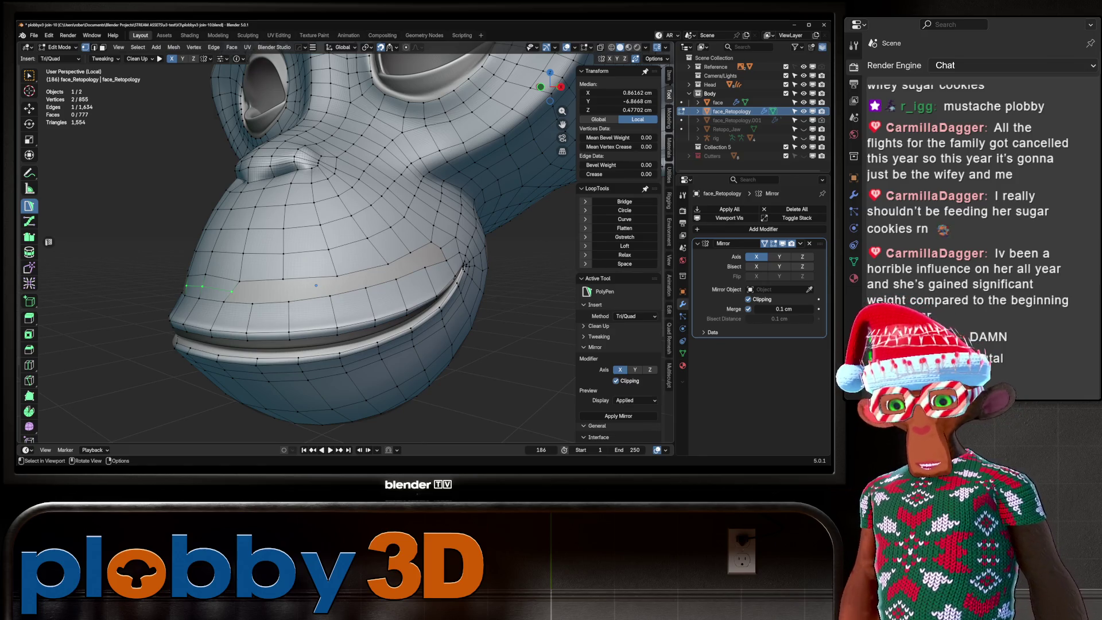
{"action": "scroll", "coordinate": [316, 284], "scroll_direction": "down", "scroll_amount": 5}
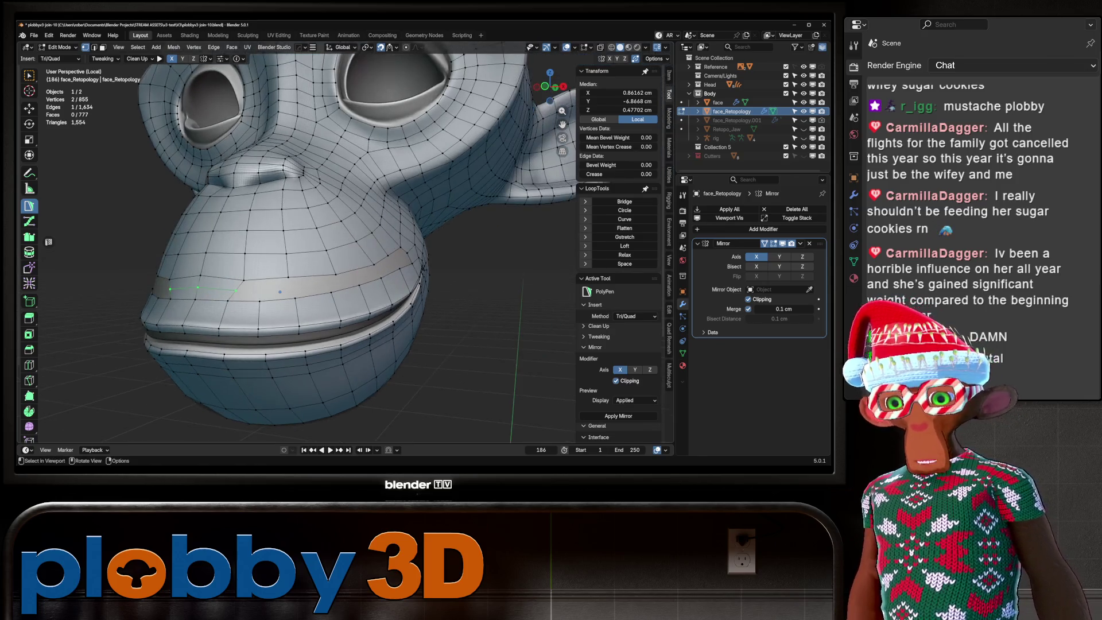
{"action": "scroll", "coordinate": [313, 301], "scroll_direction": "up", "scroll_amount": 5}
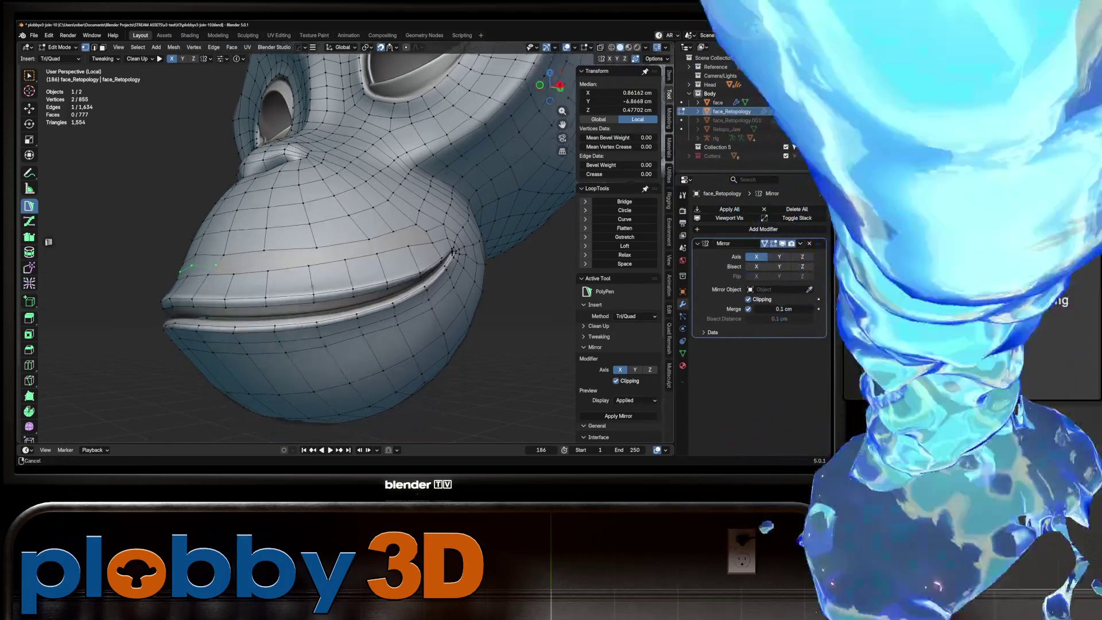
{"action": "scroll", "coordinate": [313, 301], "scroll_direction": "up", "scroll_amount": 4}
{"action": "mouse_move", "coordinate": [313, 301]}
{"action": "left_mouse_down"}
{"action": "mouse_move", "coordinate": [296, 193]}
{"action": "mouse_move", "coordinate": [311, 291]}
{"action": "mouse_move", "coordinate": [307, 245]}
{"action": "mouse_move", "coordinate": [367, 258]}
{"action": "mouse_move", "coordinate": [328, 262]}
{"action": "mouse_move", "coordinate": [339, 265]}
{"action": "left_mouse_up"}
{"action": "scroll", "coordinate": [296, 193], "scroll_direction": "down", "scroll_amount": 5}
{"action": "scroll", "coordinate": [311, 291], "scroll_direction": "up", "scroll_amount": 5}
{"action": "scroll", "coordinate": [311, 290], "scroll_direction": "down", "scroll_amount": 6}
{"action": "scroll", "coordinate": [321, 247], "scroll_direction": "up", "scroll_amount": 5}
{"action": "scroll", "coordinate": [321, 247], "scroll_direction": "down", "scroll_amount": 5}
{"action": "scroll", "coordinate": [322, 247], "scroll_direction": "up", "scroll_amount": 3}
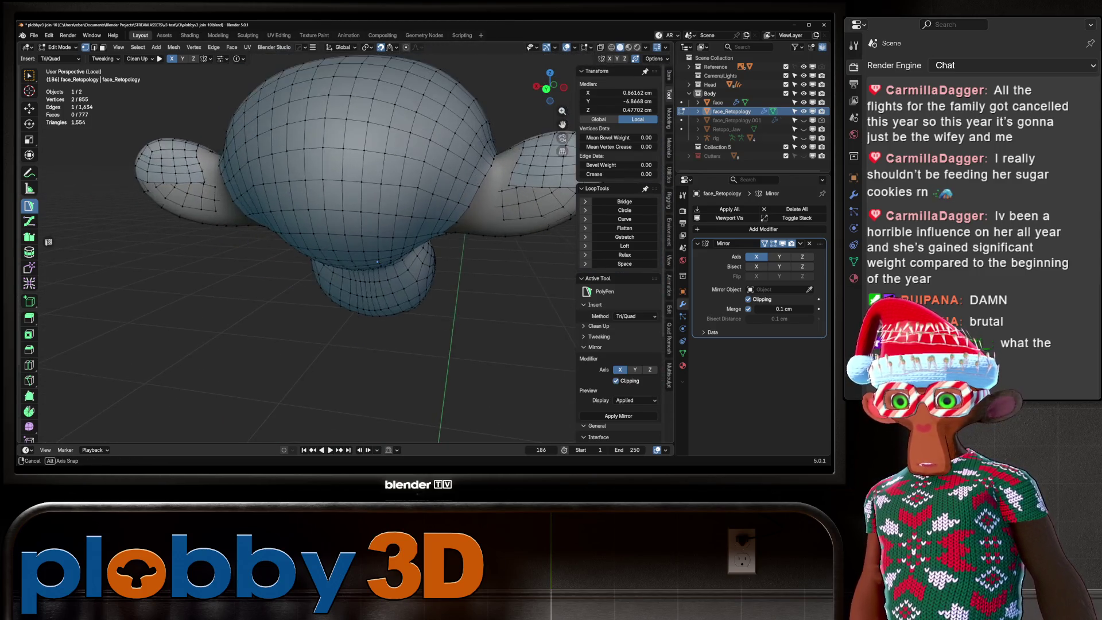
{"action": "scroll", "coordinate": [339, 265], "scroll_direction": "up", "scroll_amount": 3}
{"action": "scroll", "coordinate": [338, 265], "scroll_direction": "down", "scroll_amount": 4}
{"action": "scroll", "coordinate": [352, 272], "scroll_direction": "up", "scroll_amount": 4}
{"action": "scroll", "coordinate": [352, 272], "scroll_direction": "up", "scroll_amount": 4}
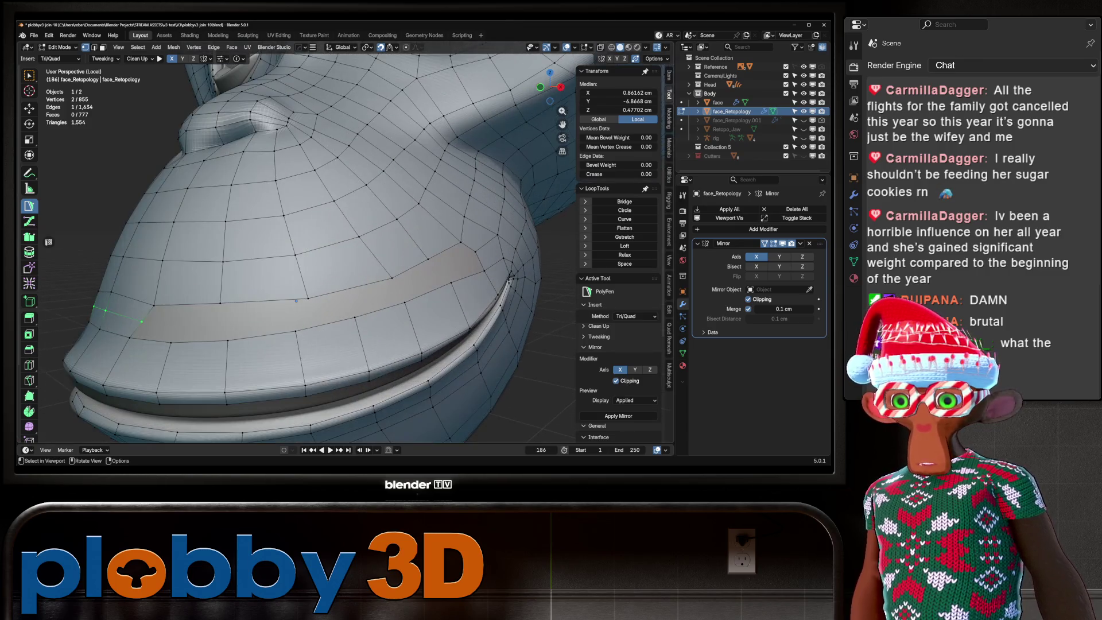
{"action": "scroll", "coordinate": [356, 279], "scroll_direction": "down", "scroll_amount": 2}
{"action": "scroll", "coordinate": [364, 288], "scroll_direction": "up", "scroll_amount": 3}
{"action": "scroll", "coordinate": [364, 287], "scroll_direction": "down", "scroll_amount": 2}
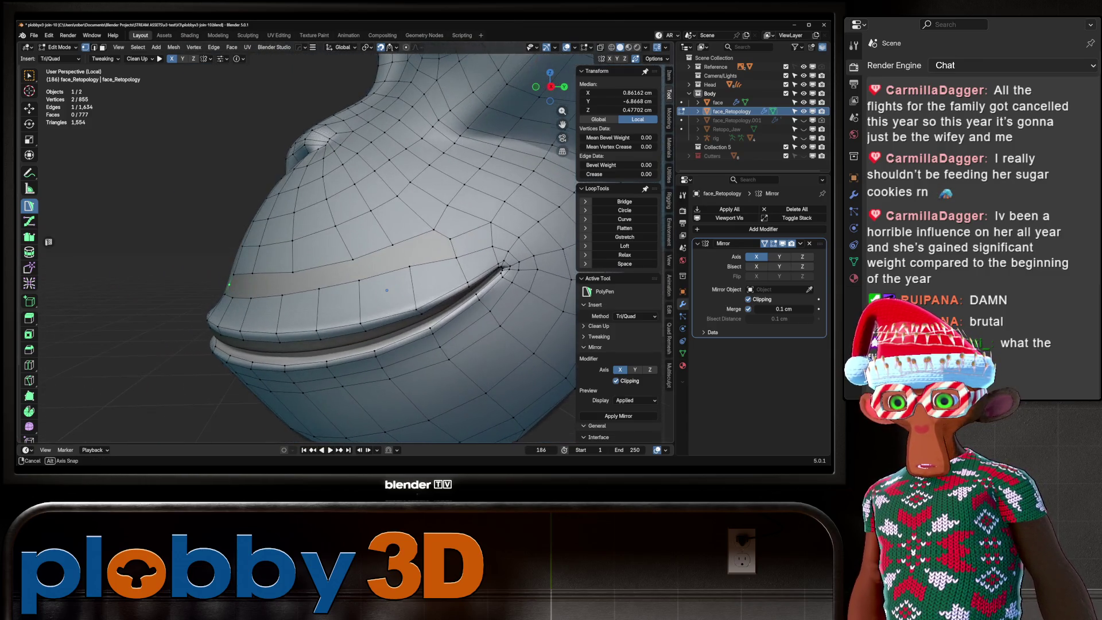
{"action": "mouse_move", "coordinate": [365, 288]}
{"action": "left_mouse_down"}
{"action": "mouse_move", "coordinate": [400, 282]}
{"action": "mouse_move", "coordinate": [374, 287]}
{"action": "left_mouse_up"}
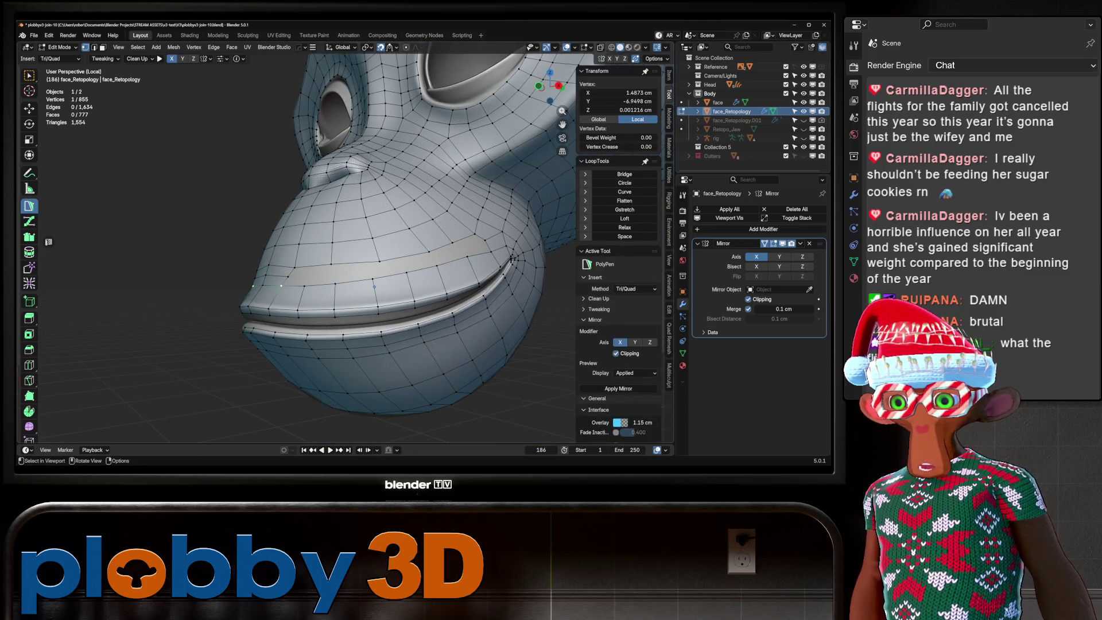
{"action": "left_click", "coordinate": [305, 285], "text": "ctrl"}
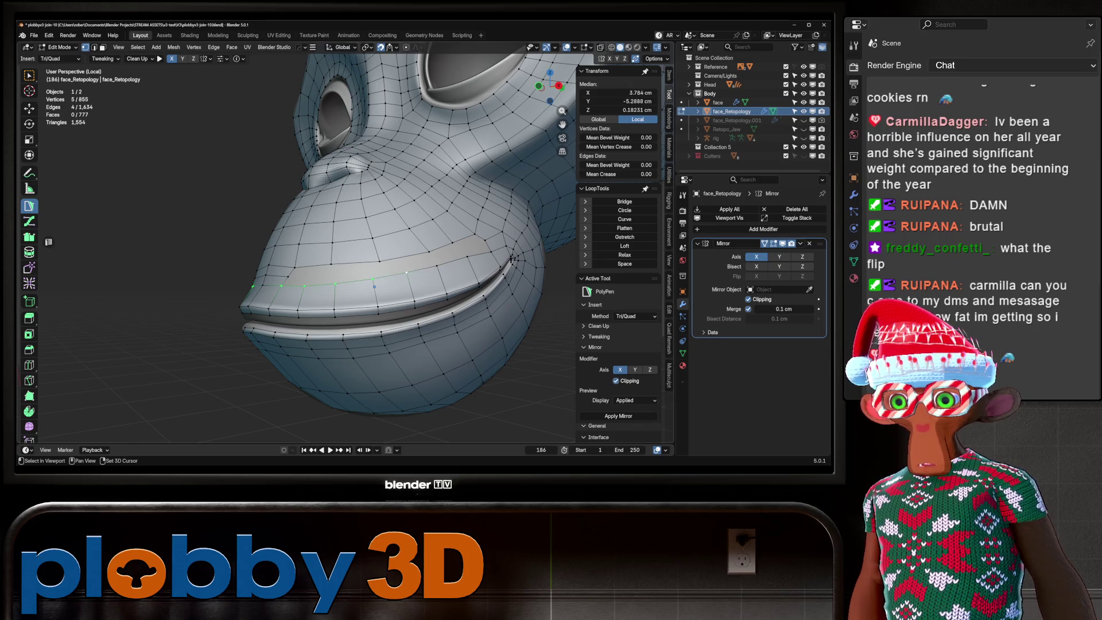
{"action": "left_click", "coordinate": [407, 273], "text": "ctrl"}
{"action": "left_click", "coordinate": [491, 252], "text": "ctrl"}
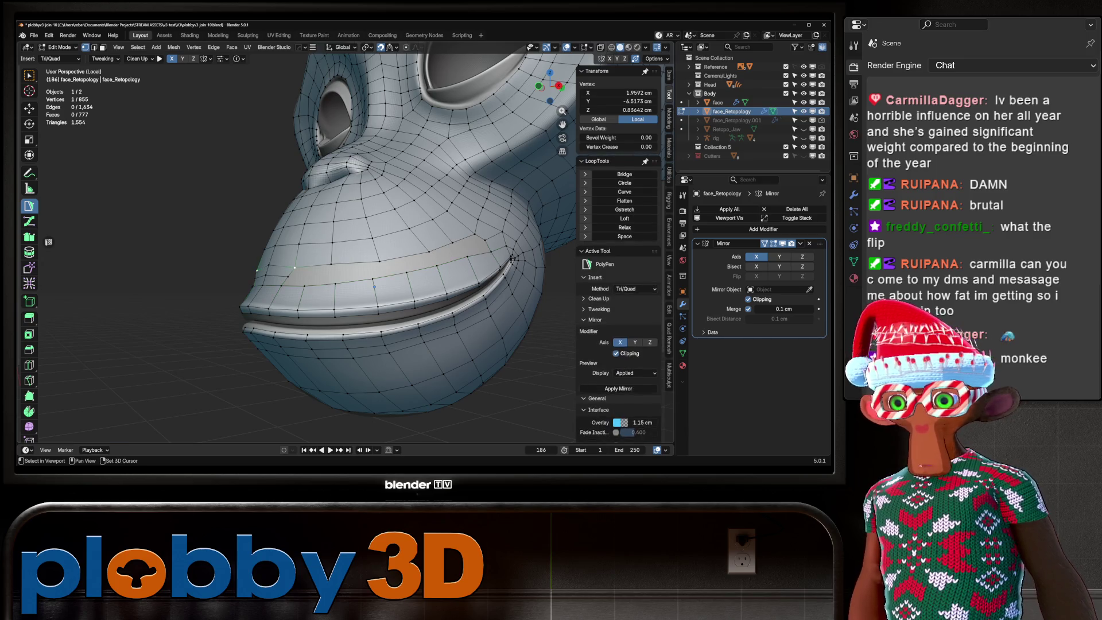
{"action": "left_click", "coordinate": [295, 267]}
{"action": "left_click", "coordinate": [380, 261], "text": "ctrl"}
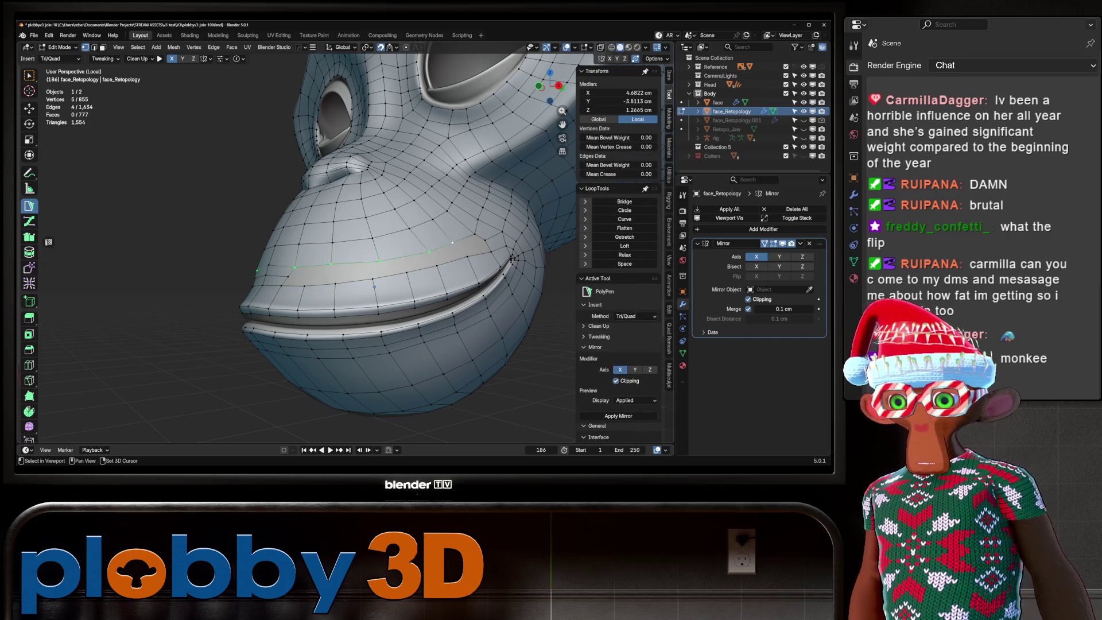
{"action": "key", "text": "alt+a"}
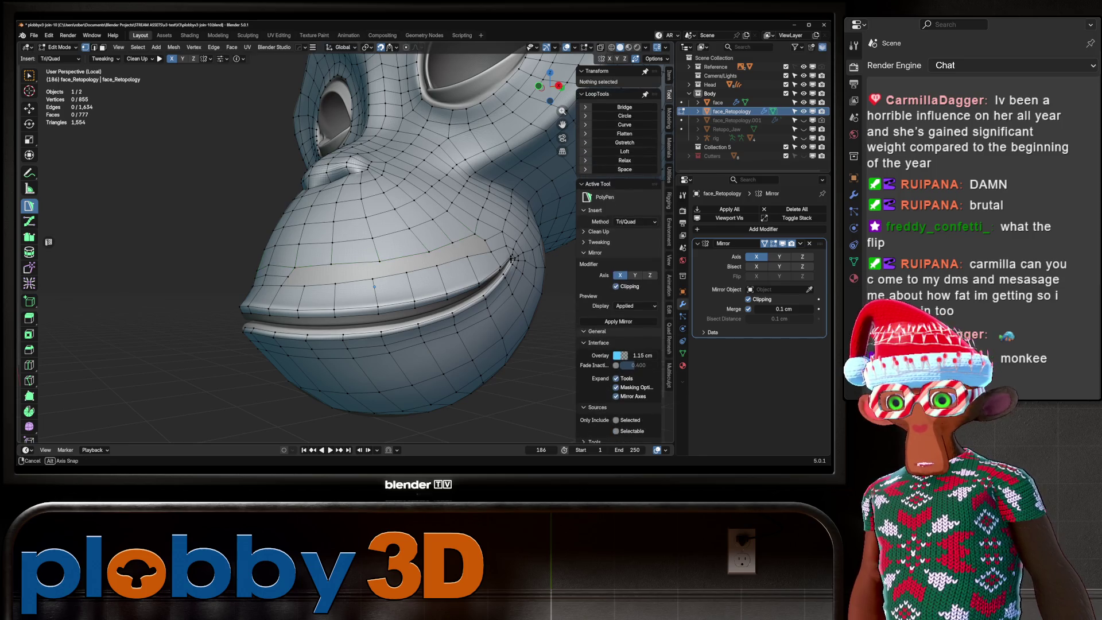
{"action": "left_click_drag", "start_coordinate": [374, 285], "coordinate": [344, 280]}
{"action": "key", "text": "ctrl+r"}
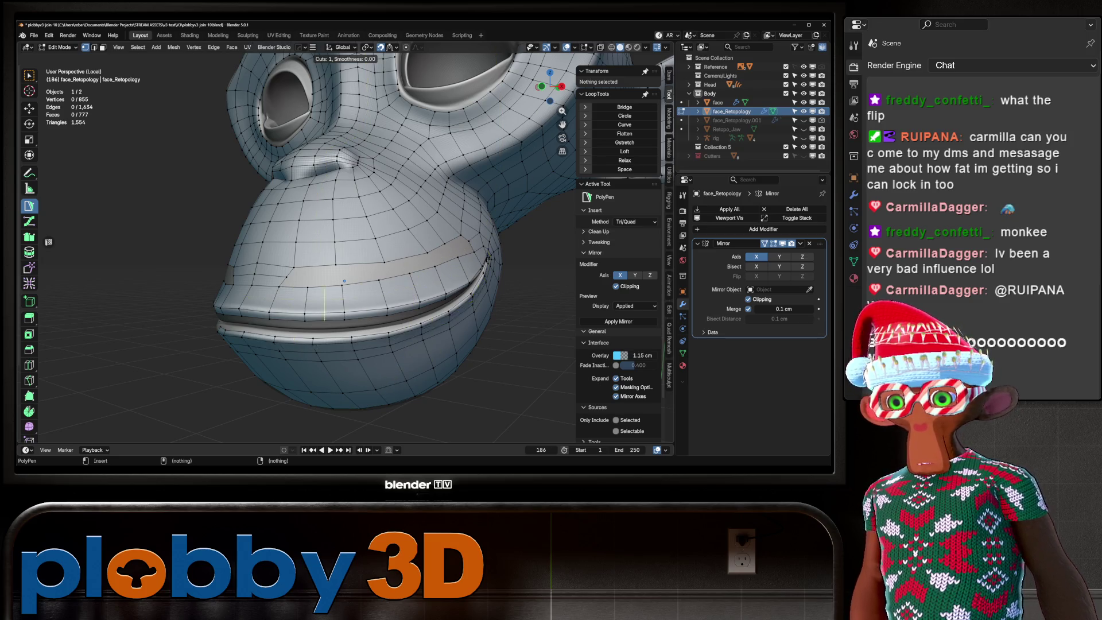
Commit the edge loop running down from the eye and add a second loop near the nostril.
{"action": "left_click", "coordinate": [345, 281]}
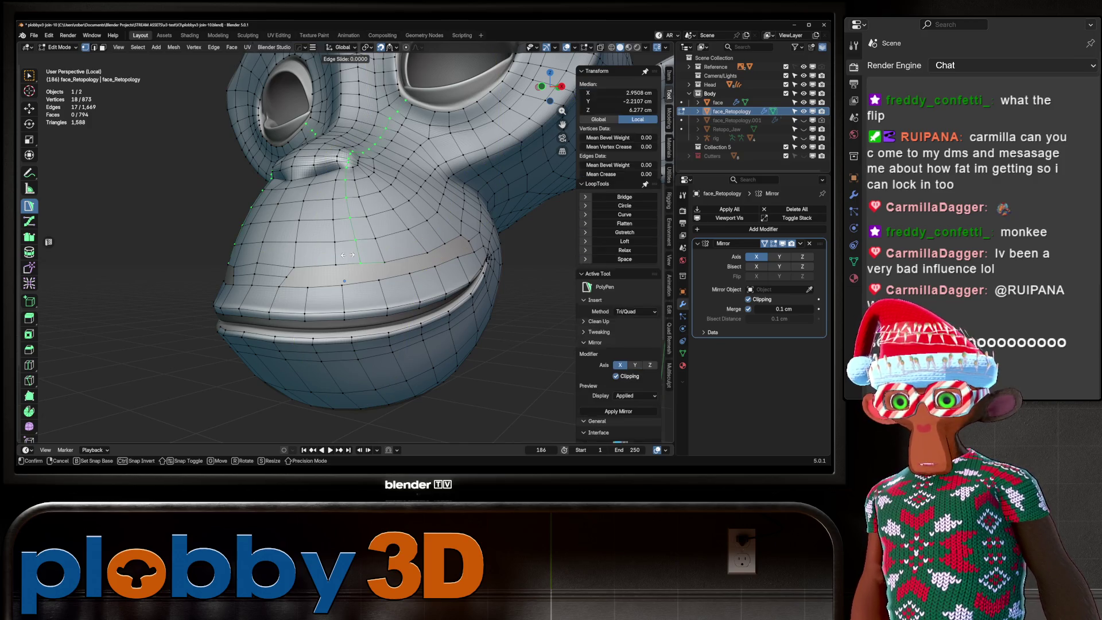
{"action": "key", "text": "ctrl+r"}
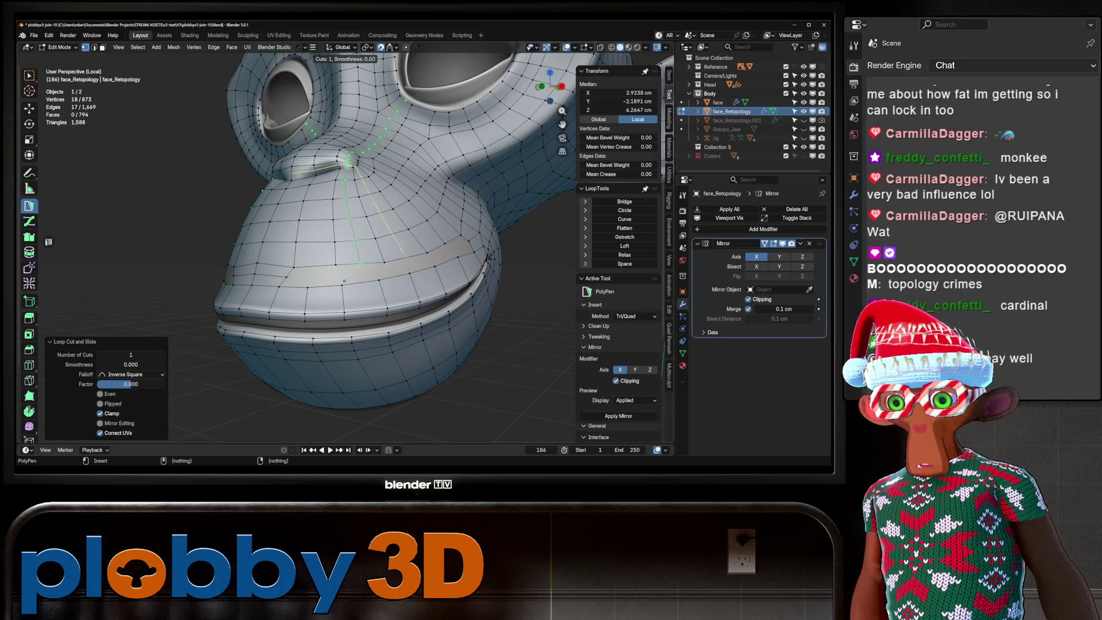
{"action": "key", "text": "Return"}
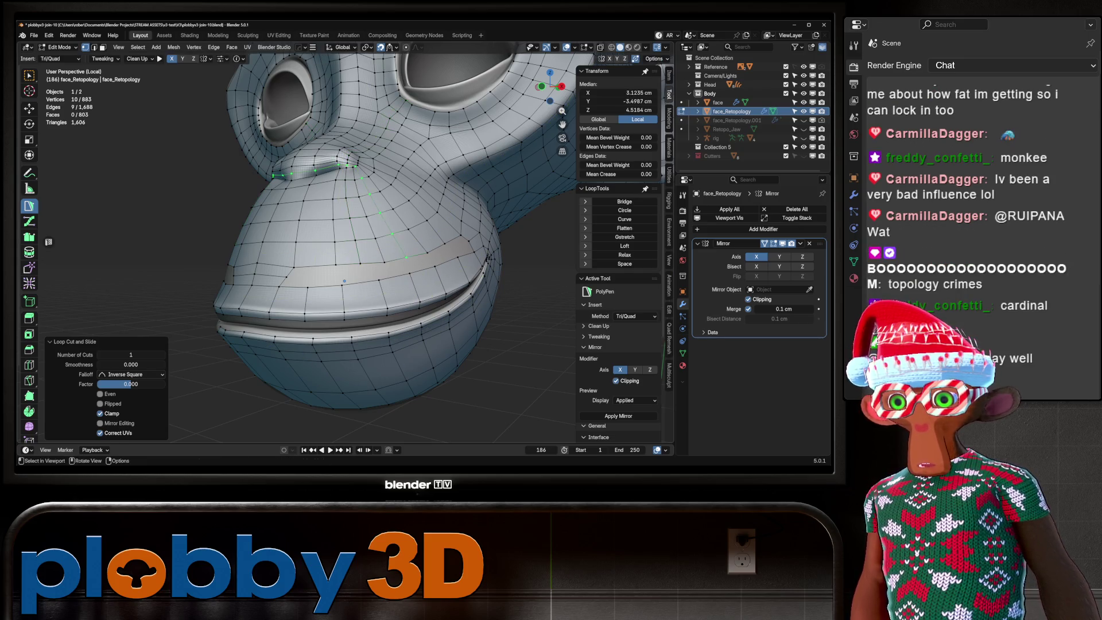
{"action": "scroll", "coordinate": [345, 280], "scroll_direction": "up", "scroll_amount": 6}
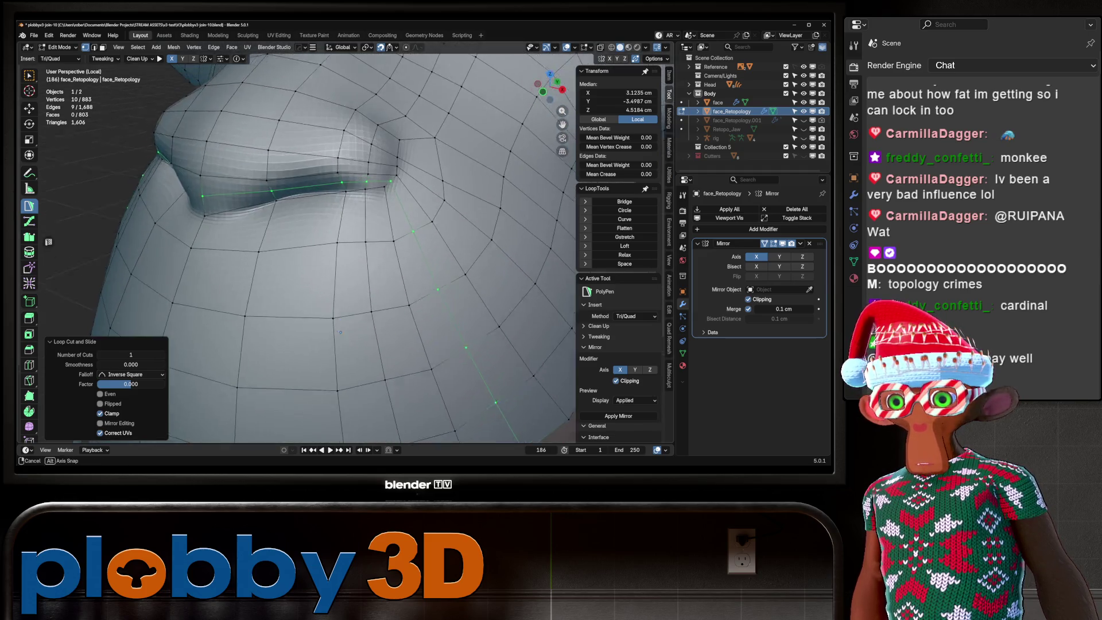
{"action": "scroll", "coordinate": [345, 300], "scroll_direction": "down", "scroll_amount": 4}
{"action": "scroll", "coordinate": [345, 299], "scroll_direction": "up", "scroll_amount": 2}
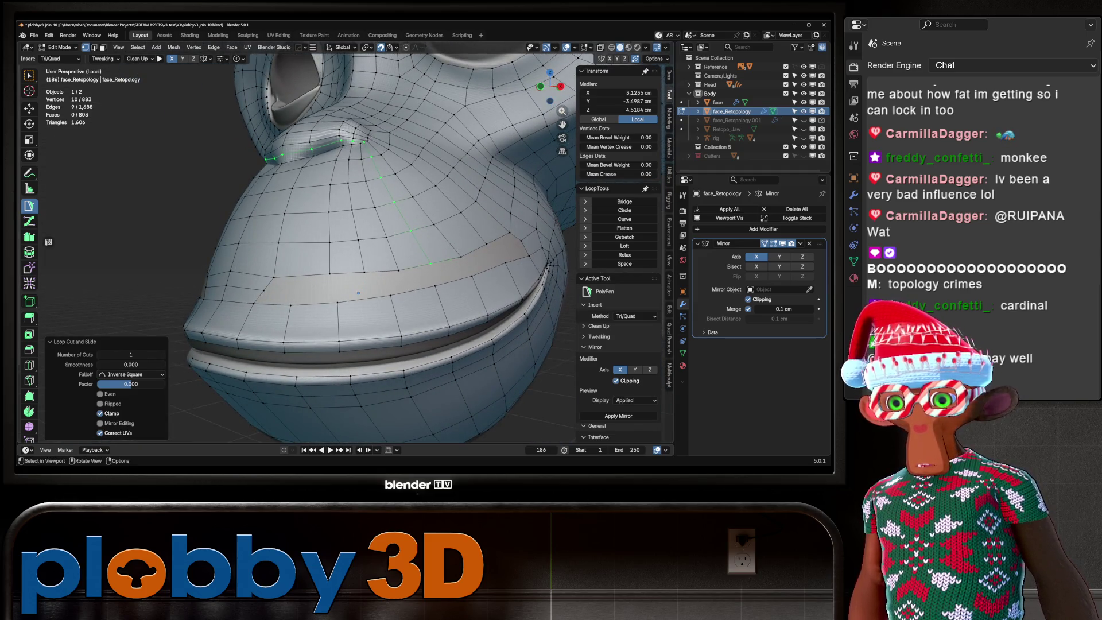
{"action": "left_click_drag", "start_coordinate": [358, 293], "coordinate": [330, 263]}
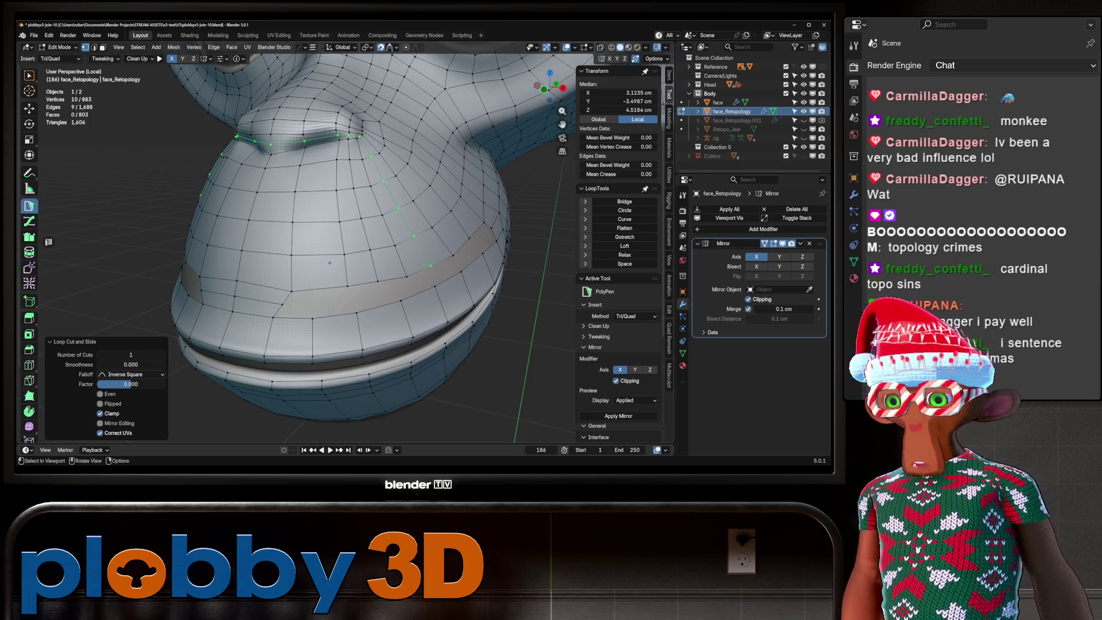
{"action": "scroll", "coordinate": [330, 263], "scroll_direction": "up", "scroll_amount": 2}
{"action": "key", "text": "shift+space"}
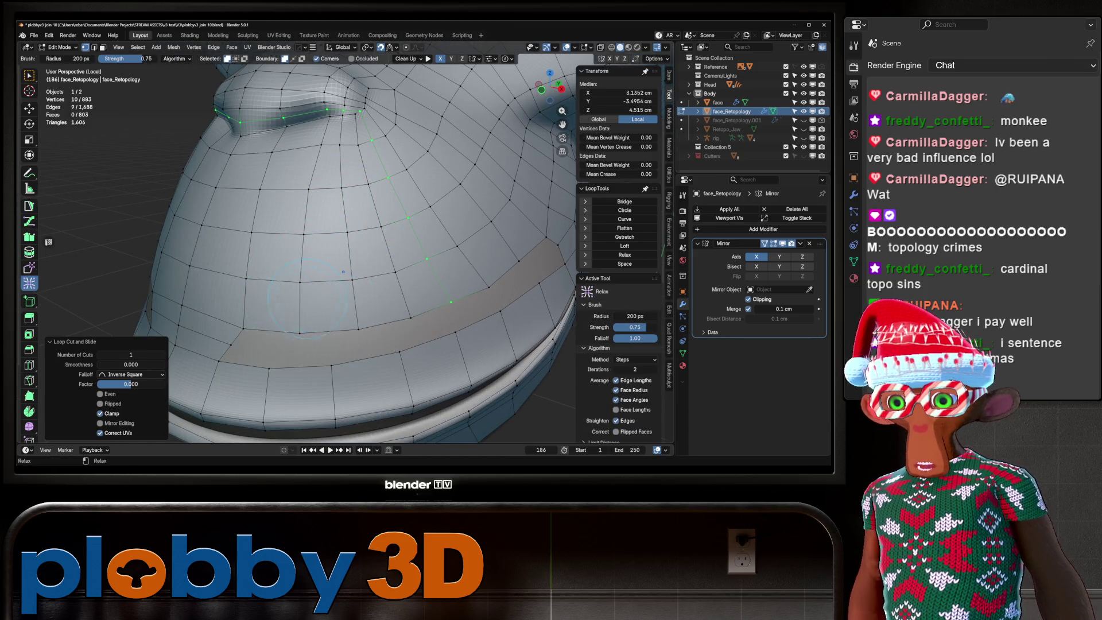
Relax the vertex spacing along the new edge loop.
{"action": "left_click_drag", "start_coordinate": [431, 183], "coordinate": [321, 170]}
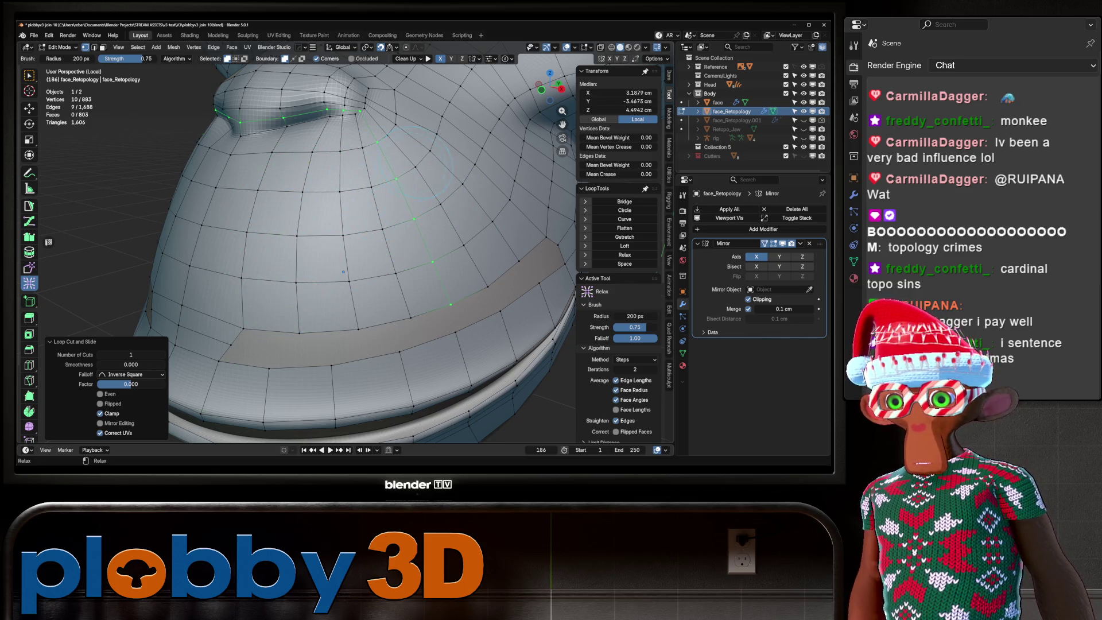
{"action": "left_click_drag", "start_coordinate": [417, 153], "coordinate": [402, 158]}
{"action": "scroll", "coordinate": [339, 159], "scroll_direction": "up", "scroll_amount": 4}
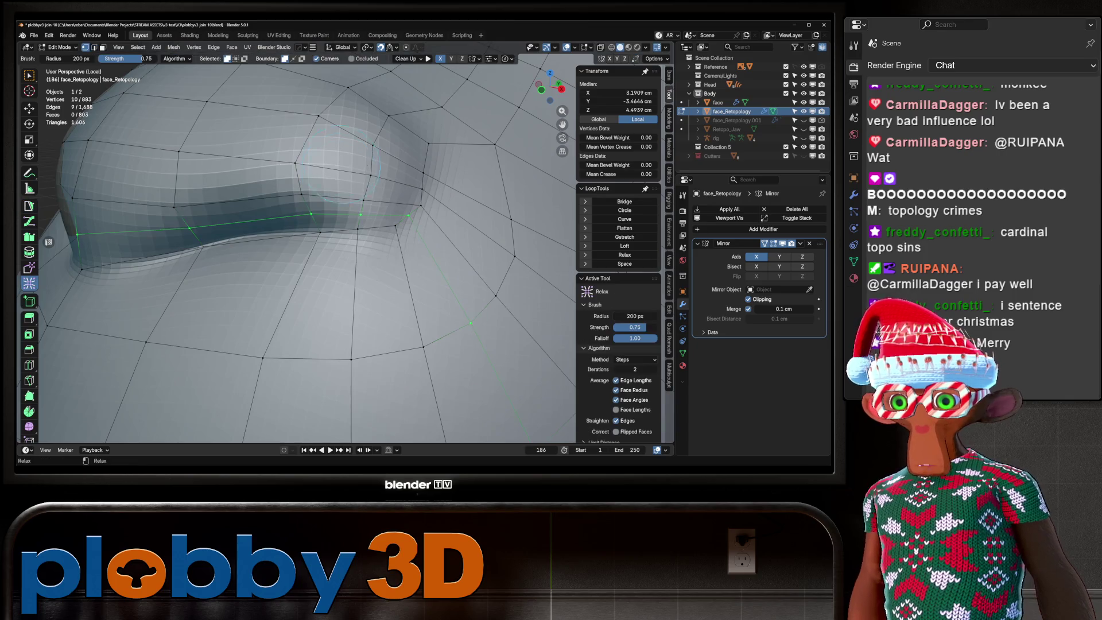
{"action": "left_click", "coordinate": [29, 205]}
{"action": "scroll", "coordinate": [311, 259], "scroll_direction": "down", "scroll_amount": 3}
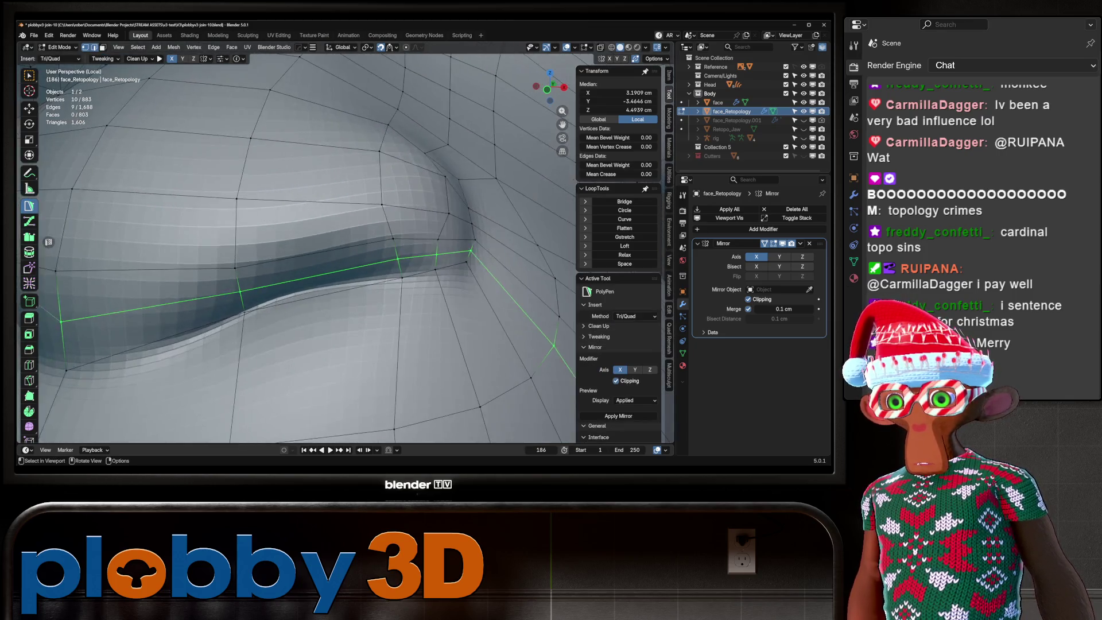
{"action": "scroll", "coordinate": [311, 438], "scroll_direction": "down", "scroll_amount": 4}
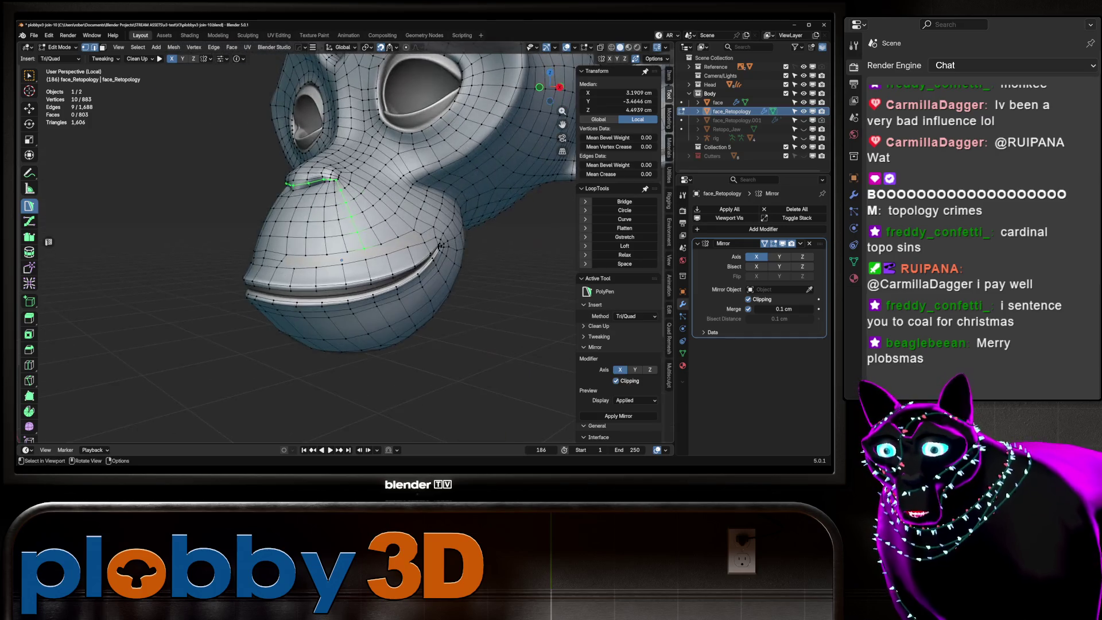
Grid-fill the mouth-strip boundary loop with quads and clear the selection.
{"action": "left_click", "coordinate": [321, 268], "text": "alt"}
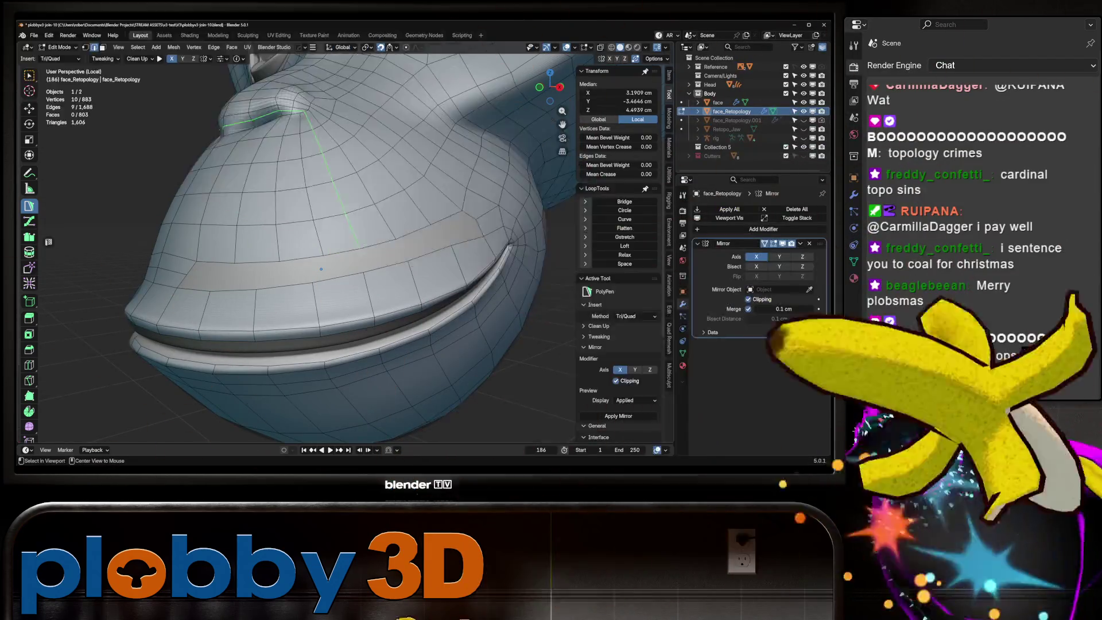
{"action": "key", "text": "ctrl+f"}
{"action": "left_click", "coordinate": [402, 199]}
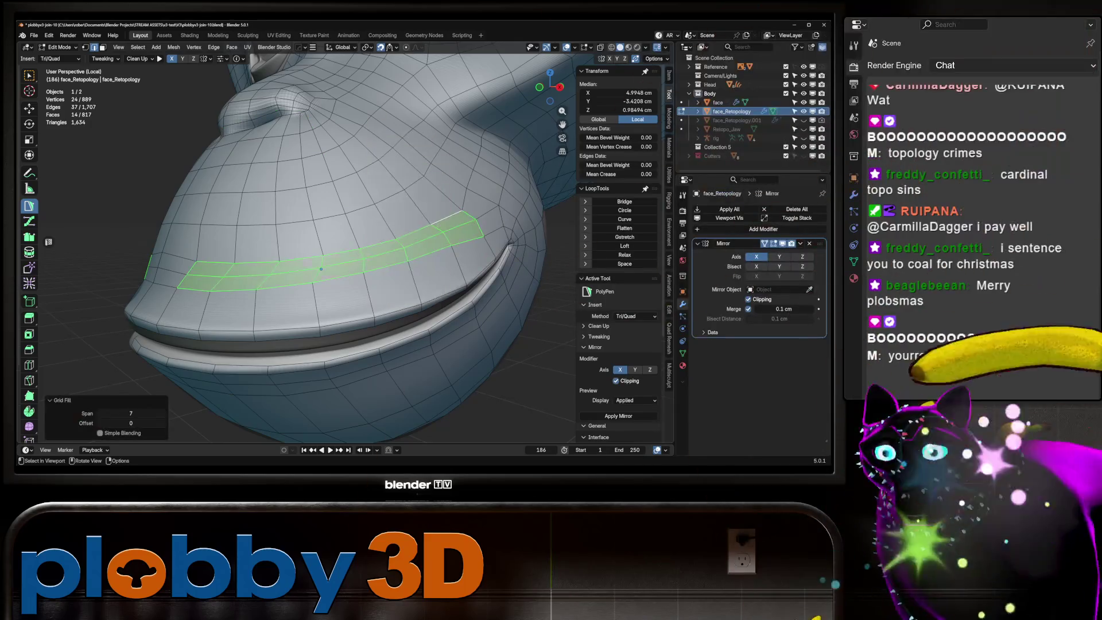
{"action": "scroll", "coordinate": [321, 268], "scroll_direction": "down", "scroll_amount": 4}
{"action": "key", "text": "alt+a"}
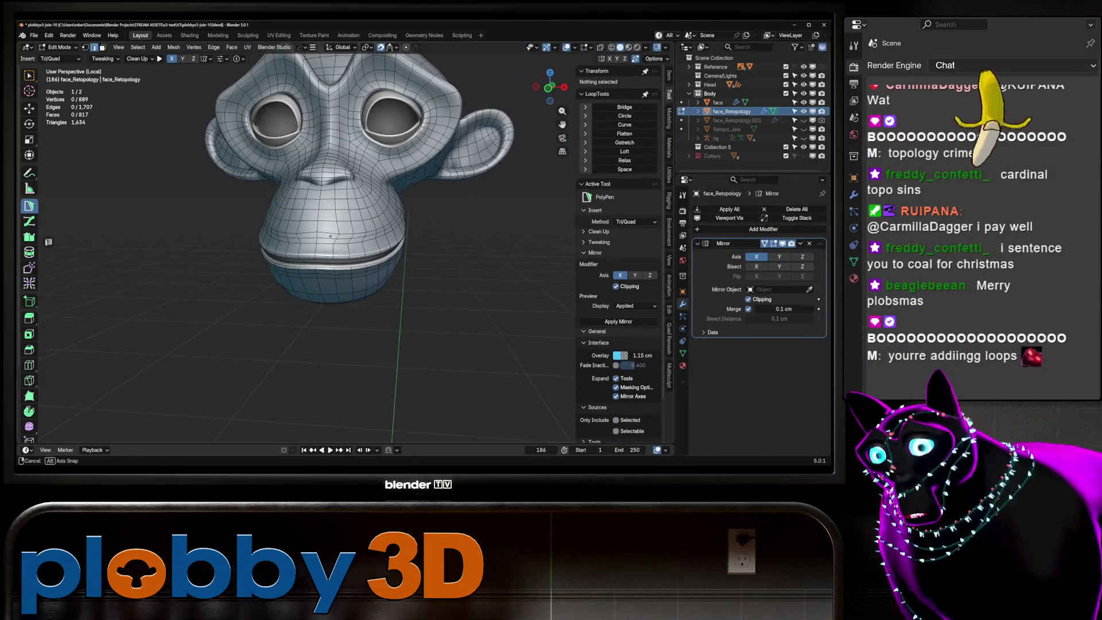
{"action": "scroll", "coordinate": [281, 263], "scroll_direction": "up", "scroll_amount": 4}
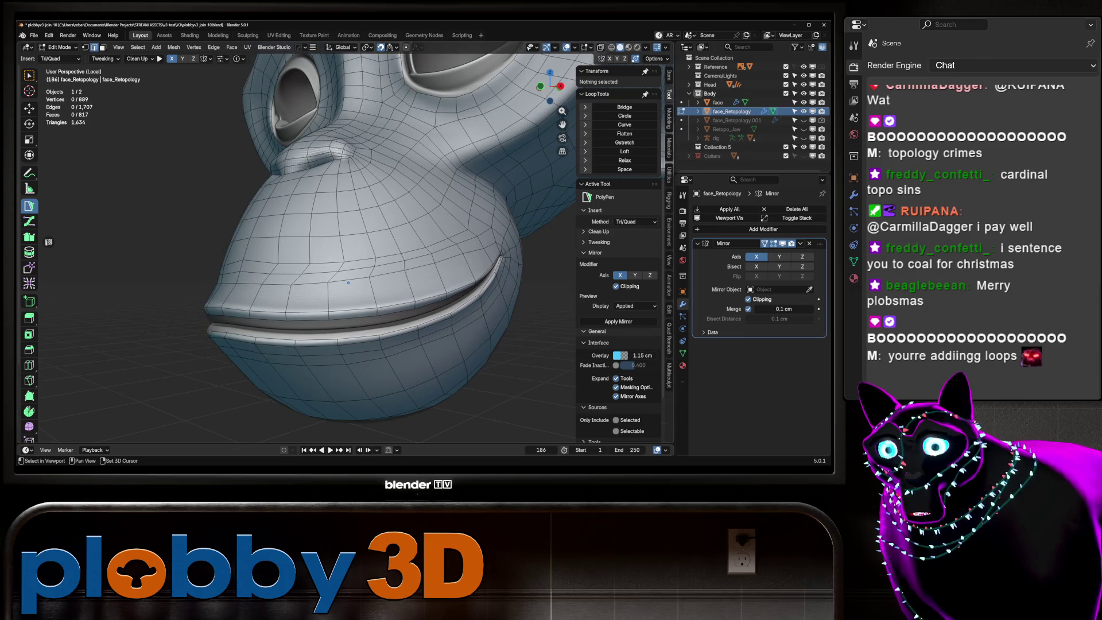
{"action": "key", "text": "shift+space"}
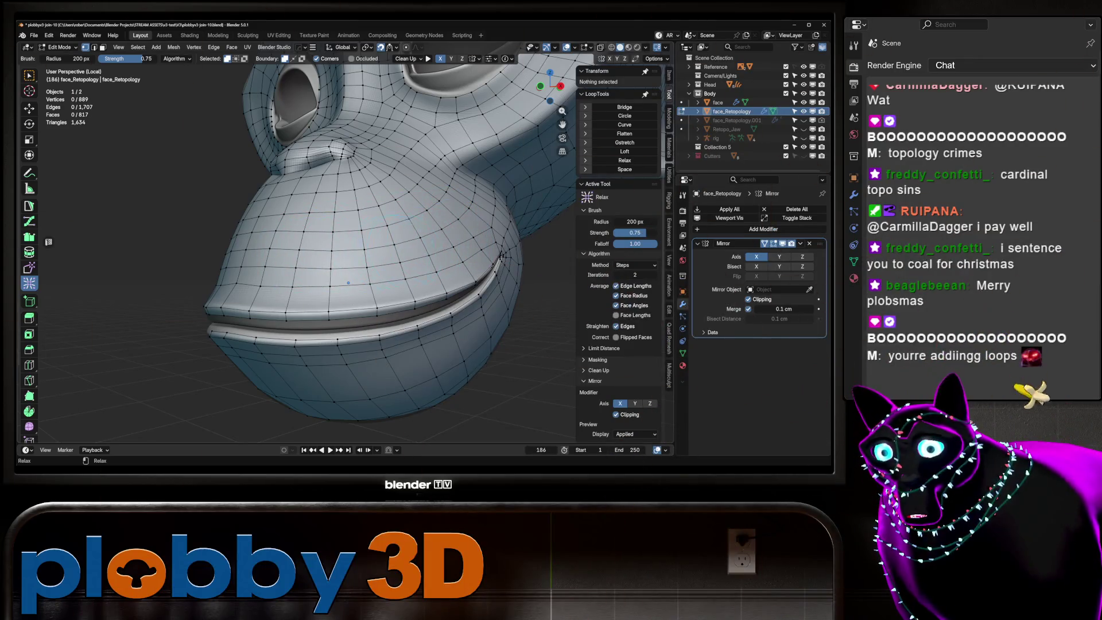
{"action": "key", "text": "shift+space"}
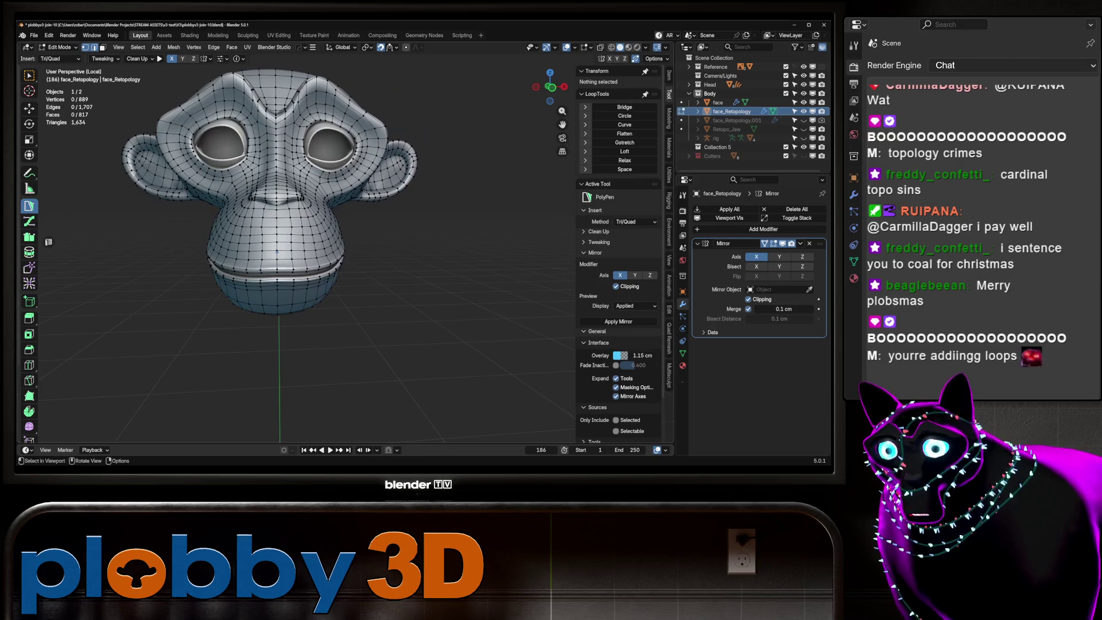
Relax the mesh around the nose, checking it from three-quarter and low frontal angles.
{"action": "scroll", "coordinate": [280, 301], "scroll_direction": "up", "scroll_amount": 2}
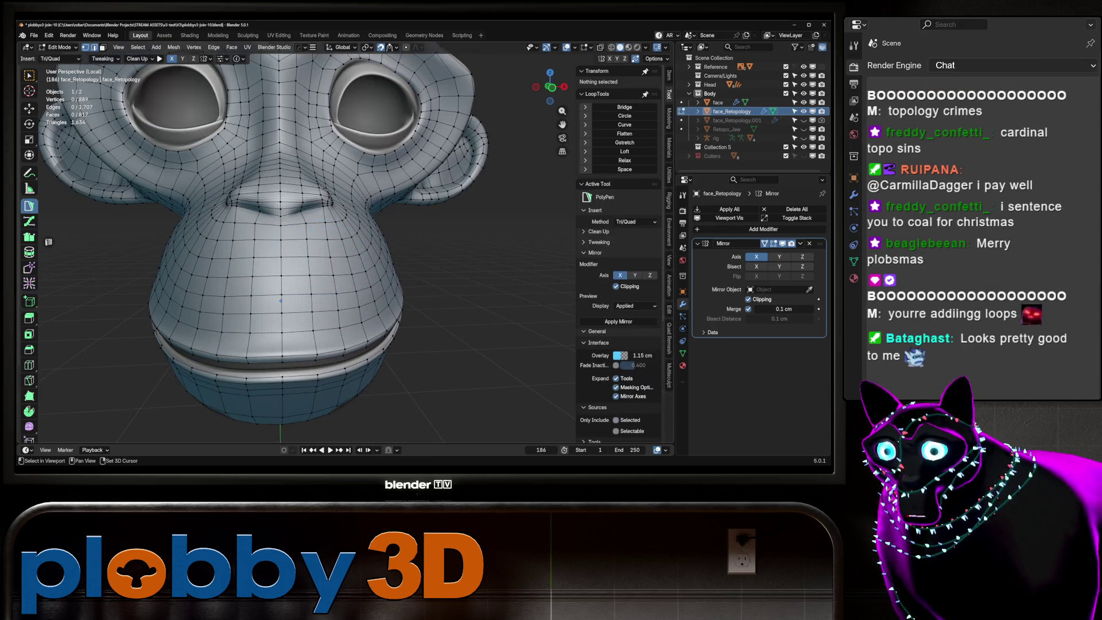
{"action": "scroll", "coordinate": [281, 300], "scroll_direction": "down", "scroll_amount": 3}
{"action": "scroll", "coordinate": [305, 288], "scroll_direction": "up", "scroll_amount": 4}
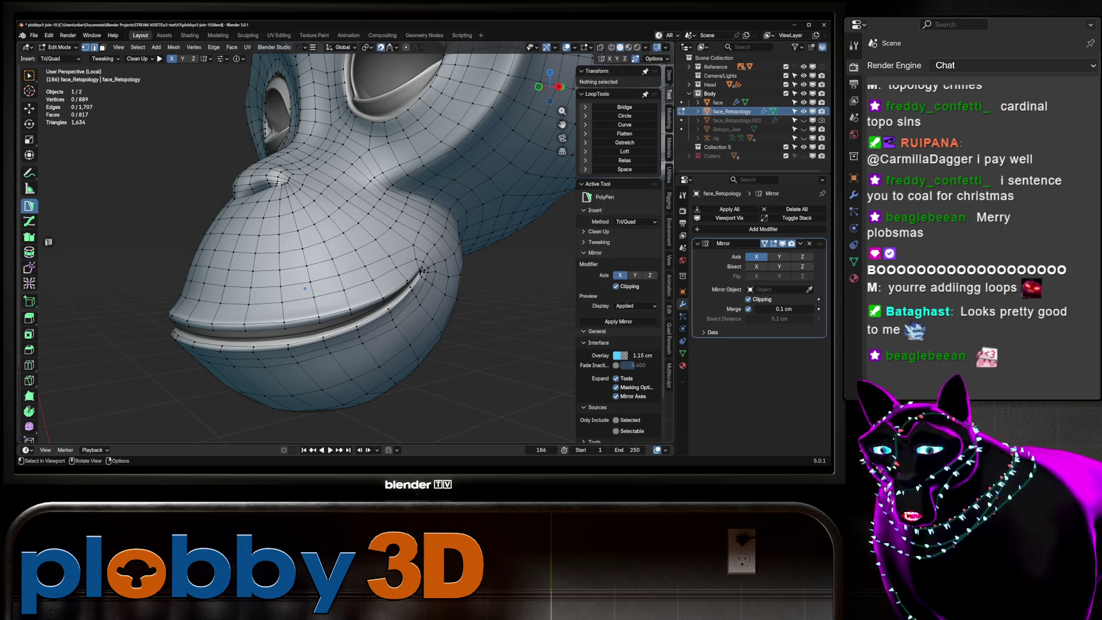
{"action": "scroll", "coordinate": [305, 288], "scroll_direction": "down", "scroll_amount": 3}
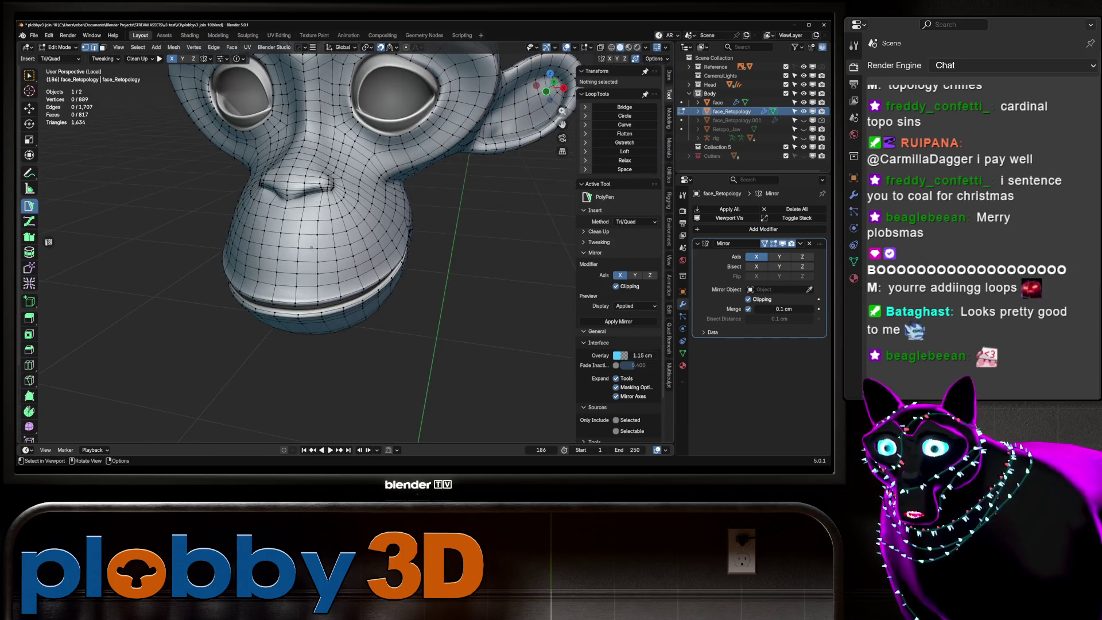
{"action": "scroll", "coordinate": [311, 247], "scroll_direction": "up", "scroll_amount": 5}
{"action": "scroll", "coordinate": [321, 272], "scroll_direction": "down", "scroll_amount": 2}
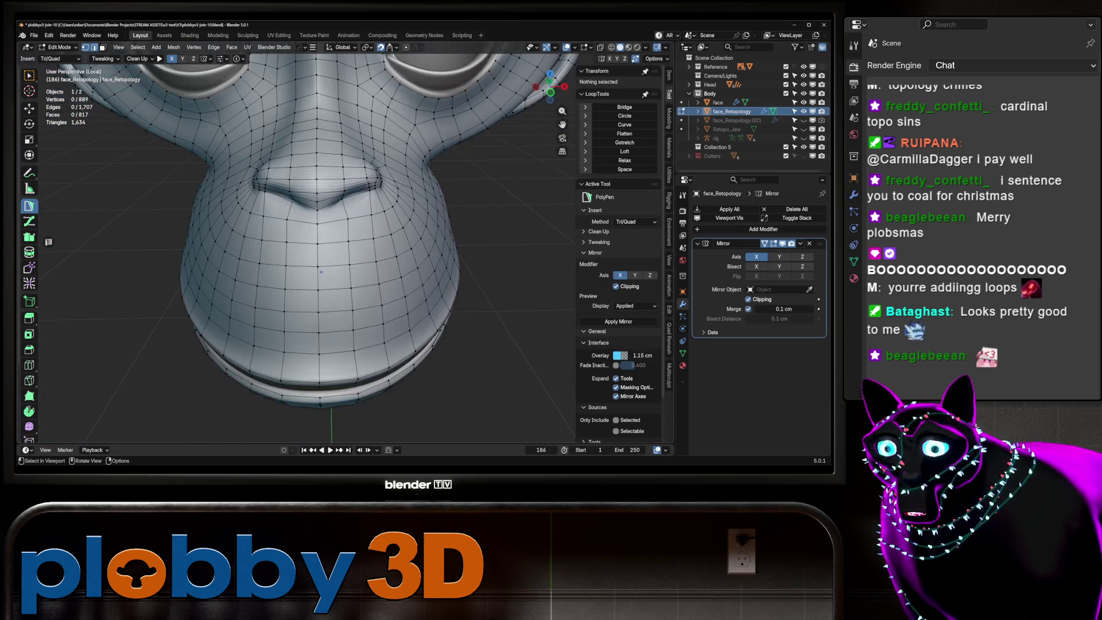
{"action": "scroll", "coordinate": [321, 272], "scroll_direction": "down", "scroll_amount": 3}
{"action": "mouse_move", "coordinate": [322, 307]}
{"action": "left_mouse_down"}
{"action": "mouse_move", "coordinate": [317, 331]}
{"action": "mouse_move", "coordinate": [333, 331]}
{"action": "mouse_move", "coordinate": [359, 403]}
{"action": "left_mouse_up"}
{"action": "scroll", "coordinate": [333, 331], "scroll_direction": "up", "scroll_amount": 6}
{"action": "scroll", "coordinate": [359, 404], "scroll_direction": "up", "scroll_amount": 6}
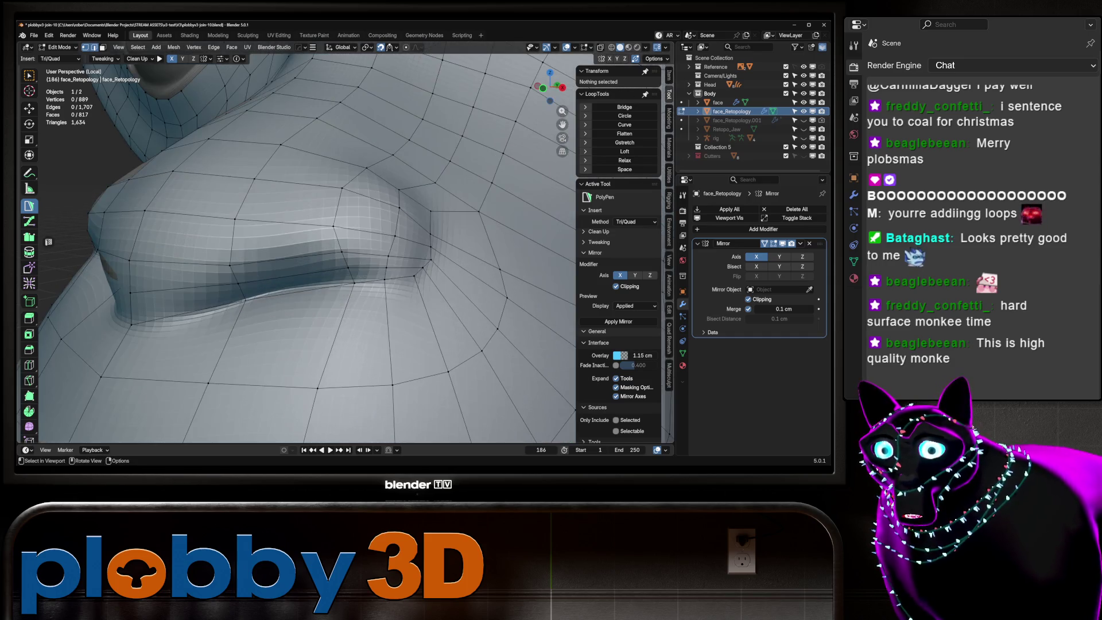
{"action": "key", "text": "r"}
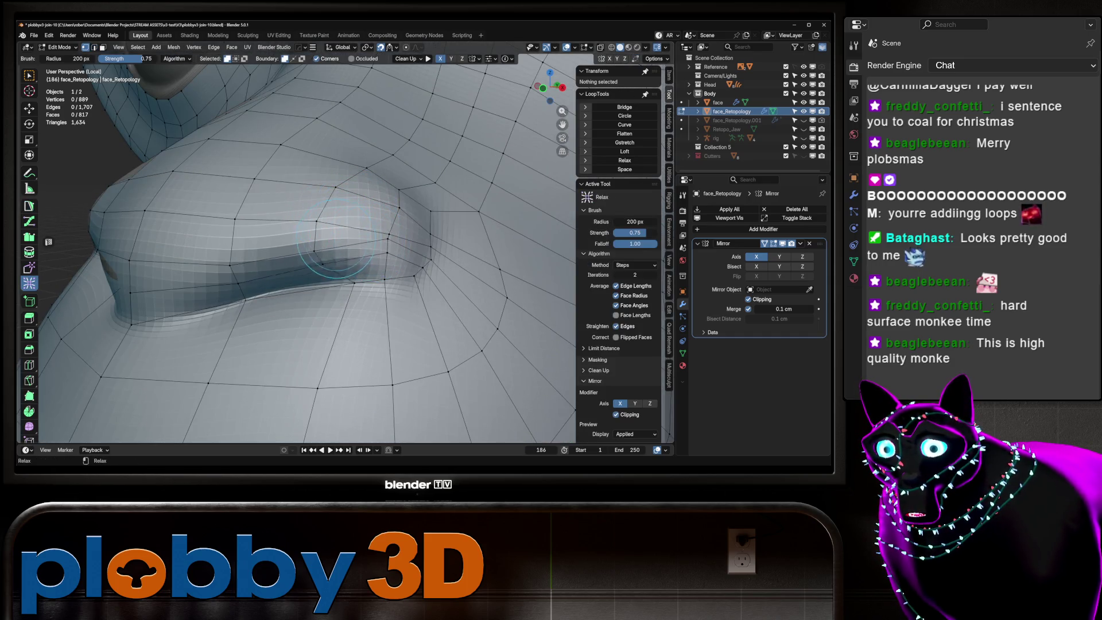
{"action": "key", "text": "p"}
{"action": "left_click_drag", "start_coordinate": [305, 345], "coordinate": [465, 341]}
{"action": "scroll", "coordinate": [318, 342], "scroll_direction": "down", "scroll_amount": 8}
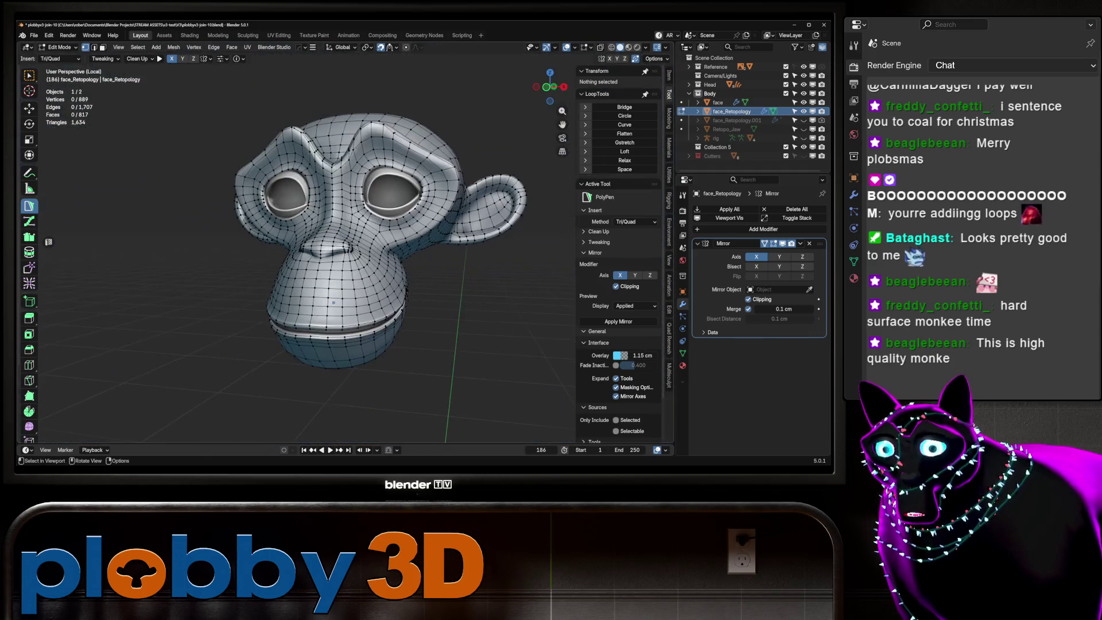
{"action": "mouse_move", "coordinate": [310, 342]}
{"action": "left_mouse_down"}
{"action": "mouse_move", "coordinate": [322, 402]}
{"action": "mouse_move", "coordinate": [251, 395]}
{"action": "mouse_move", "coordinate": [307, 391]}
{"action": "mouse_move", "coordinate": [288, 361]}
{"action": "mouse_move", "coordinate": [299, 402]}
{"action": "left_mouse_up"}
Move the stray vertex beside the left eye onto the face centreline at X = 0.
{"action": "key", "text": "ctrl+r"}
{"action": "key", "text": "Escape"}
{"action": "scroll", "coordinate": [299, 402], "scroll_direction": "up", "scroll_amount": 3}
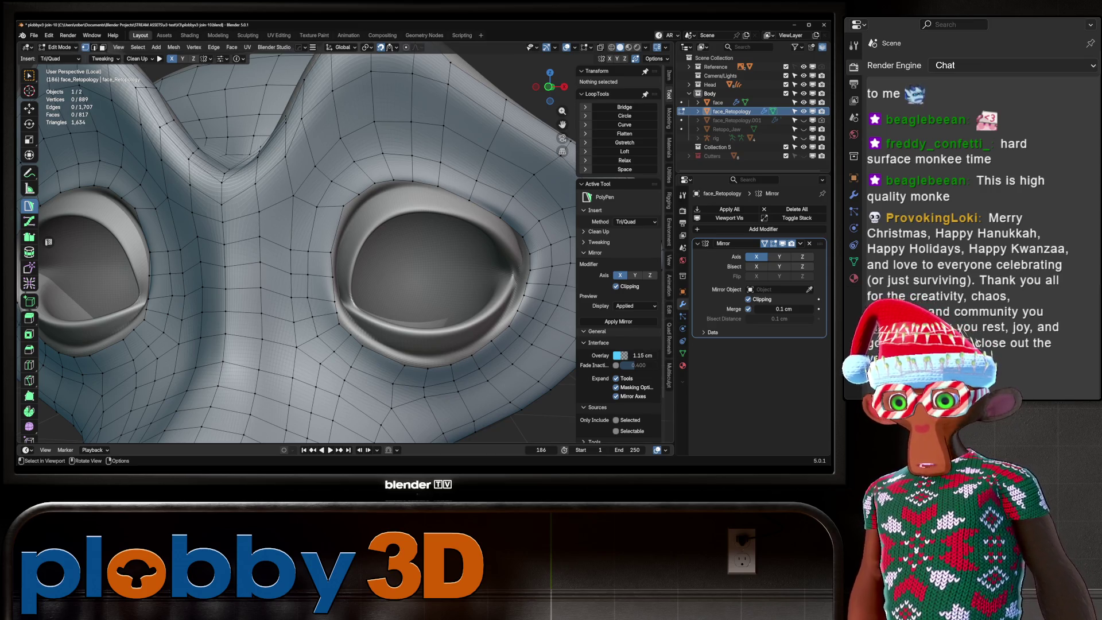
{"action": "scroll", "coordinate": [296, 247], "scroll_direction": "down", "scroll_amount": 3}
{"action": "left_click", "coordinate": [29, 283]}
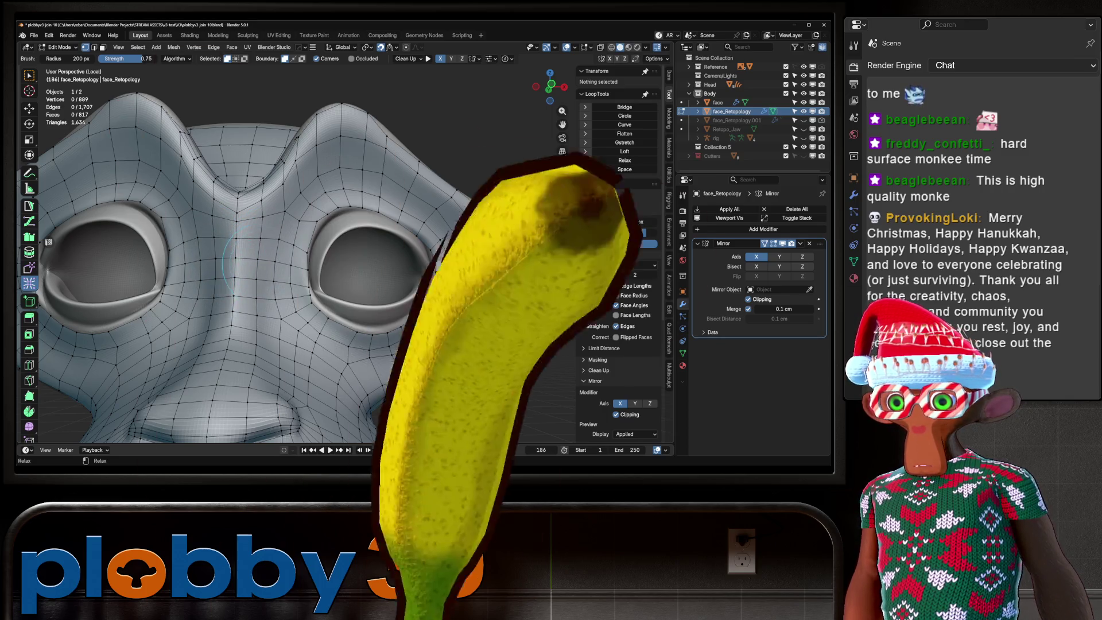
{"action": "left_click", "coordinate": [28, 205]}
{"action": "scroll", "coordinate": [287, 247], "scroll_direction": "up", "scroll_amount": 2}
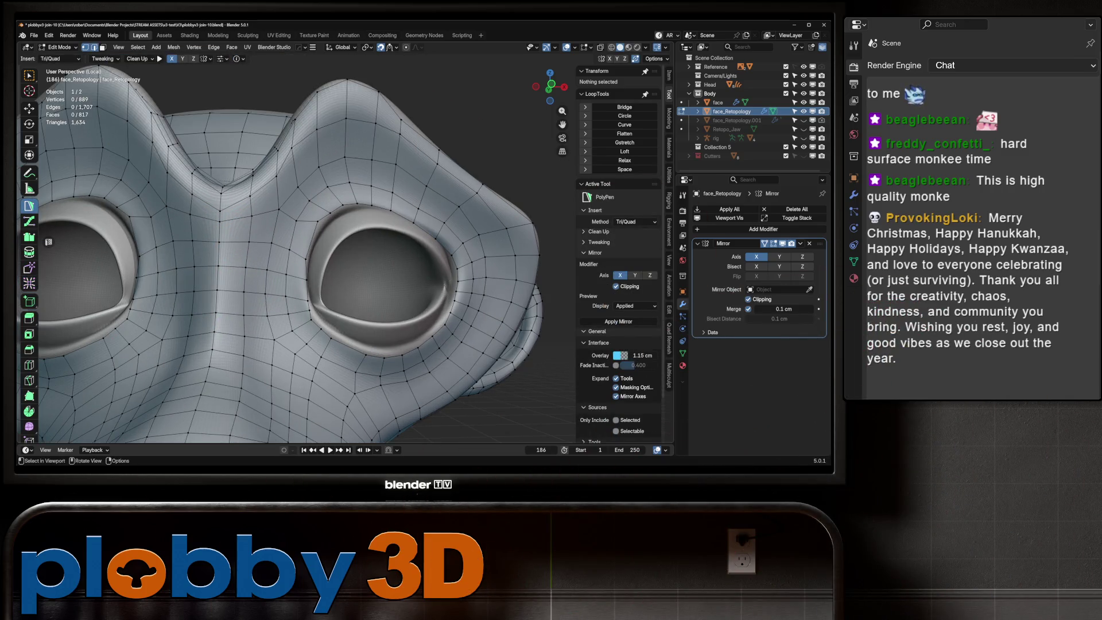
{"action": "left_click", "coordinate": [133, 226]}
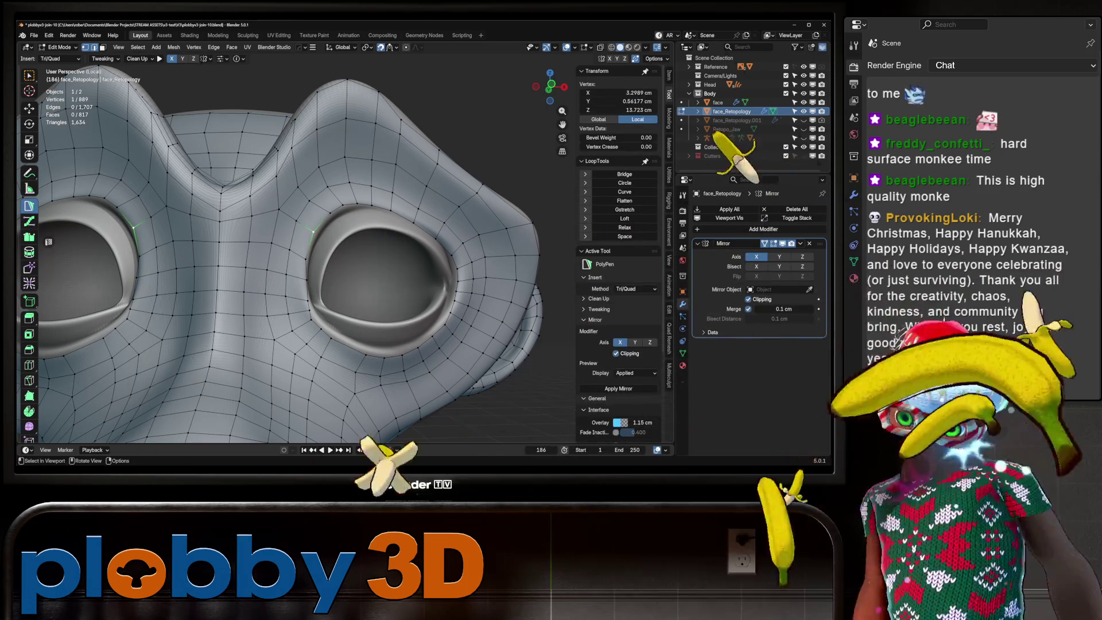
{"action": "key", "text": "g"}
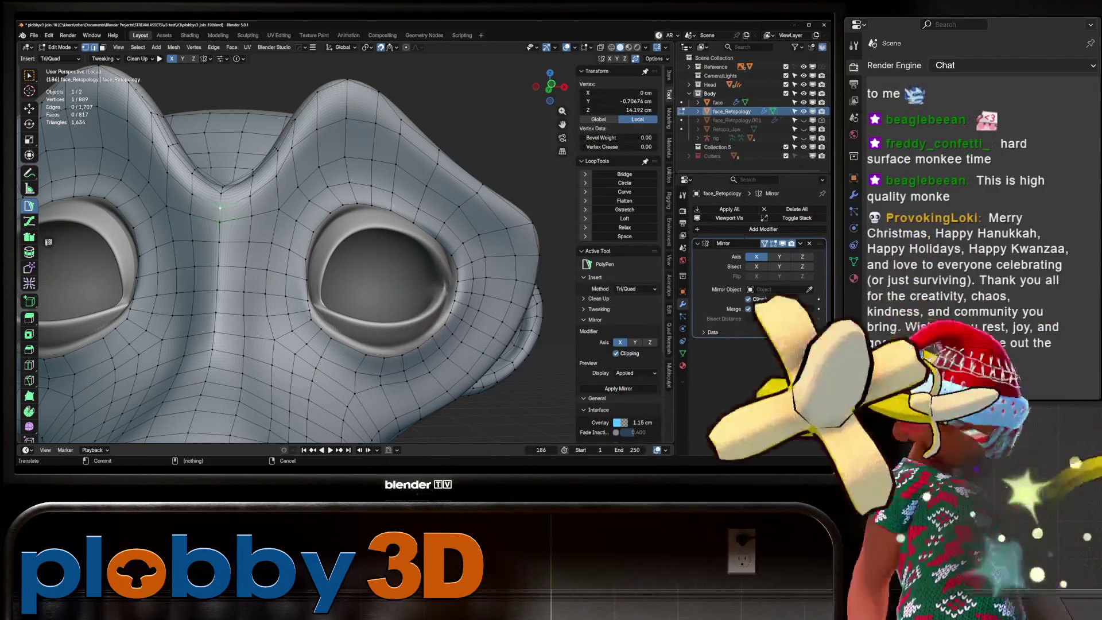
{"action": "key", "text": "Return"}
{"action": "scroll", "coordinate": [287, 247], "scroll_direction": "down", "scroll_amount": 3}
{"action": "scroll", "coordinate": [287, 247], "scroll_direction": "up", "scroll_amount": 4}
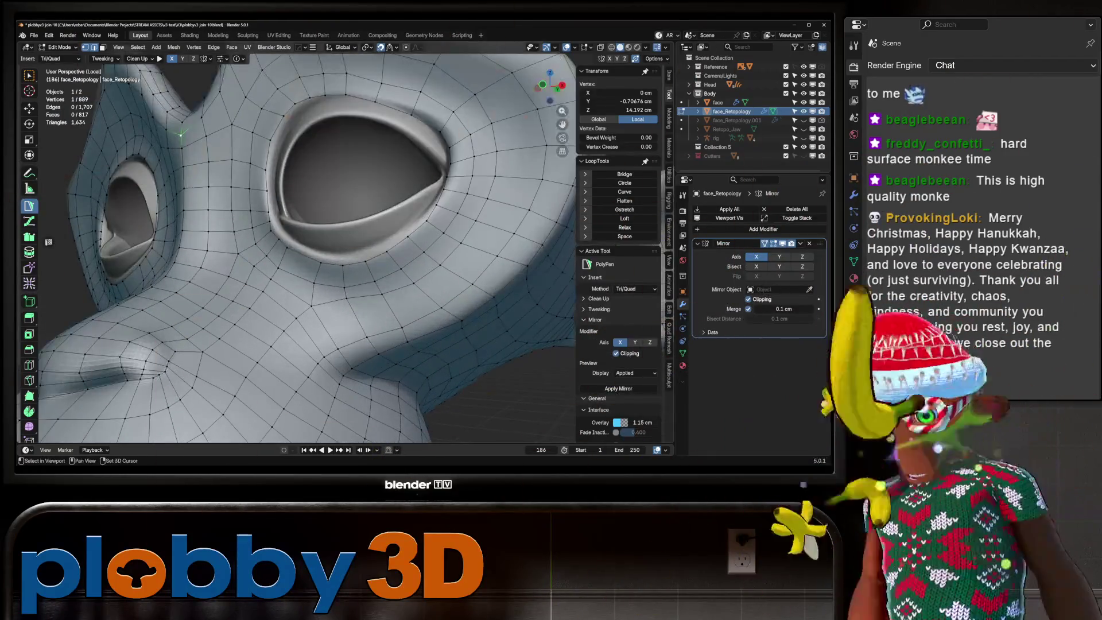
Relax the mesh around the eye, then inspect the chin from a low front view.
{"action": "left_click", "coordinate": [29, 283]}
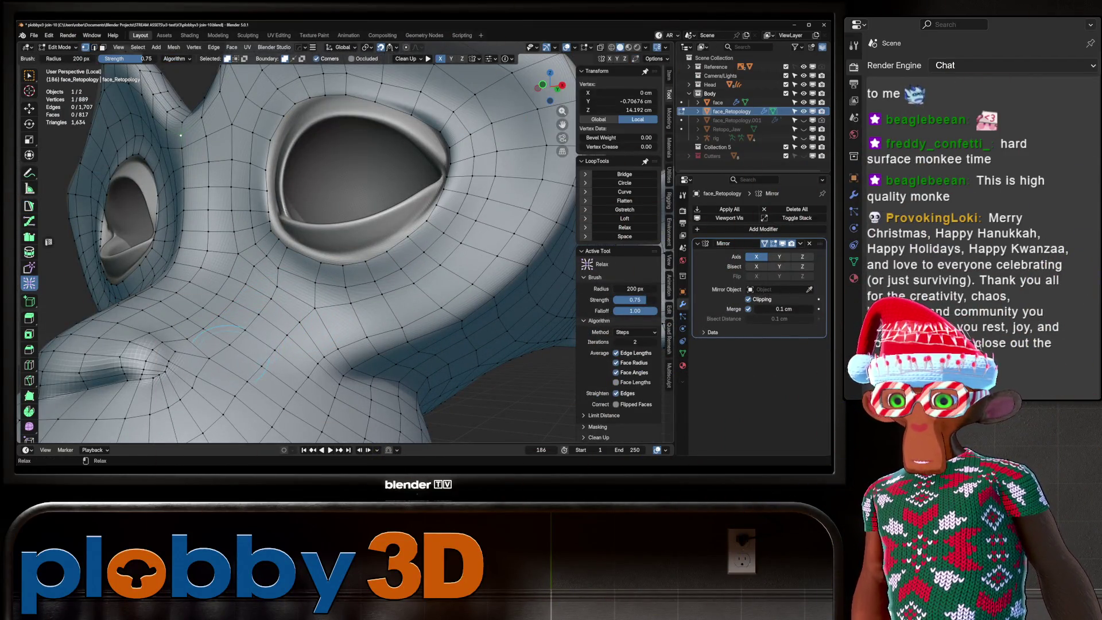
{"action": "key", "text": "p"}
{"action": "scroll", "coordinate": [285, 215], "scroll_direction": "down", "scroll_amount": 5}
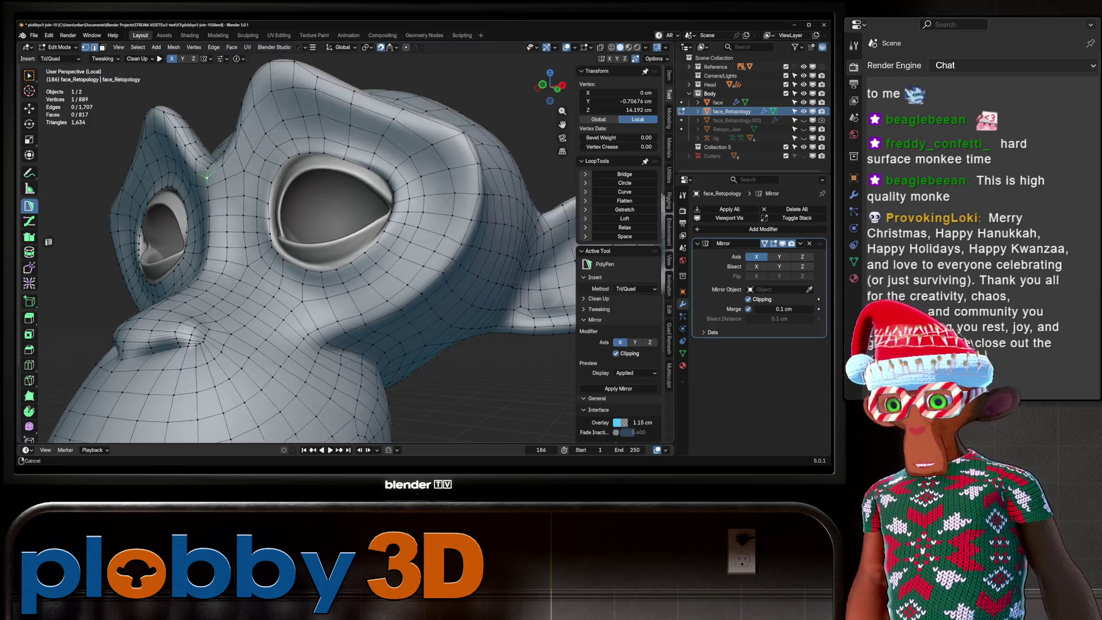
{"action": "scroll", "coordinate": [286, 215], "scroll_direction": "up", "scroll_amount": 6}
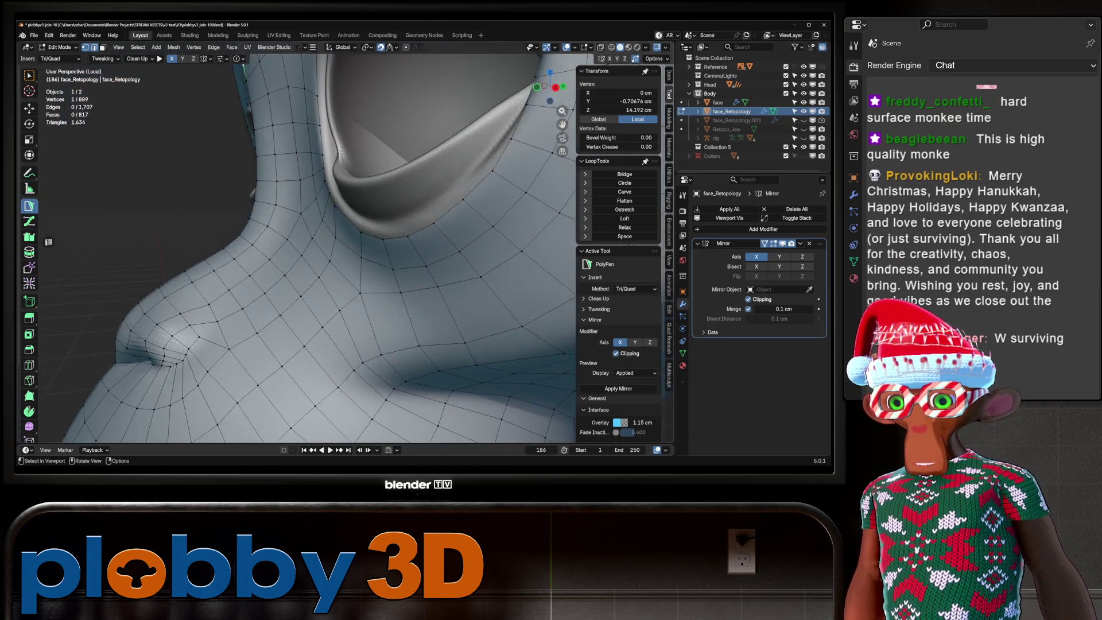
{"action": "scroll", "coordinate": [285, 215], "scroll_direction": "down", "scroll_amount": 4}
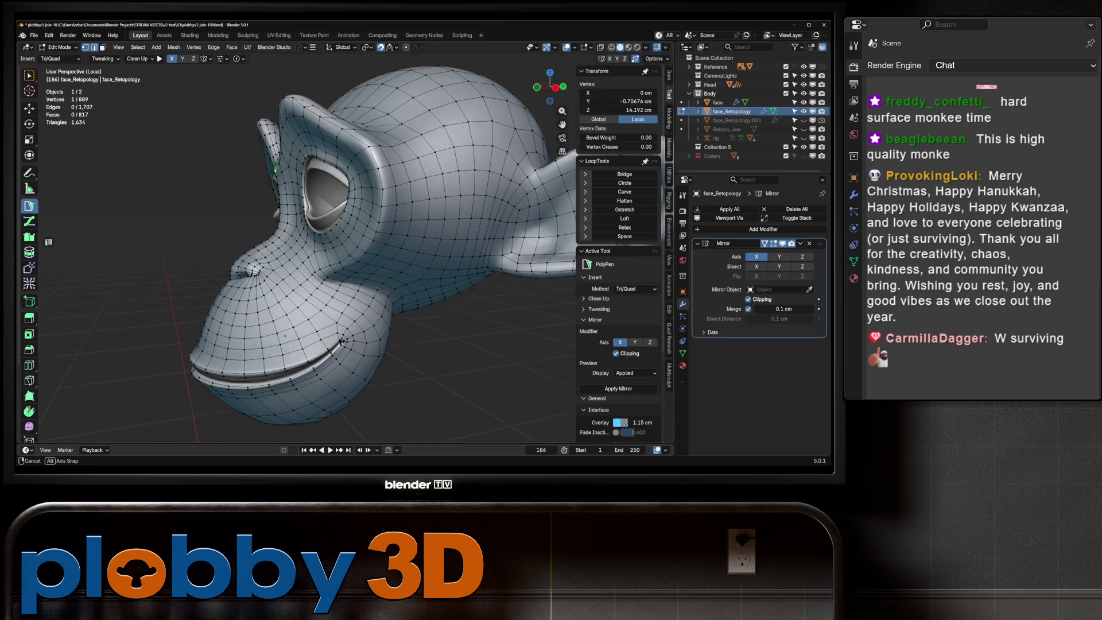
{"action": "scroll", "coordinate": [285, 216], "scroll_direction": "up", "scroll_amount": 5}
{"action": "mouse_move", "coordinate": [276, 294]}
{"action": "left_mouse_down"}
{"action": "mouse_move", "coordinate": [297, 279]}
{"action": "mouse_move", "coordinate": [352, 317]}
{"action": "left_mouse_up"}
{"action": "scroll", "coordinate": [297, 279], "scroll_direction": "up", "scroll_amount": 2}
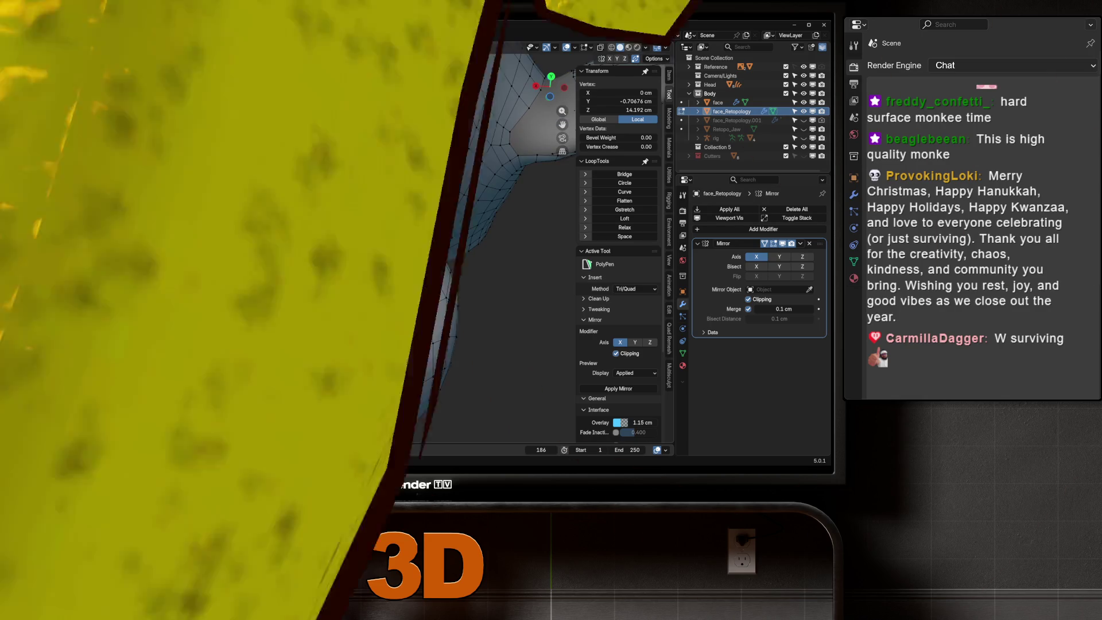
{"action": "scroll", "coordinate": [338, 290], "scroll_direction": "down", "scroll_amount": 3}
Relax the mesh on the neck and review the head from the front.
{"action": "key", "text": "p"}
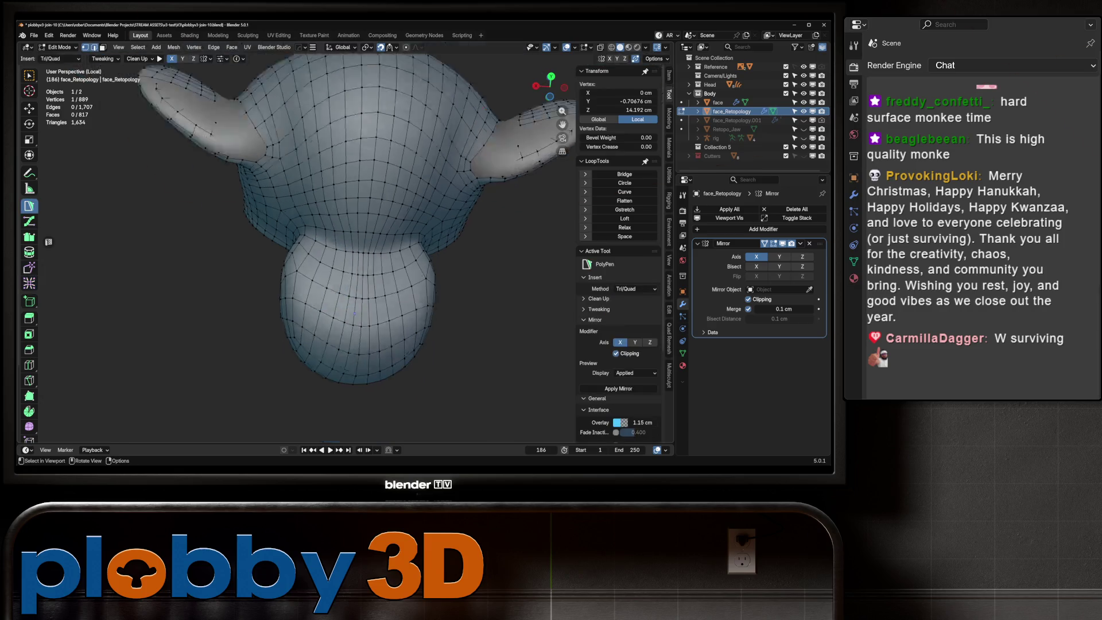
{"action": "mouse_move", "coordinate": [338, 290]}
{"action": "left_mouse_down"}
{"action": "mouse_move", "coordinate": [396, 259]}
{"action": "mouse_move", "coordinate": [419, 135]}
{"action": "left_mouse_up"}
{"action": "scroll", "coordinate": [419, 135], "scroll_direction": "up", "scroll_amount": 5}
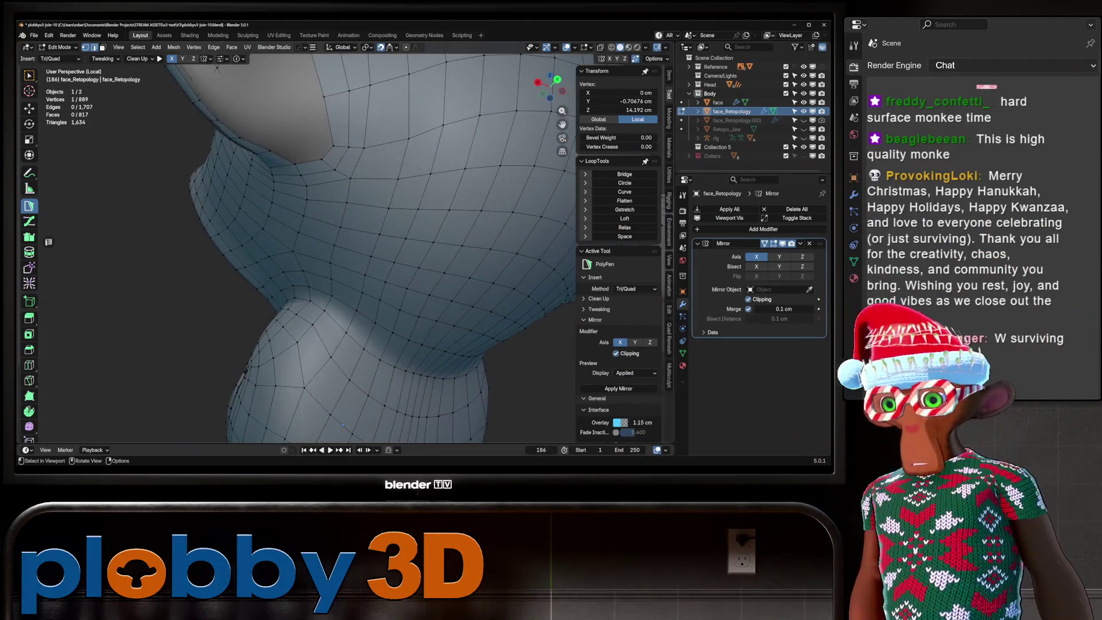
{"action": "key", "text": "r"}
{"action": "key", "text": "p"}
{"action": "scroll", "coordinate": [384, 224], "scroll_direction": "down", "scroll_amount": 5}
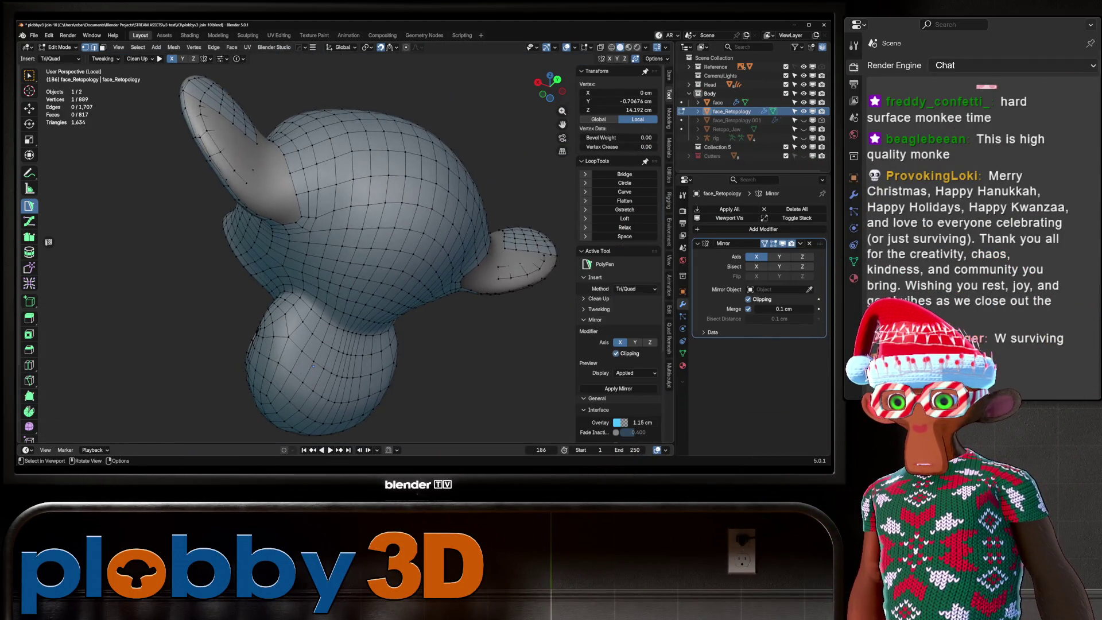
{"action": "mouse_move", "coordinate": [384, 224]}
{"action": "left_mouse_down"}
{"action": "mouse_move", "coordinate": [383, 306]}
{"action": "mouse_move", "coordinate": [528, 315]}
{"action": "mouse_move", "coordinate": [519, 323]}
{"action": "left_mouse_up"}
{"action": "scroll", "coordinate": [383, 305], "scroll_direction": "up", "scroll_amount": 5}
{"action": "scroll", "coordinate": [519, 322], "scroll_direction": "down", "scroll_amount": 2}
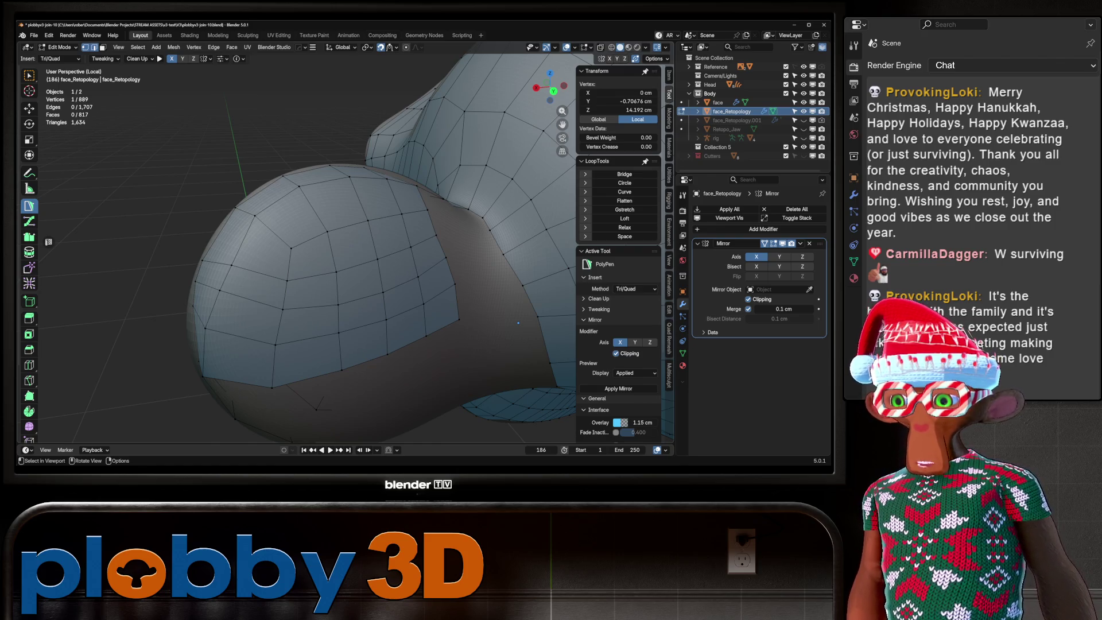
{"action": "mouse_move", "coordinate": [518, 324]}
{"action": "left_mouse_down"}
{"action": "mouse_move", "coordinate": [481, 318]}
{"action": "mouse_move", "coordinate": [470, 298]}
{"action": "left_mouse_up"}
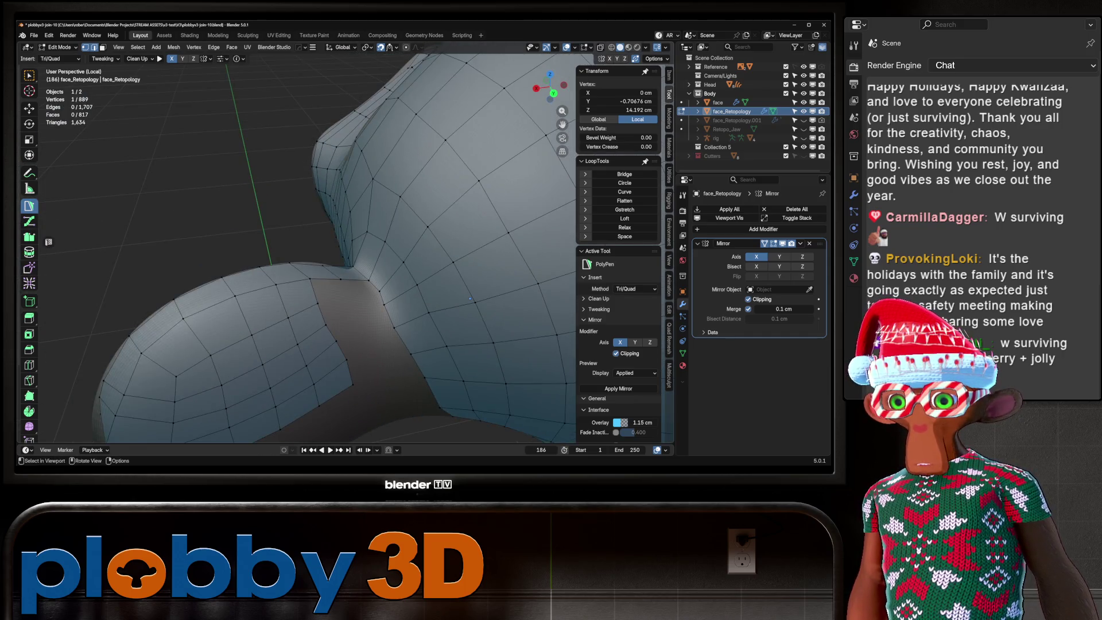
Add a vertex and bridge the ear-to-head gap with a new quad face.
{"action": "left_click", "coordinate": [318, 303]}
{"action": "left_click", "coordinate": [310, 279]}
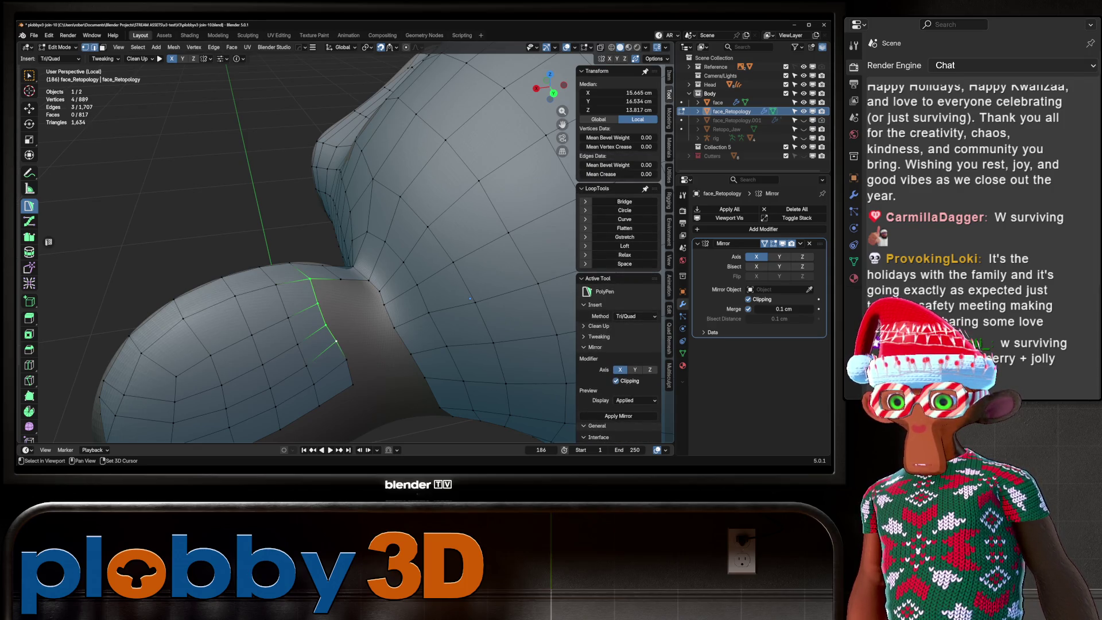
{"action": "left_click_drag", "start_coordinate": [469, 299], "coordinate": [460, 285]}
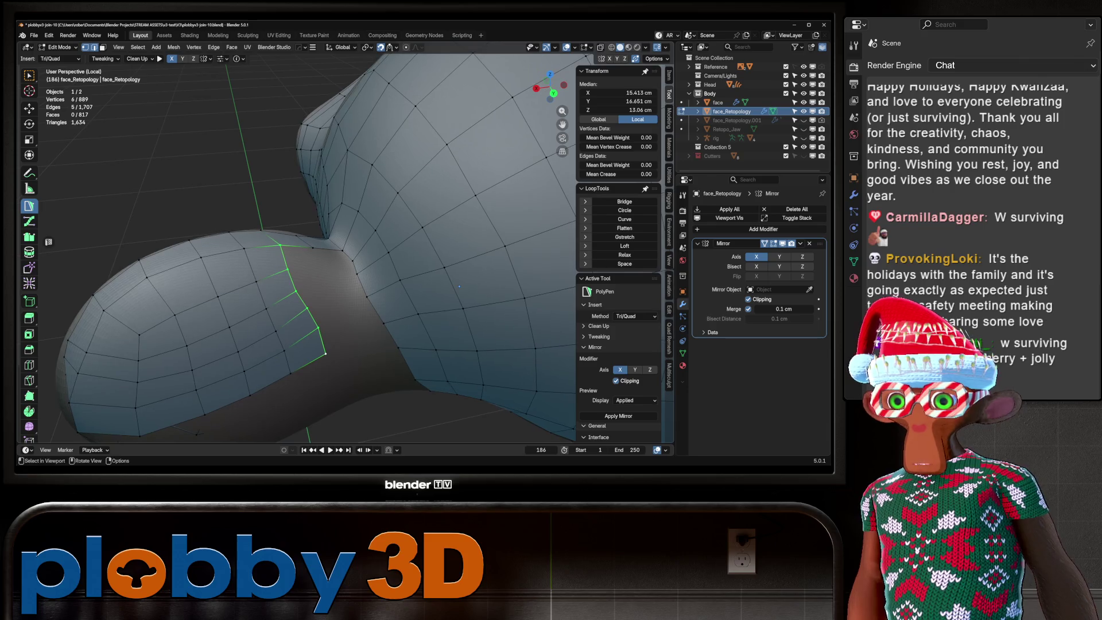
{"action": "left_click", "coordinate": [350, 262]}
{"action": "left_click", "coordinate": [379, 261], "text": "shift"}
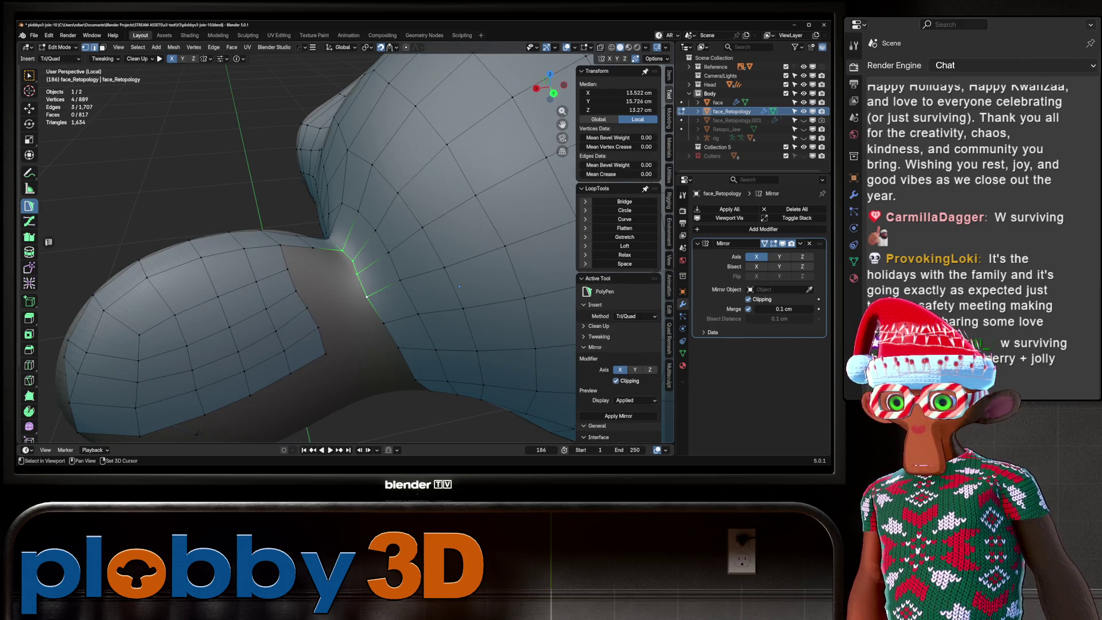
{"action": "left_click_drag", "start_coordinate": [459, 286], "coordinate": [536, 398]}
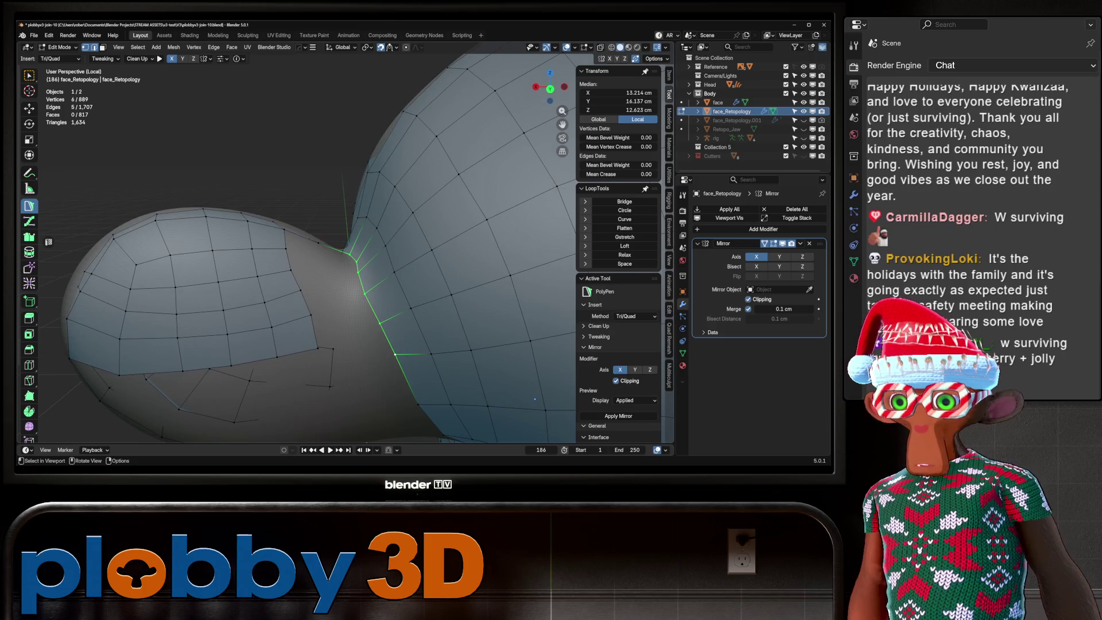
{"action": "left_click", "coordinate": [313, 331]}
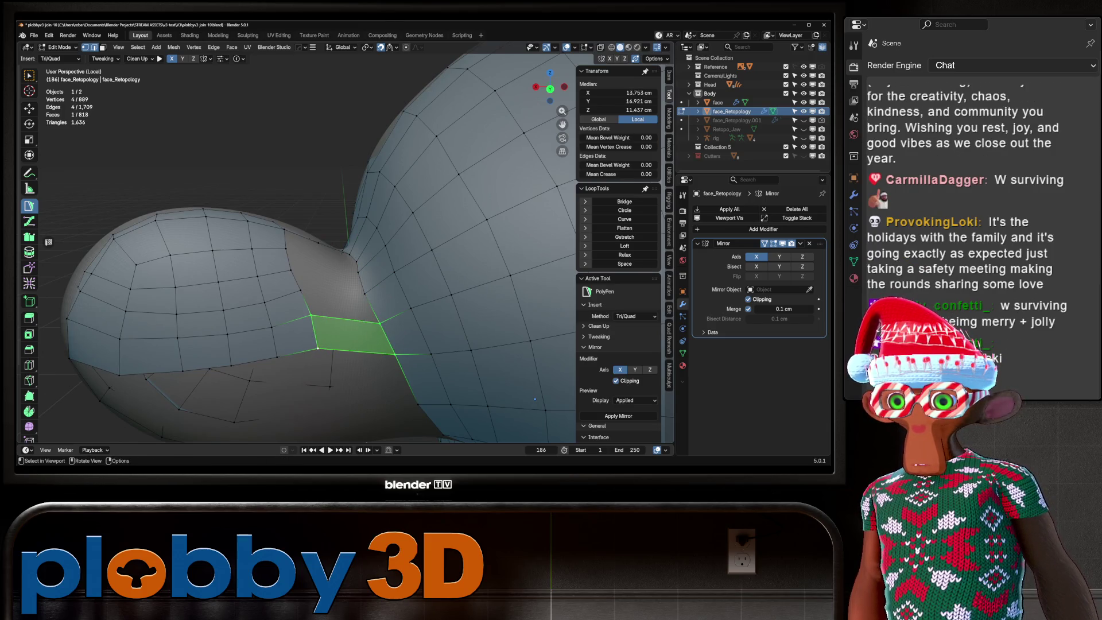
{"action": "mouse_move", "coordinate": [313, 332]}
{"action": "left_mouse_down"}
{"action": "mouse_move", "coordinate": [531, 234]}
{"action": "mouse_move", "coordinate": [543, 344]}
{"action": "mouse_move", "coordinate": [510, 368]}
{"action": "left_mouse_up"}
Split the new quad with an edge loop and relax the surrounding vertices.
{"action": "left_click", "coordinate": [352, 334], "text": "ctrl"}
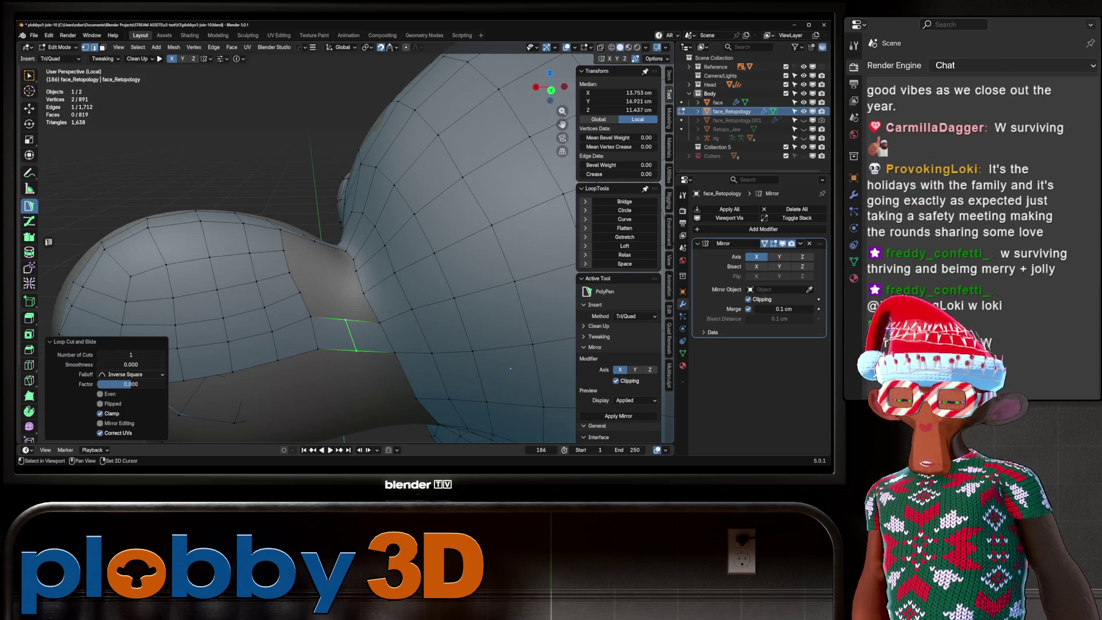
{"action": "left_click", "coordinate": [29, 283]}
{"action": "left_click_drag", "start_coordinate": [348, 339], "coordinate": [348, 341]}
{"action": "left_click", "coordinate": [29, 206]}
{"action": "mouse_move", "coordinate": [373, 276]}
{"action": "left_mouse_down"}
{"action": "mouse_move", "coordinate": [464, 304]}
{"action": "mouse_move", "coordinate": [350, 306]}
{"action": "left_mouse_up"}
Grid-fill the open boundary loop under the head from Quick Favorites.
{"action": "left_click", "coordinate": [352, 313], "text": "alt"}
{"action": "key", "text": "q"}
{"action": "key", "text": "Return"}
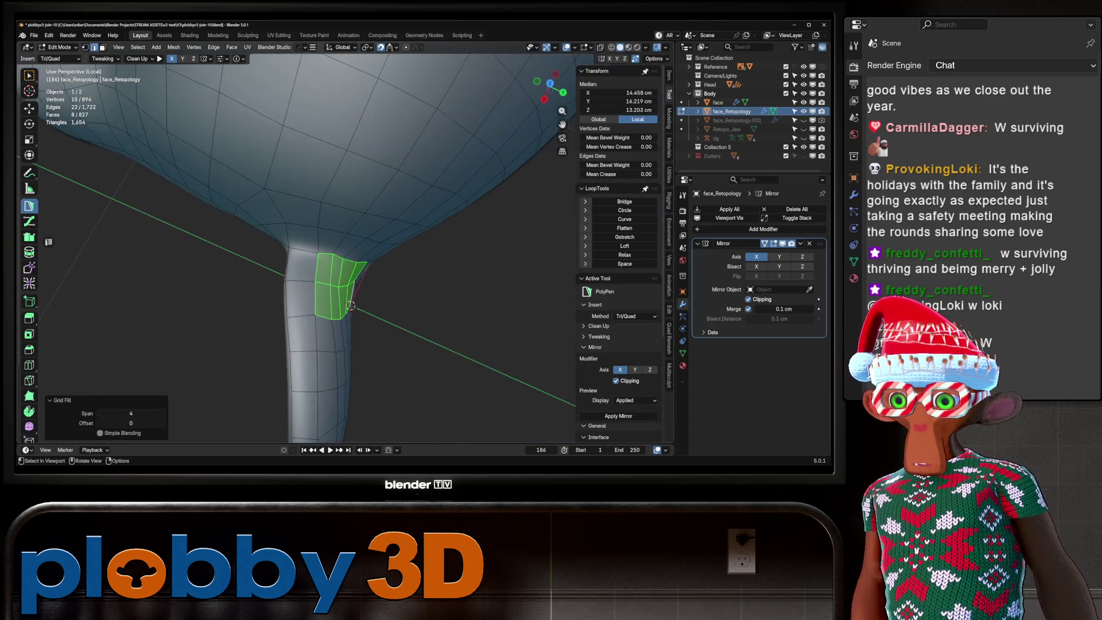
{"action": "scroll", "coordinate": [351, 305], "scroll_direction": "up", "scroll_amount": 5}
{"action": "left_click", "coordinate": [403, 368]}
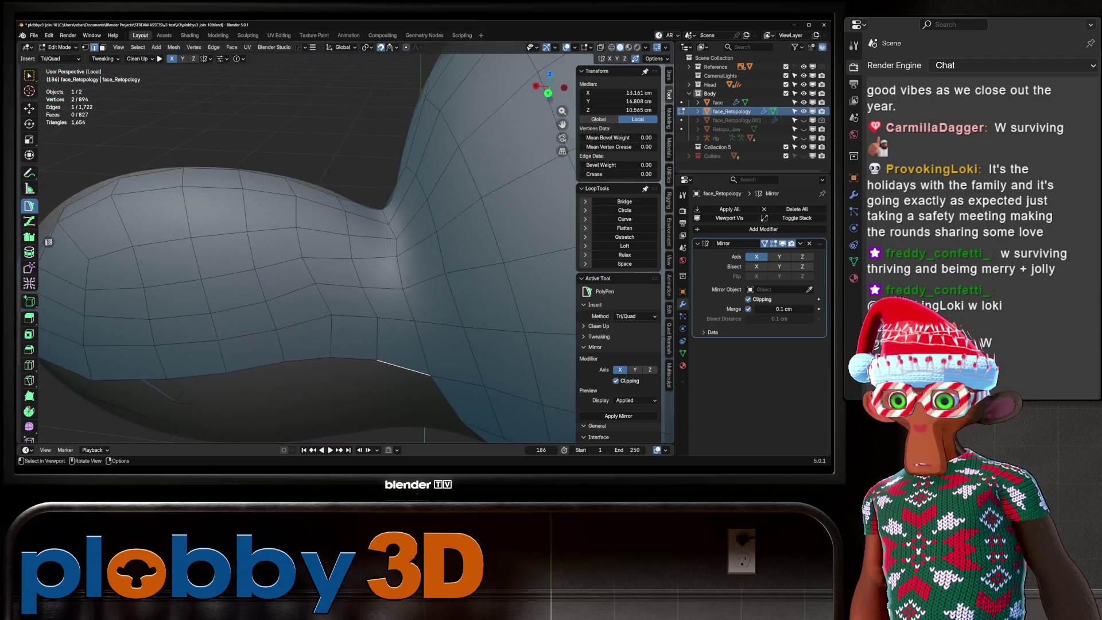
{"action": "key", "text": "1"}
{"action": "left_click", "coordinate": [29, 283]}
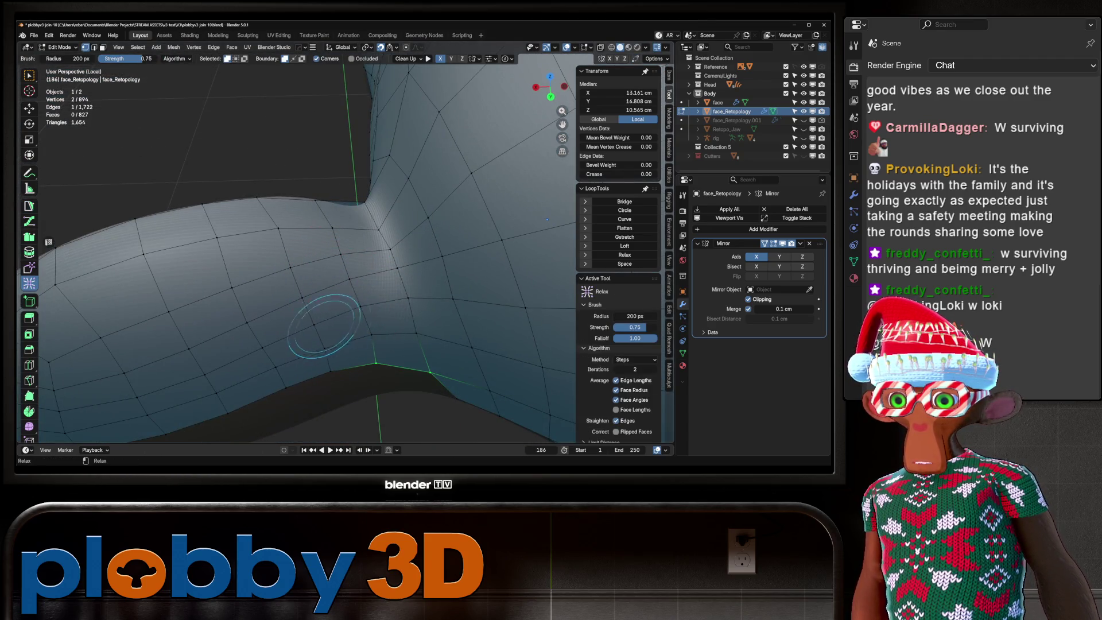
{"action": "key", "text": "w"}
Grid-fill the ear's open loop from the Ctrl+F face menu.
{"action": "left_click_drag", "start_coordinate": [339, 257], "coordinate": [436, 247]}
{"action": "scroll", "coordinate": [310, 253], "scroll_direction": "down", "scroll_amount": 6}
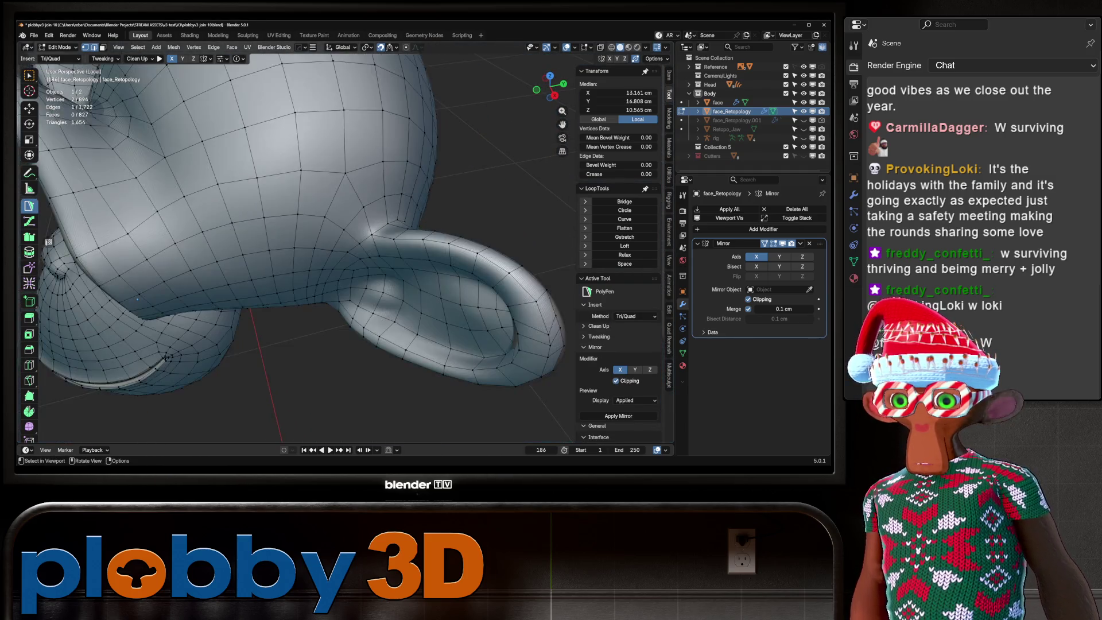
{"action": "left_click_drag", "start_coordinate": [310, 252], "coordinate": [356, 218]}
{"action": "scroll", "coordinate": [430, 229], "scroll_direction": "up", "scroll_amount": 5}
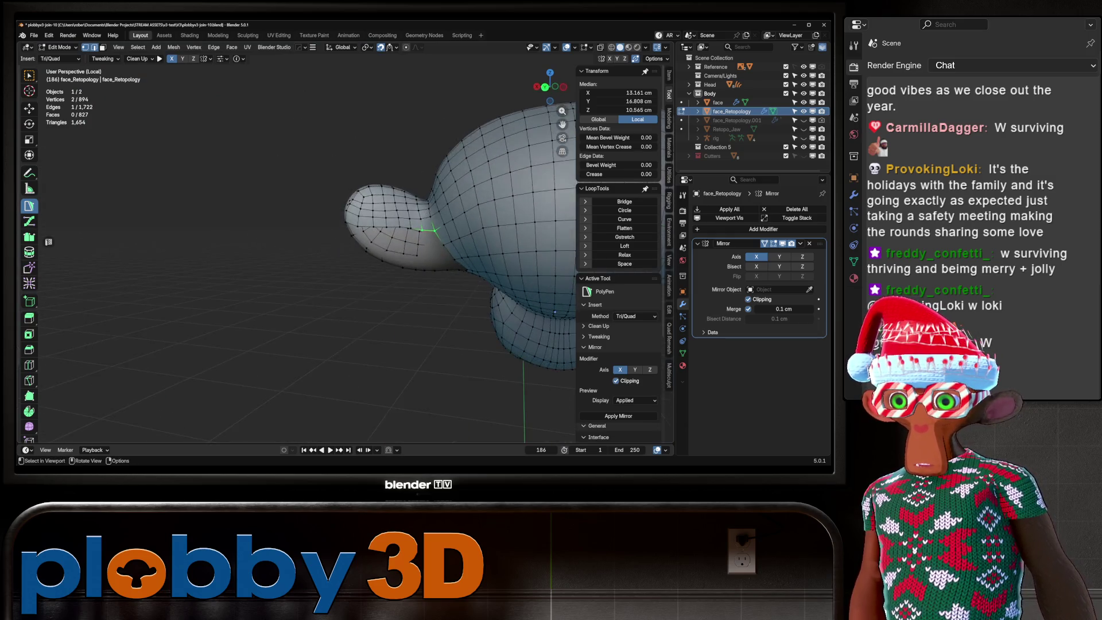
{"action": "mouse_move", "coordinate": [430, 229]}
{"action": "left_mouse_down"}
{"action": "mouse_move", "coordinate": [442, 254]}
{"action": "mouse_move", "coordinate": [459, 250]}
{"action": "mouse_move", "coordinate": [445, 259]}
{"action": "mouse_move", "coordinate": [473, 251]}
{"action": "left_mouse_up"}
{"action": "key", "text": "ctrl+f"}
{"action": "left_click", "coordinate": [460, 319]}
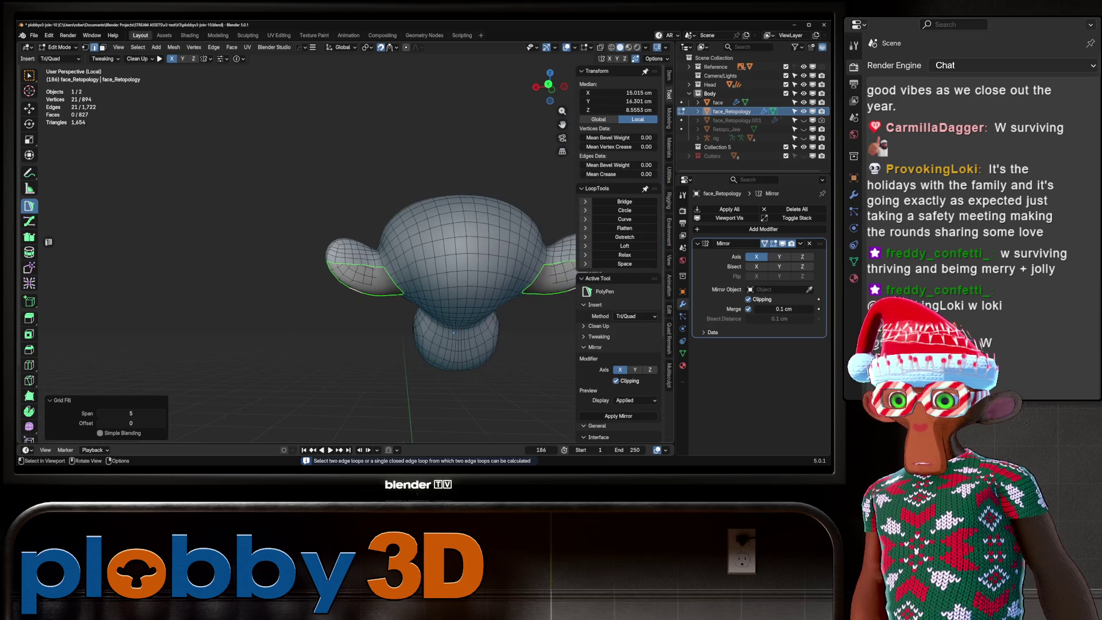
Cut a centred edge loop around the head and relax it.
{"action": "scroll", "coordinate": [382, 291], "scroll_direction": "up", "scroll_amount": 4}
{"action": "mouse_move", "coordinate": [230, 259]}
{"action": "left_mouse_down"}
{"action": "mouse_move", "coordinate": [459, 258]}
{"action": "mouse_move", "coordinate": [493, 275]}
{"action": "mouse_move", "coordinate": [517, 305]}
{"action": "mouse_move", "coordinate": [434, 352]}
{"action": "left_mouse_up"}
{"action": "left_click", "coordinate": [435, 351]}
{"action": "right_click", "coordinate": [435, 351]}
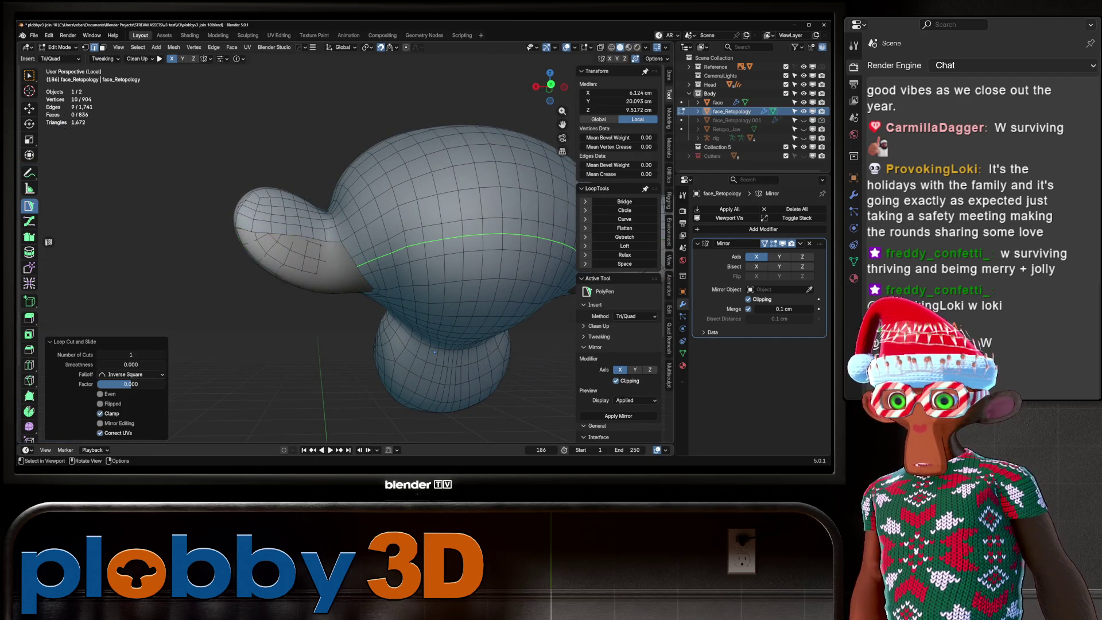
{"action": "key", "text": "r"}
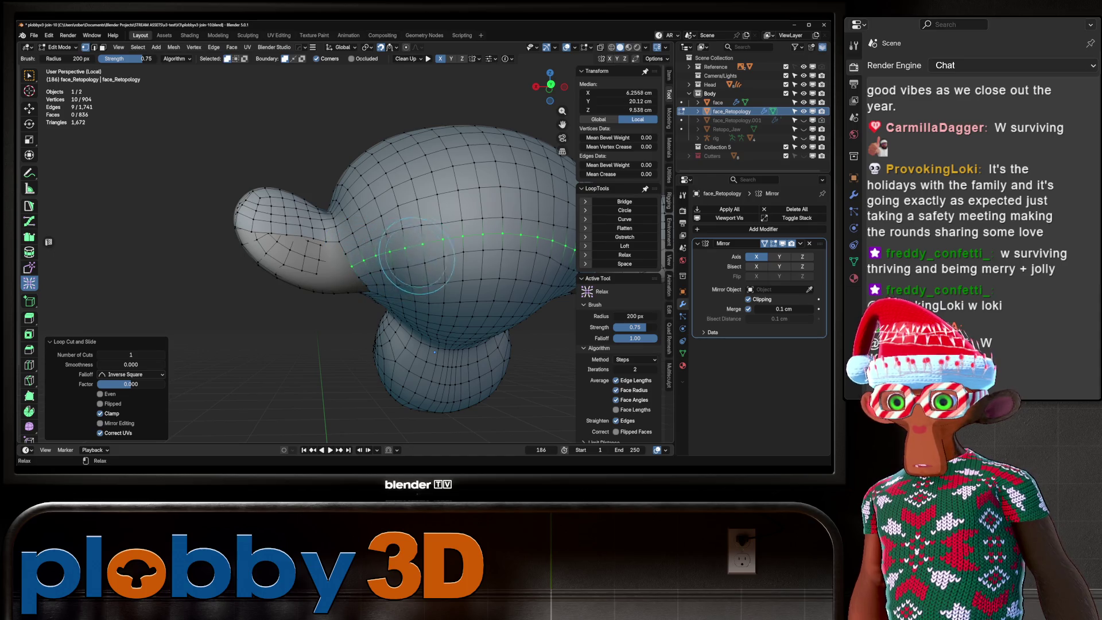
{"action": "left_click", "coordinate": [488, 246]}
{"action": "key", "text": "r"}
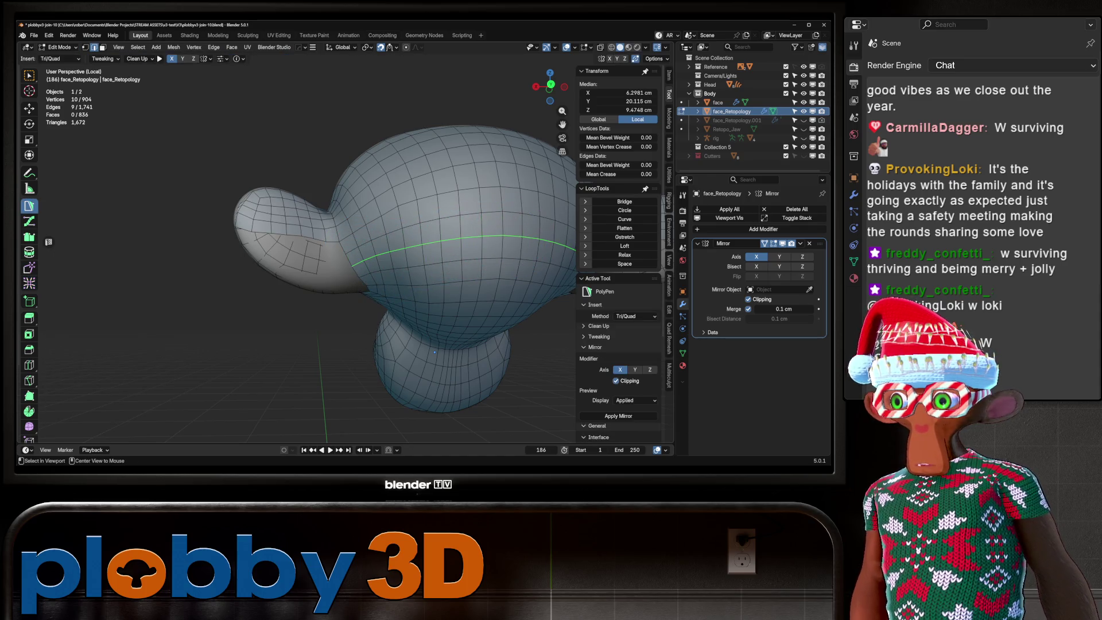
Grid-fill the ear's open front boundary loop from Quick Favorites.
{"action": "left_click_drag", "start_coordinate": [435, 352], "coordinate": [402, 322]}
{"action": "scroll", "coordinate": [402, 322], "scroll_direction": "up", "scroll_amount": 3}
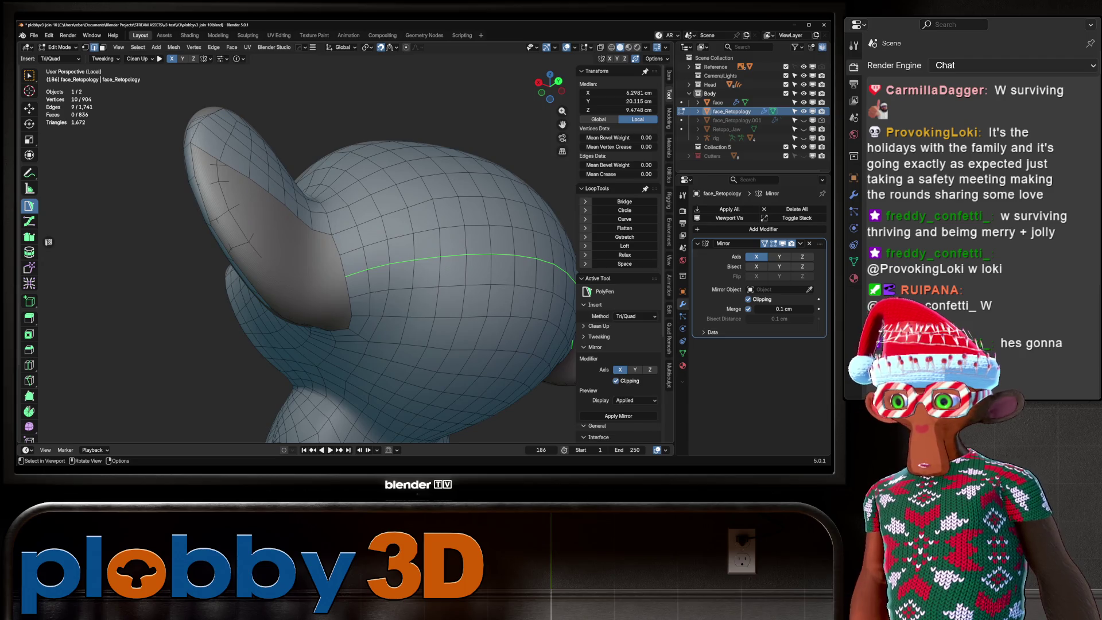
{"action": "left_click", "coordinate": [322, 247], "text": "alt"}
{"action": "right_click", "coordinate": [344, 207]}
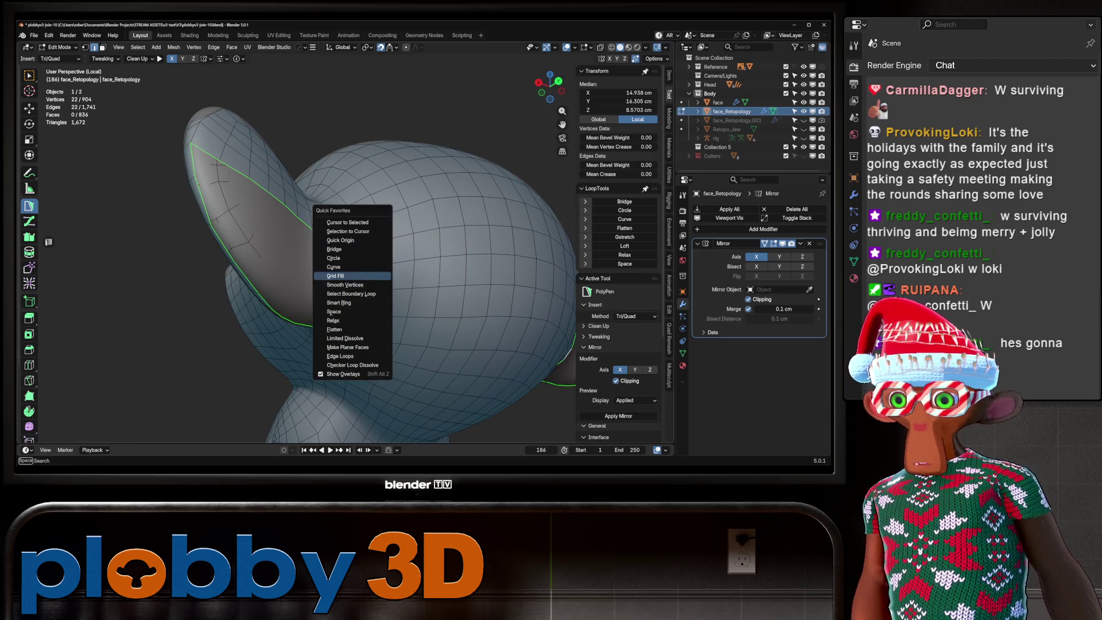
{"action": "left_click", "coordinate": [356, 322]}
{"action": "mouse_move", "coordinate": [402, 298]}
{"action": "left_mouse_down"}
{"action": "mouse_move", "coordinate": [467, 427]}
{"action": "mouse_move", "coordinate": [540, 414]}
{"action": "mouse_move", "coordinate": [471, 353]}
{"action": "mouse_move", "coordinate": [508, 428]}
{"action": "left_mouse_up"}
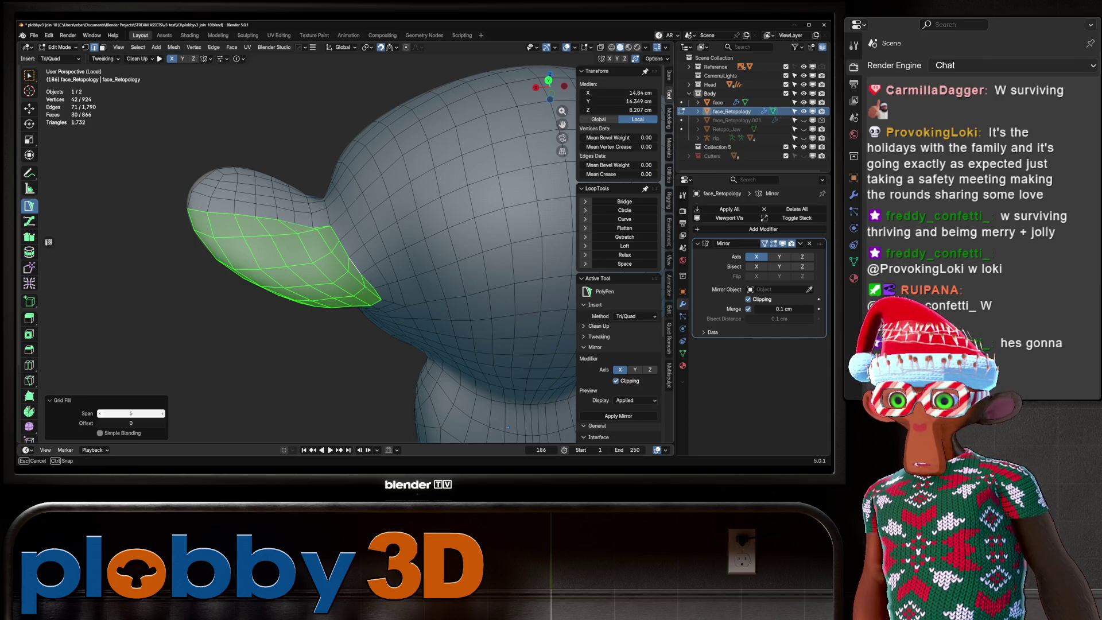
{"action": "mouse_move", "coordinate": [508, 428]}
{"action": "left_mouse_down"}
{"action": "mouse_move", "coordinate": [482, 379]}
{"action": "mouse_move", "coordinate": [499, 413]}
{"action": "mouse_move", "coordinate": [482, 397]}
{"action": "left_mouse_up"}
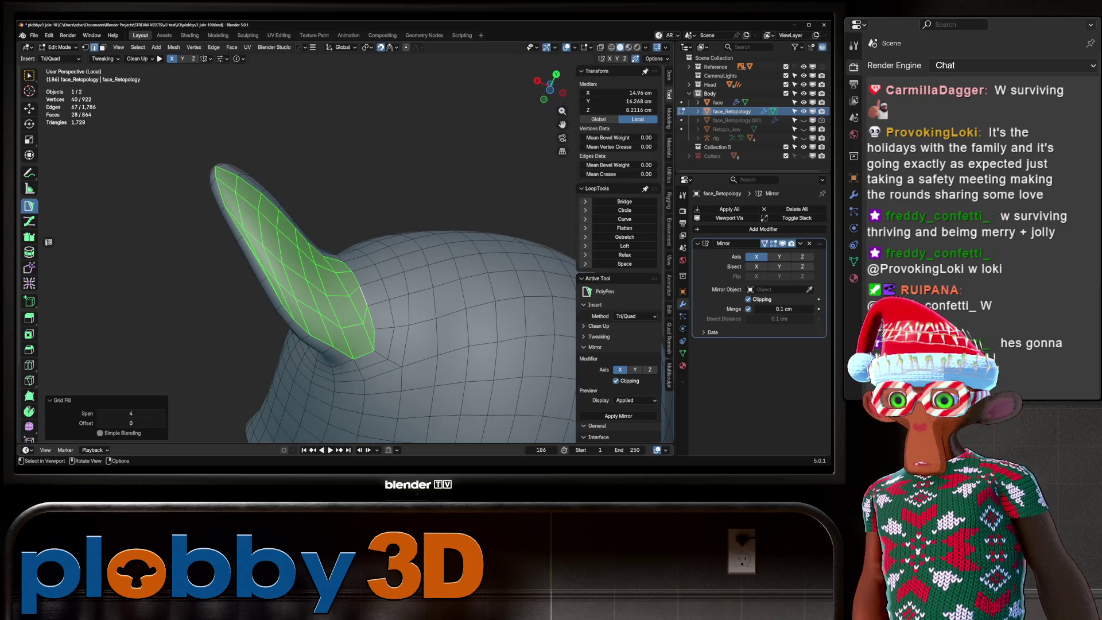
Switch to vertex selection and start a loop cut across the ear base.
{"action": "key", "text": "1"}
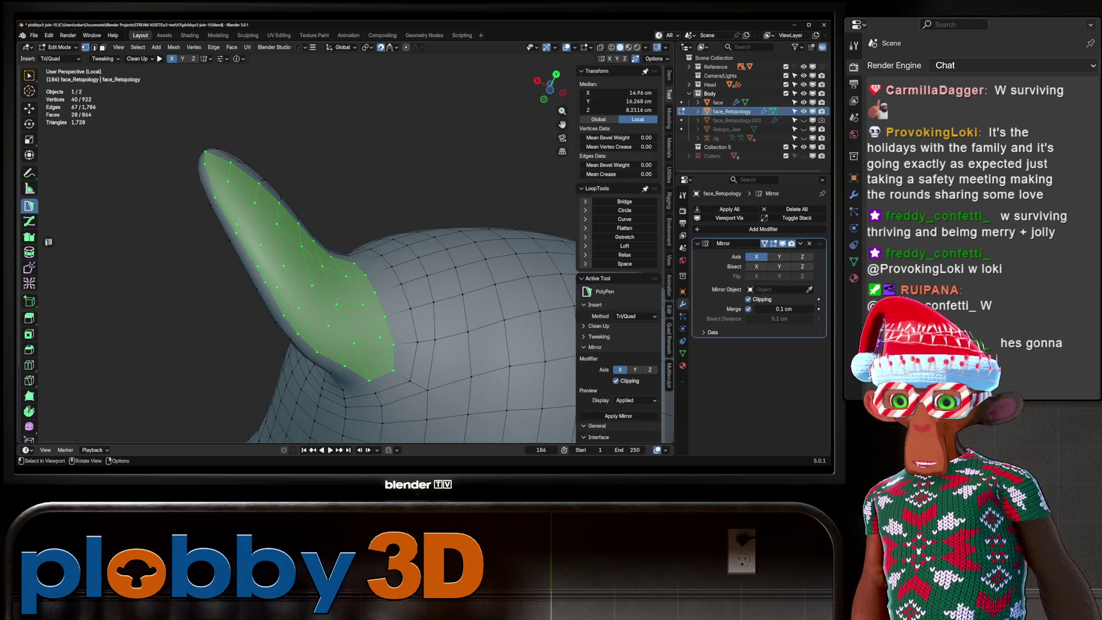
{"action": "mouse_move", "coordinate": [402, 287]}
{"action": "left_mouse_down"}
{"action": "mouse_move", "coordinate": [471, 270]}
{"action": "mouse_move", "coordinate": [402, 322]}
{"action": "mouse_move", "coordinate": [305, 310]}
{"action": "left_mouse_up"}
{"action": "mouse_move", "coordinate": [402, 325]}
{"action": "left_mouse_down"}
{"action": "mouse_move", "coordinate": [321, 409]}
{"action": "mouse_move", "coordinate": [379, 345]}
{"action": "mouse_move", "coordinate": [316, 313]}
{"action": "mouse_move", "coordinate": [391, 270]}
{"action": "left_mouse_up"}
{"action": "key", "text": "ctrl+r"}
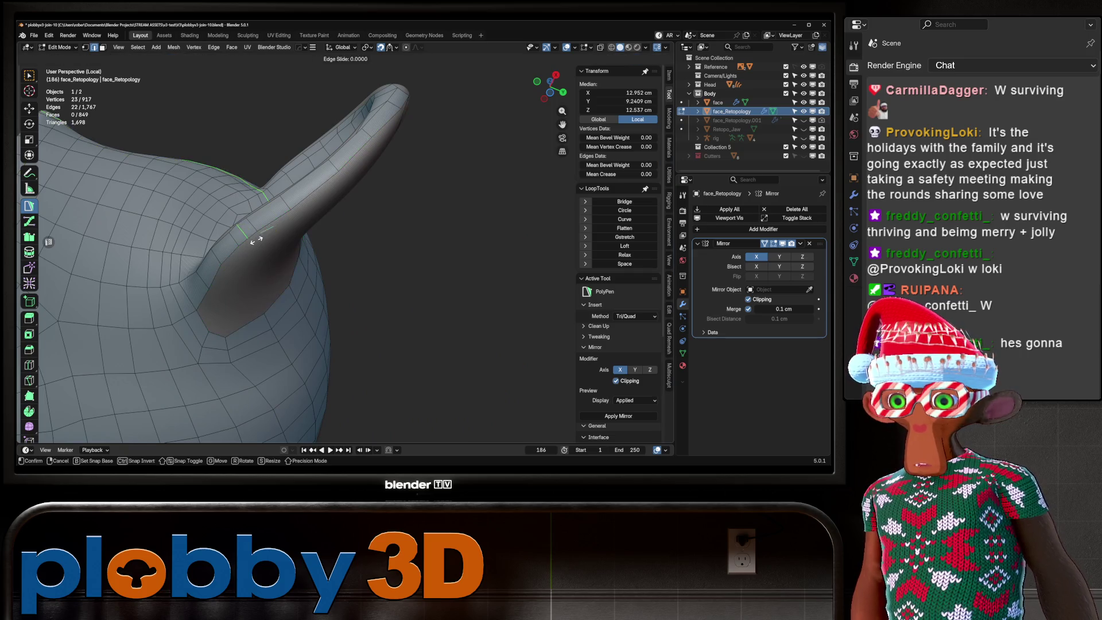
Undo the ear-base loop cut and relax the topology where the ear meets the head.
{"action": "left_click", "coordinate": [256, 240]}
{"action": "mouse_move", "coordinate": [256, 240]}
{"action": "left_mouse_down"}
{"action": "mouse_move", "coordinate": [402, 244]}
{"action": "mouse_move", "coordinate": [424, 325]}
{"action": "mouse_move", "coordinate": [111, 406]}
{"action": "mouse_move", "coordinate": [386, 405]}
{"action": "mouse_move", "coordinate": [431, 339]}
{"action": "mouse_move", "coordinate": [336, 268]}
{"action": "left_mouse_up"}
{"action": "key", "text": "ctrl+z"}
{"action": "key", "text": "shift+r"}
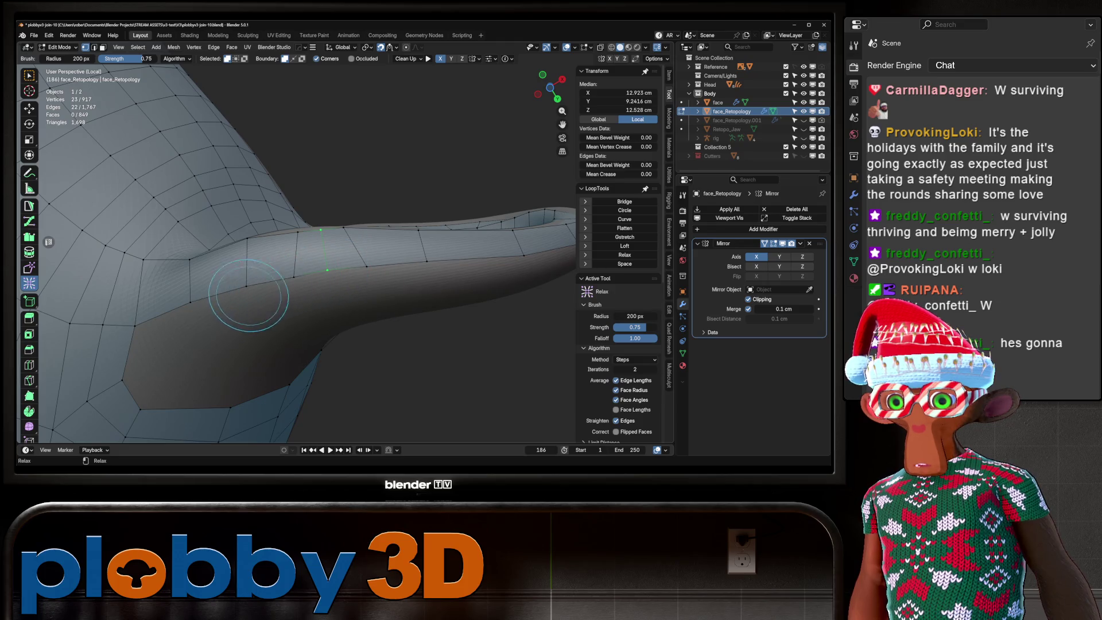
{"action": "key", "text": "shift+r"}
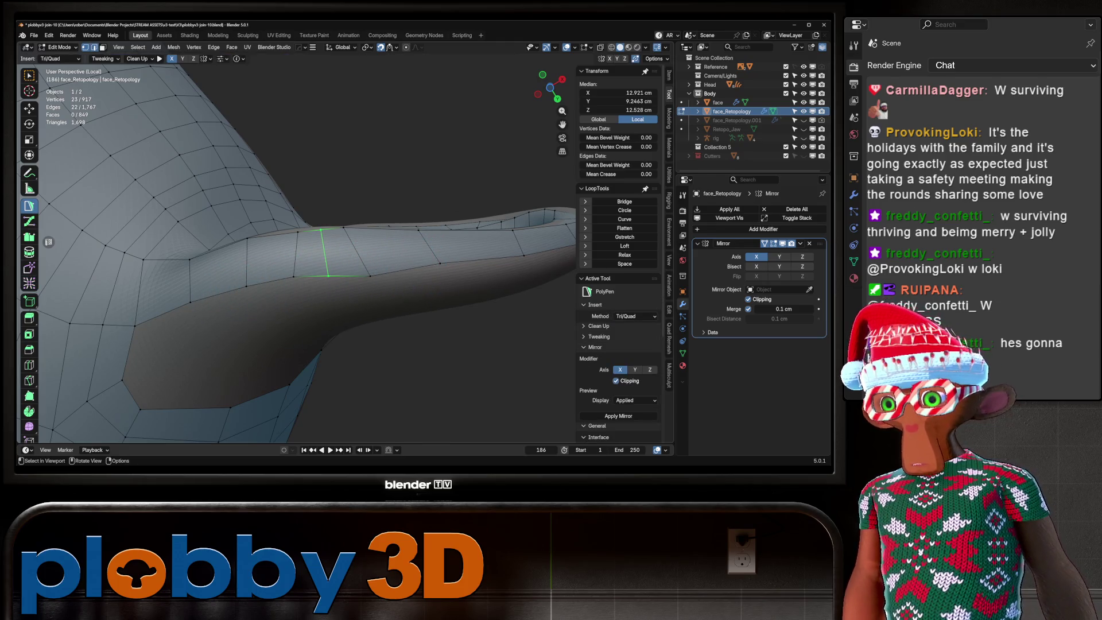
{"action": "left_click_drag", "start_coordinate": [336, 268], "coordinate": [356, 213]}
{"action": "key", "text": "shift+r"}
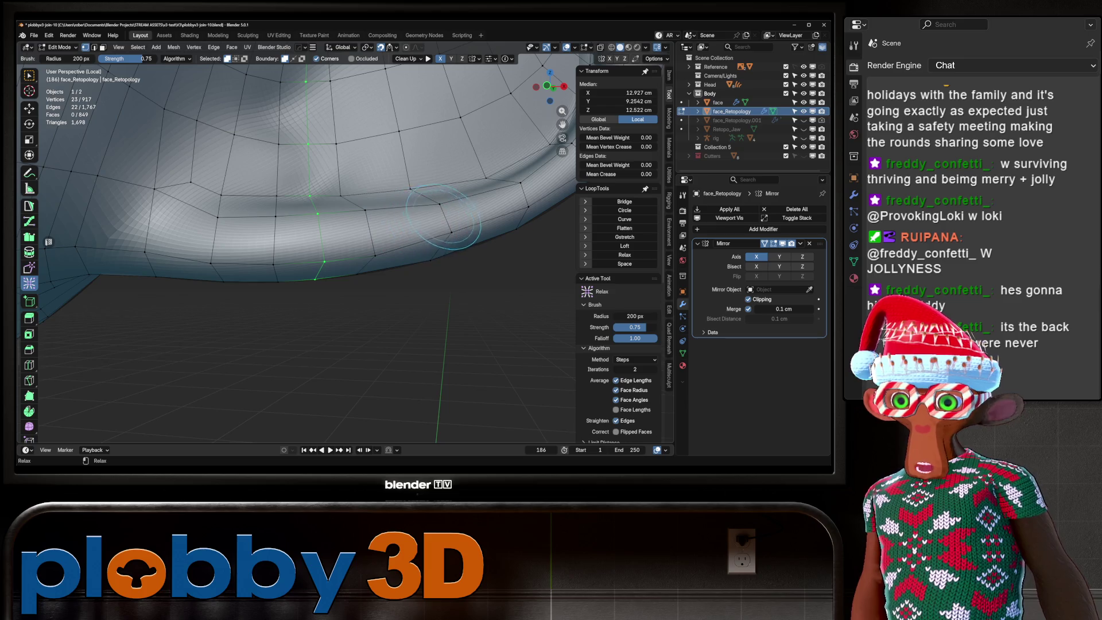
{"action": "key", "text": "shift+r"}
{"action": "mouse_move", "coordinate": [443, 217]}
{"action": "left_mouse_down"}
{"action": "mouse_move", "coordinate": [425, 189]}
{"action": "mouse_move", "coordinate": [402, 185]}
{"action": "mouse_move", "coordinate": [272, 205]}
{"action": "left_mouse_up"}
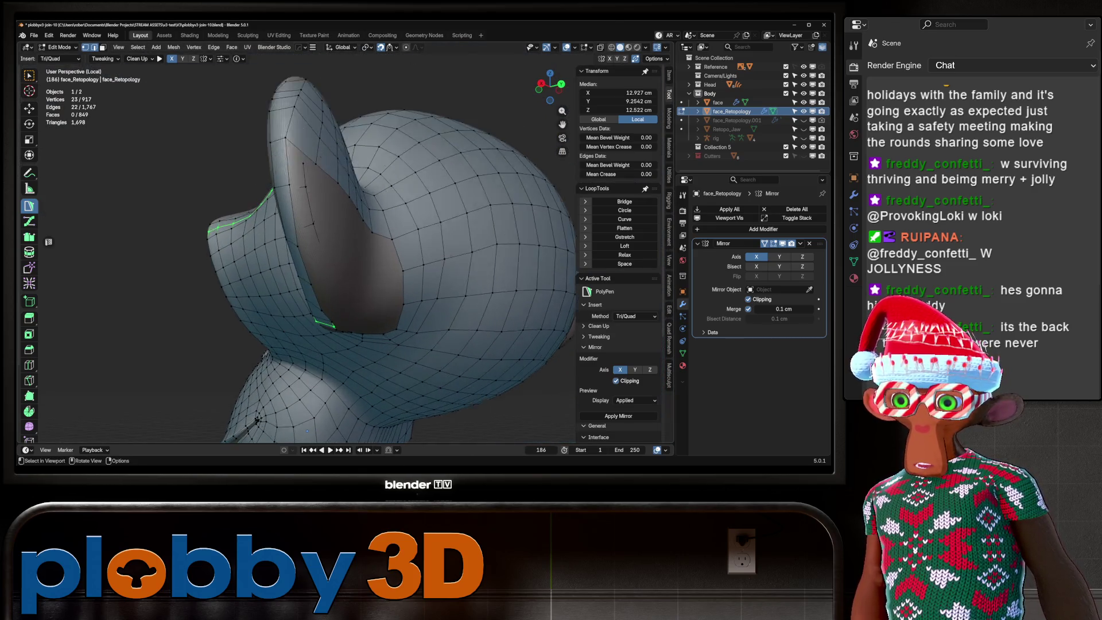
Grid-fill the ear's back rim edge loop with span 7.
{"action": "scroll", "coordinate": [344, 241], "scroll_direction": "up", "scroll_amount": 2}
{"action": "key", "text": "2"}
{"action": "mouse_move", "coordinate": [344, 241]}
{"action": "left_mouse_down"}
{"action": "mouse_move", "coordinate": [379, 229]}
{"action": "mouse_move", "coordinate": [368, 219]}
{"action": "mouse_move", "coordinate": [321, 265]}
{"action": "mouse_move", "coordinate": [362, 236]}
{"action": "mouse_move", "coordinate": [450, 208]}
{"action": "mouse_move", "coordinate": [345, 241]}
{"action": "mouse_move", "coordinate": [402, 224]}
{"action": "left_mouse_up"}
{"action": "left_click", "coordinate": [348, 280]}
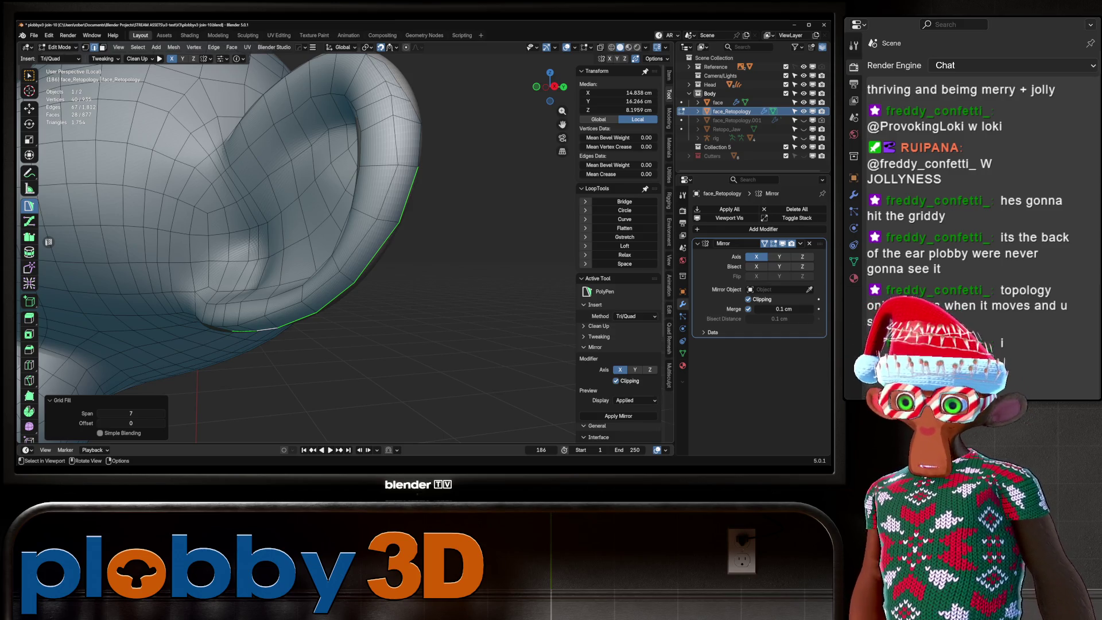
{"action": "left_click_drag", "start_coordinate": [345, 230], "coordinate": [396, 218]}
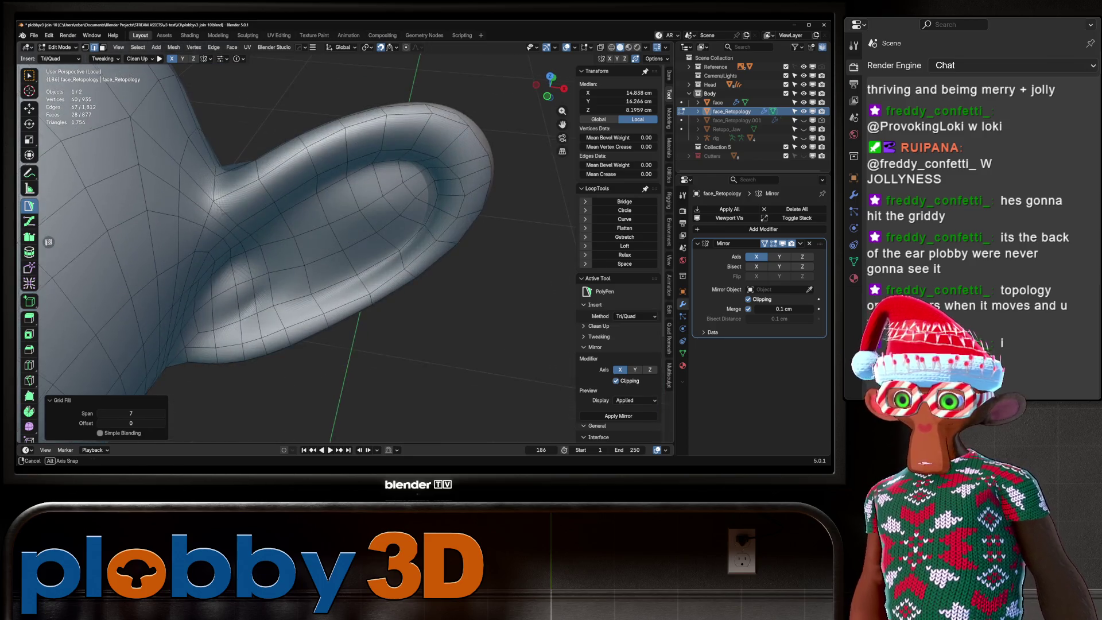
{"action": "scroll", "coordinate": [298, 252], "scroll_direction": "down", "scroll_amount": 5}
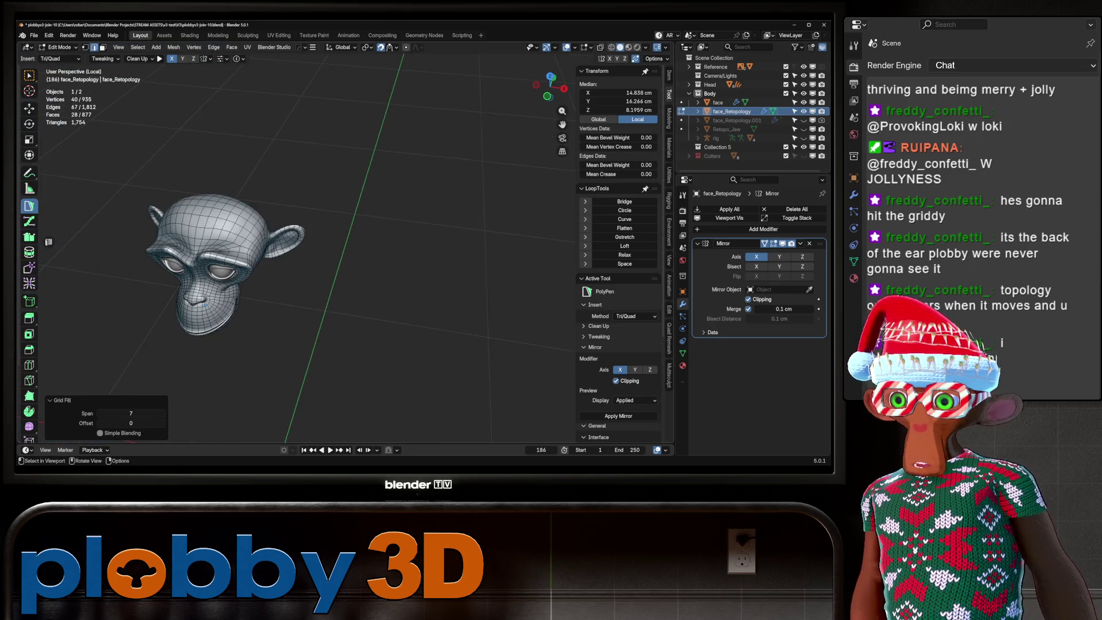